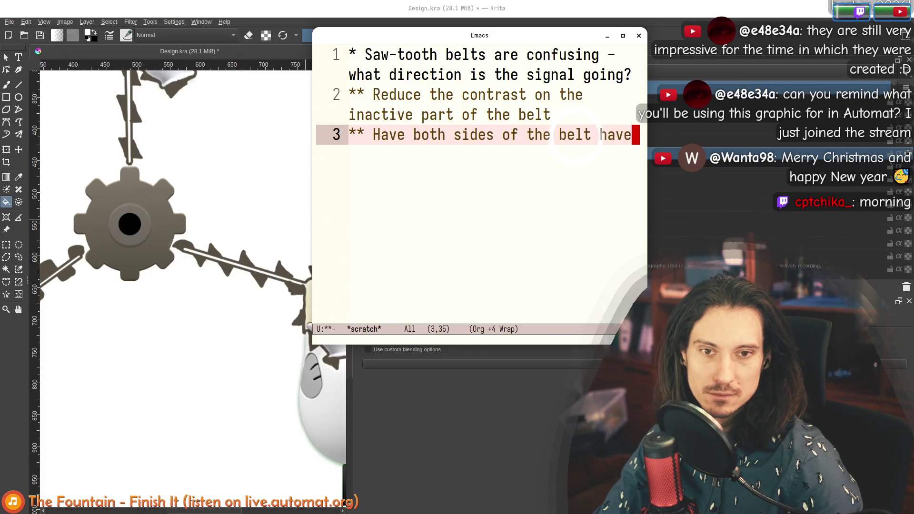
text(the same arrow d)
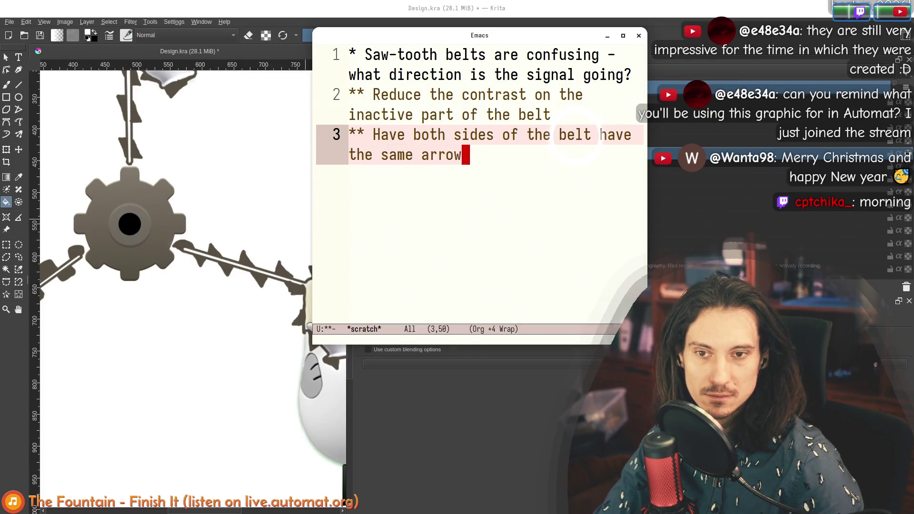
text(irection)
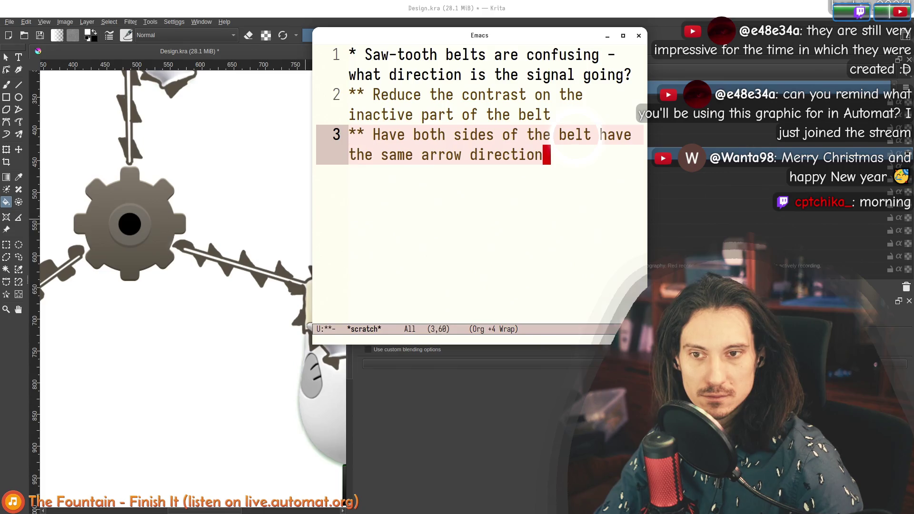
Finish the note that both belt sides share the same arrow direction and check it against the drawing
key(alt+Return)
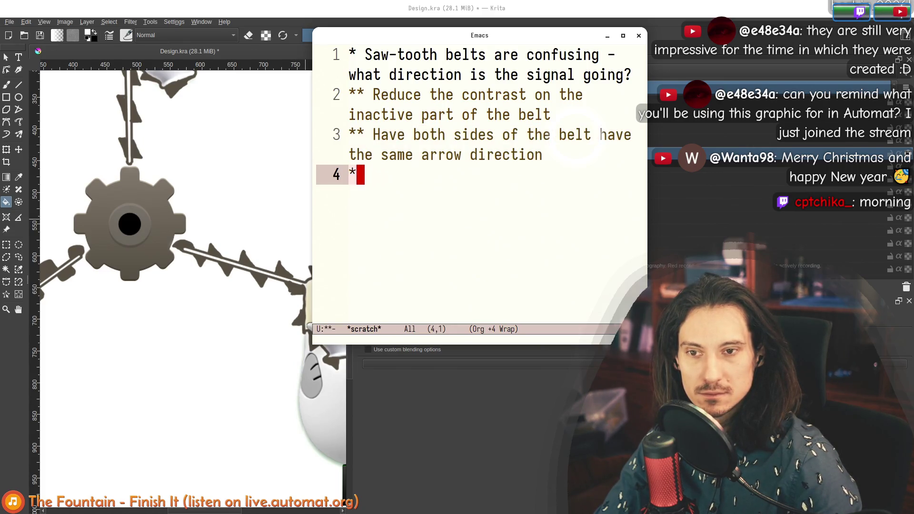
key(BackSpace)
key(ctrl+x)
key(ctrl+c)
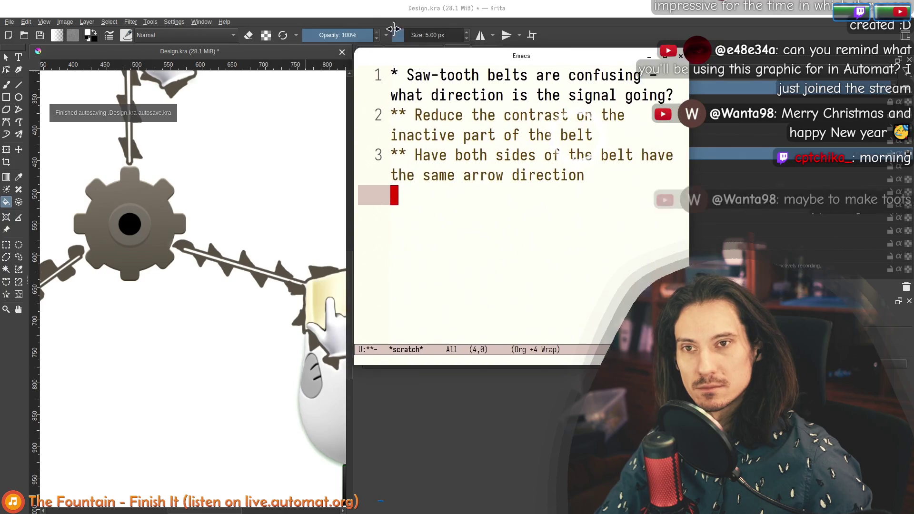
scroll(220, 213, down, 3)
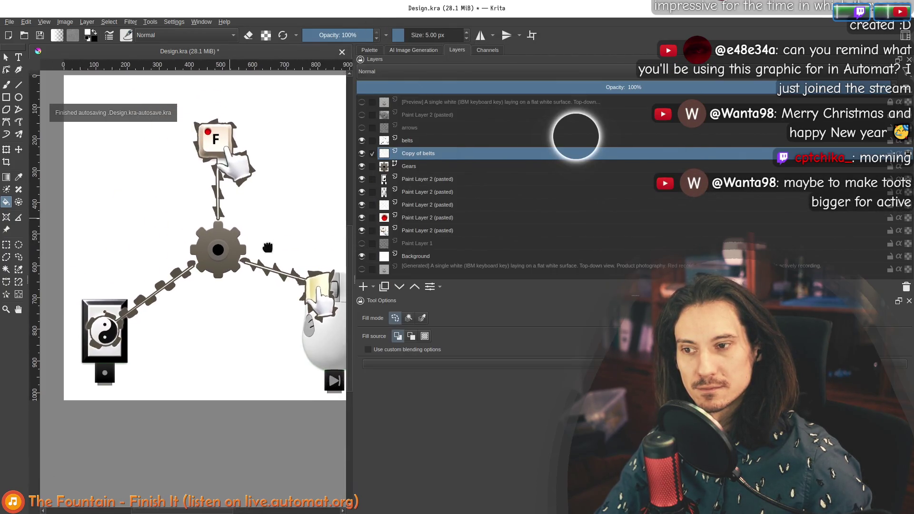
scroll(234, 238, down, 1)
scroll(233, 238, up, 1)
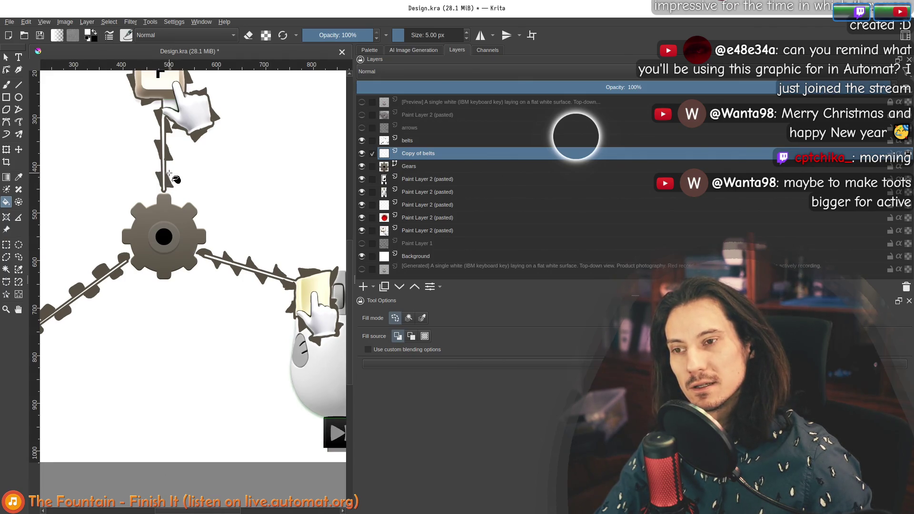
scroll(173, 179, up, 2)
key(alt+Tab)
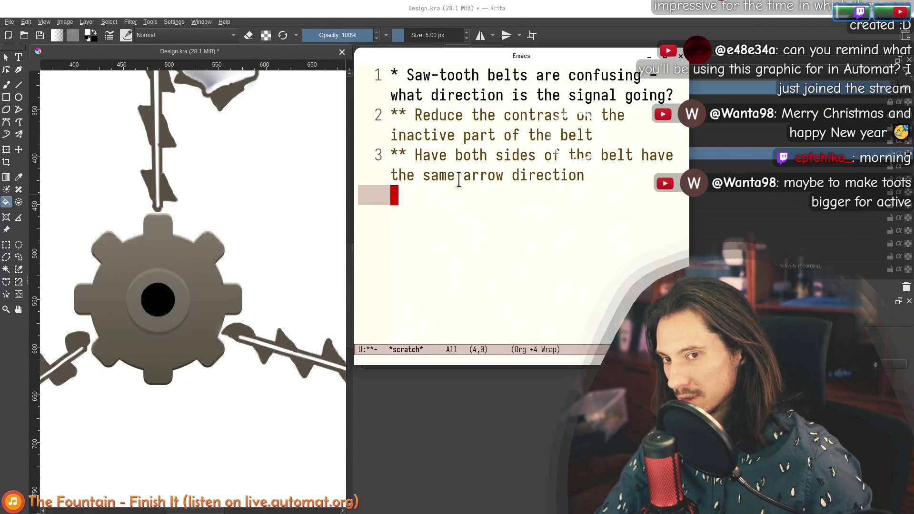
Add the sub-note 'inactive teeth could shrink' under the contrast note, then return to Krita
click(425, 135)
key(Up)
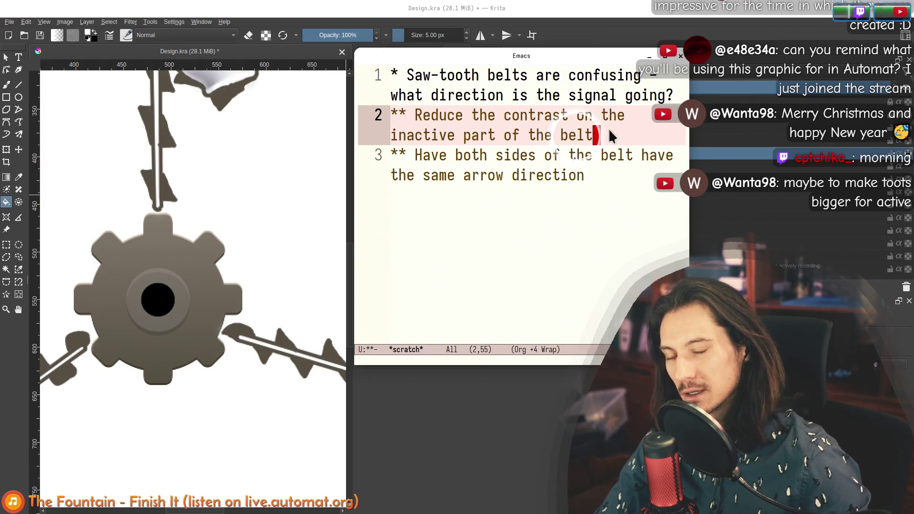
key(alt+Return)
key(Tab)
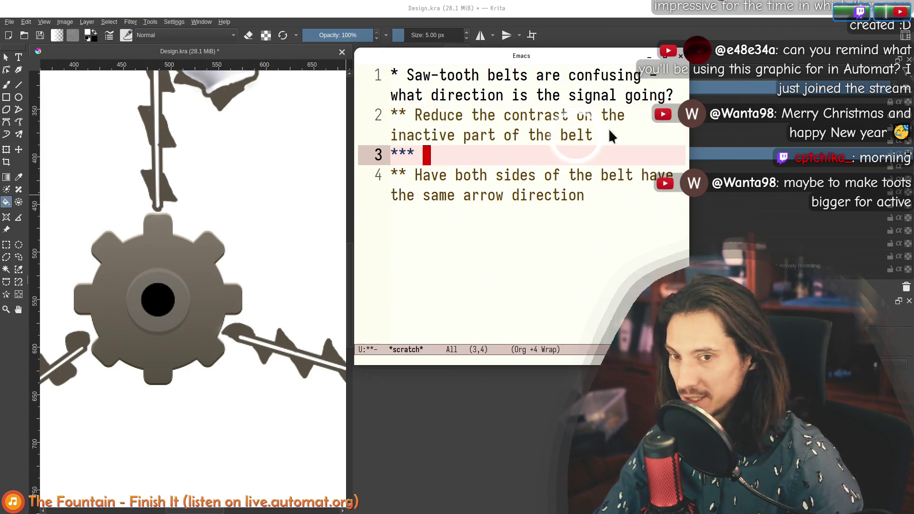
text(shrink)
key(alt+b)
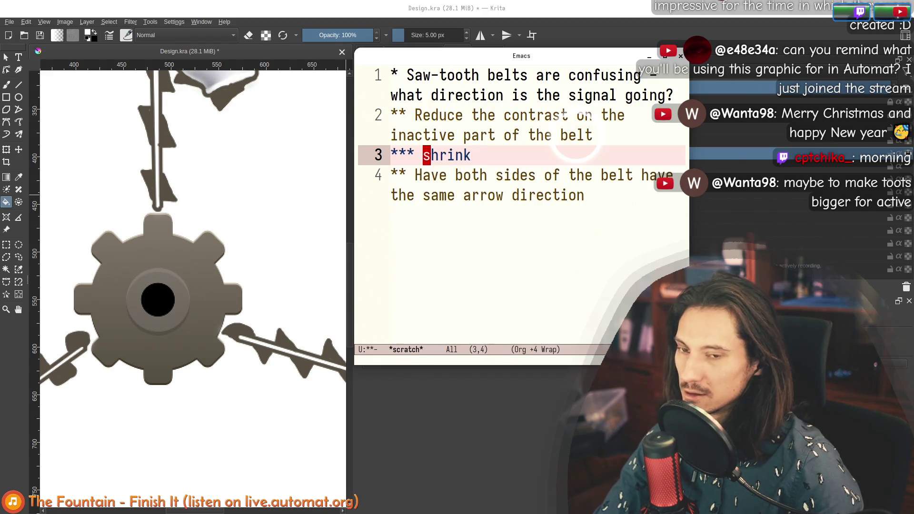
text(th could)
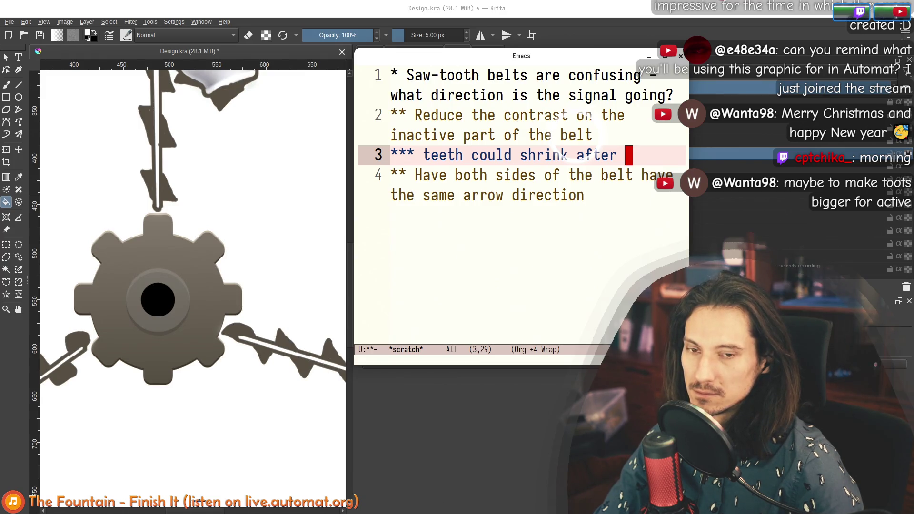
key(Home)
key(Right)
key(Right)
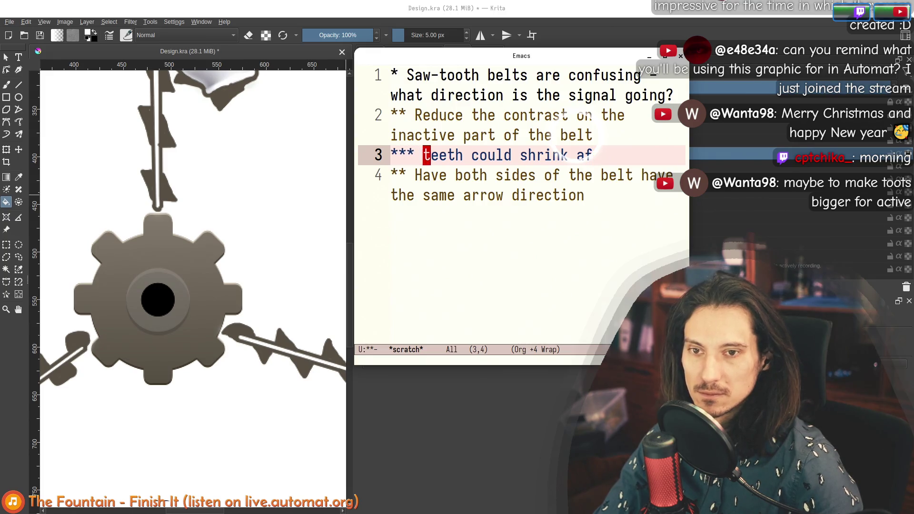
text(inactive)
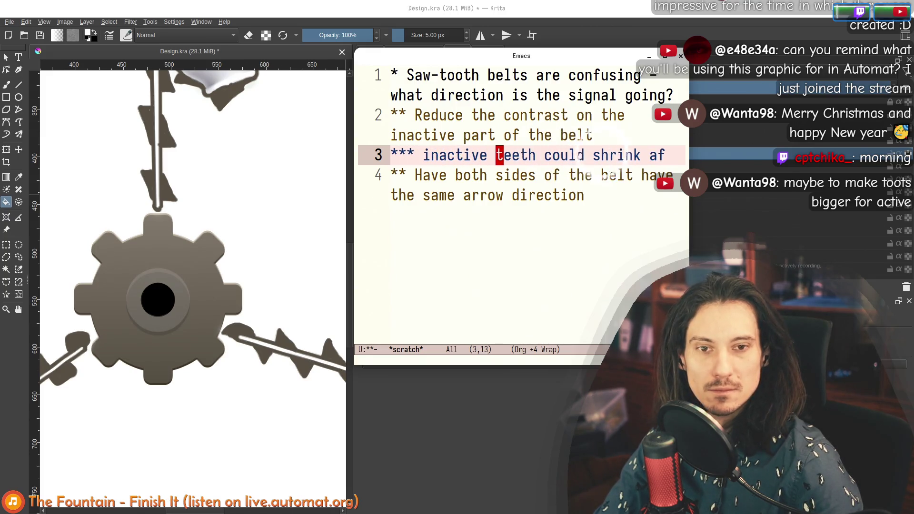
key(End)
key(BackSpace)
key(BackSpace)
key(BackSpace)
key(Home)
key(End)
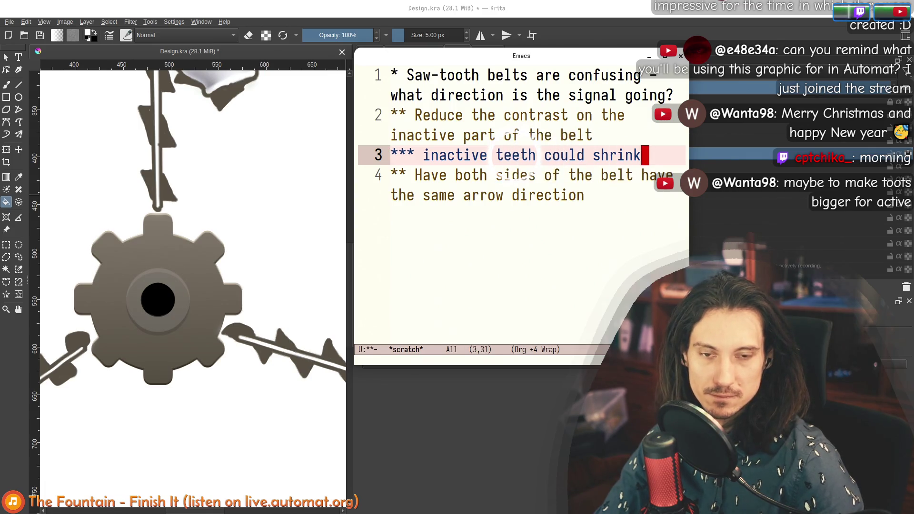
key(alt+Tab)
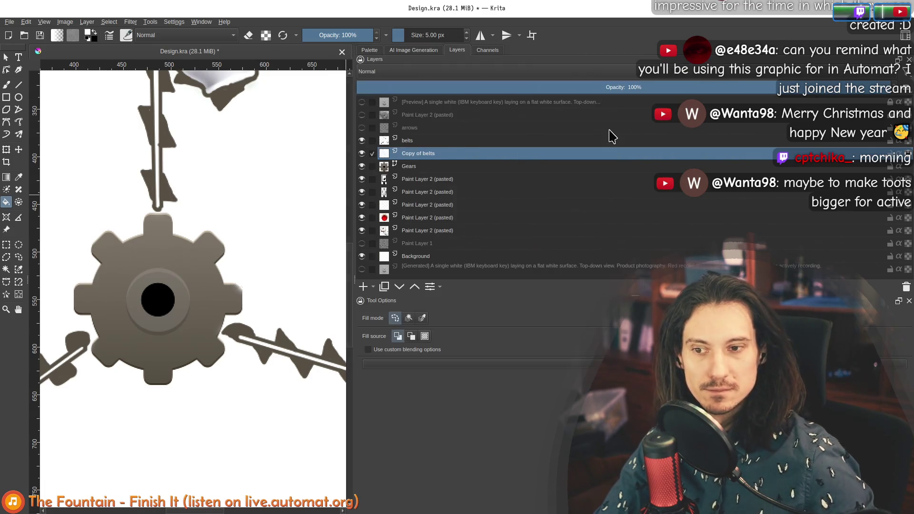
scroll(255, 224, down, 2)
scroll(256, 224, down, 2)
Pan to show the whole gear design, then bring up the 'one way gear clock' image results
mouse_move(266, 243)
mouse_down()
mouse_move(160, 214)
mouse_move(229, 217)
mouse_move(208, 238)
mouse_up()
scroll(186, 222, down, 1)
scroll(186, 222, up, 1)
scroll(185, 221, down, 1)
scroll(205, 227, up, 1)
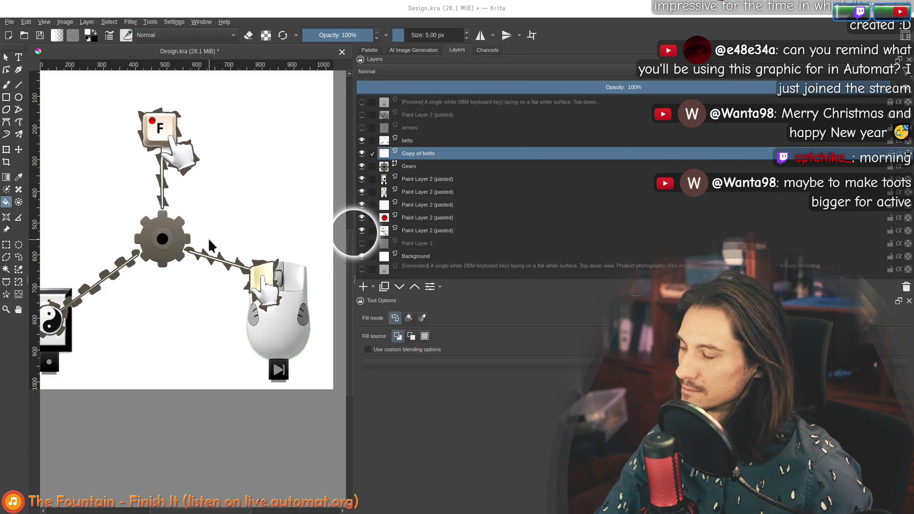
key(alt+Tab)
key(alt+Tab)
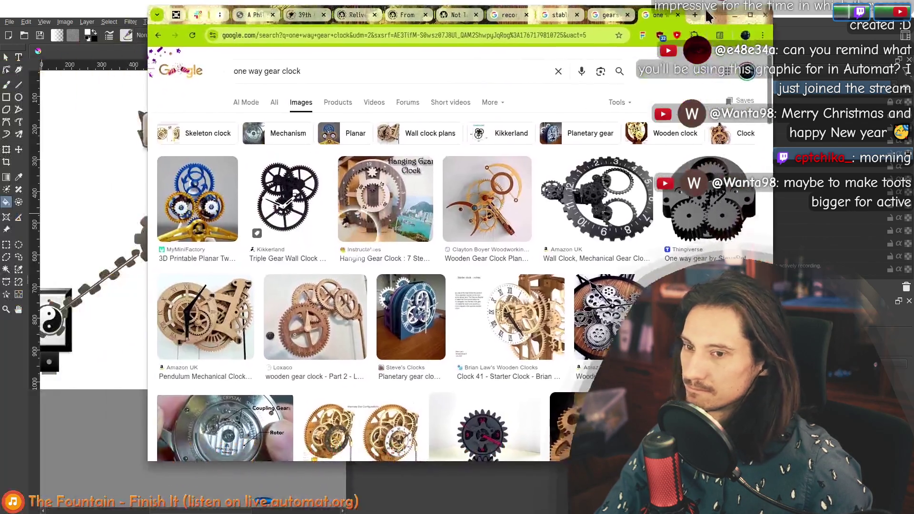
Search images for 'one-directional transmission belt', browse the results and minimize the browser
triple_click(297, 83)
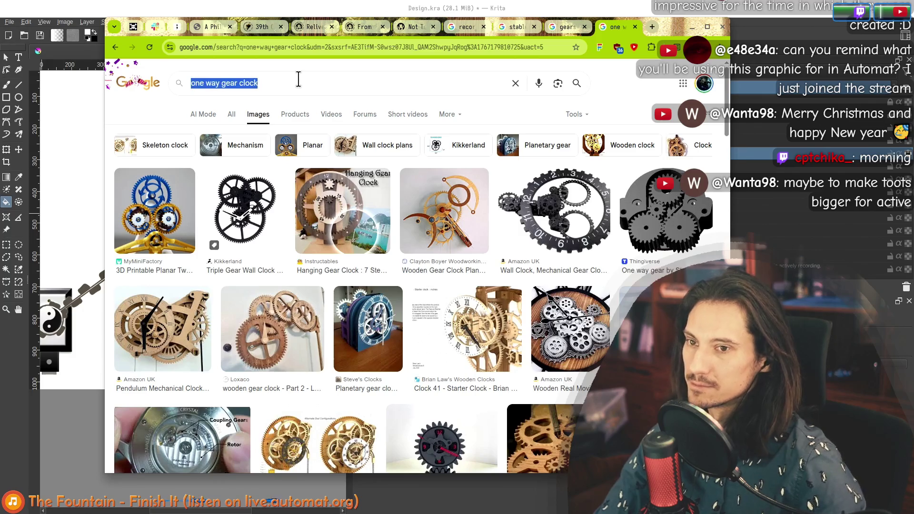
text(one-directi)
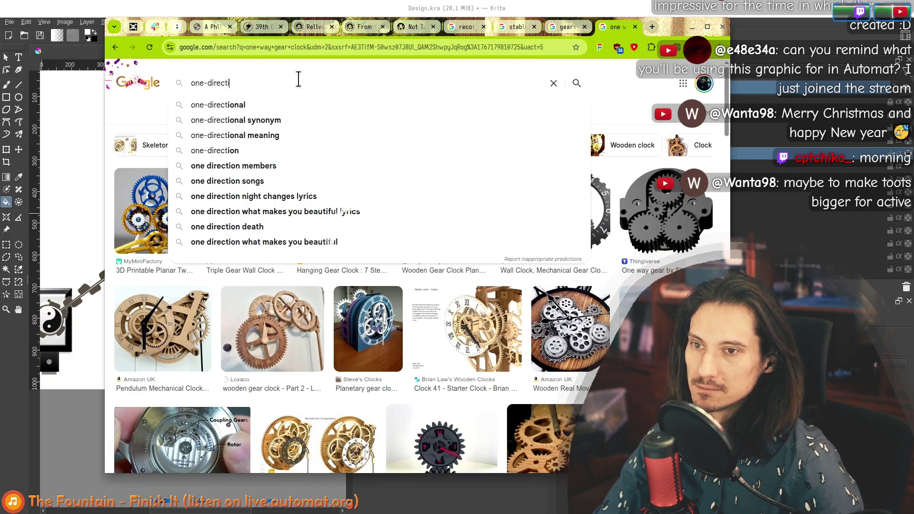
text(onal transmission belt)
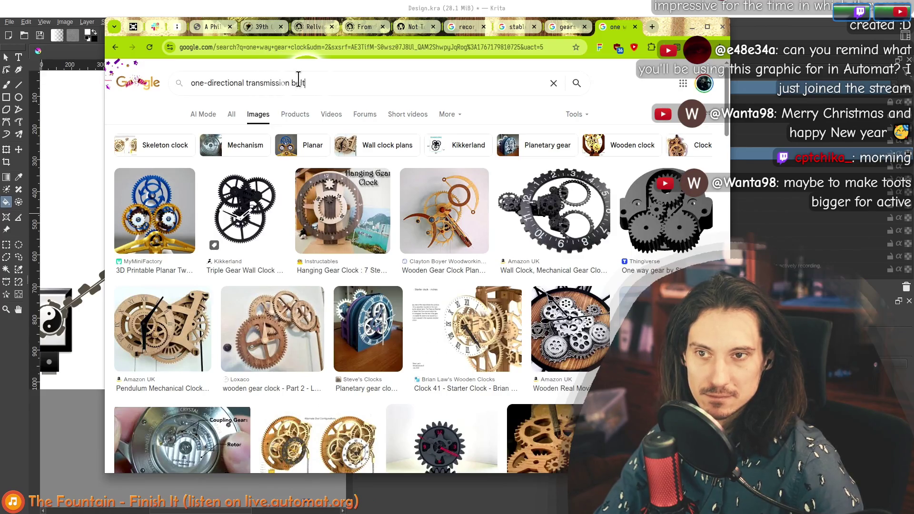
key(Return)
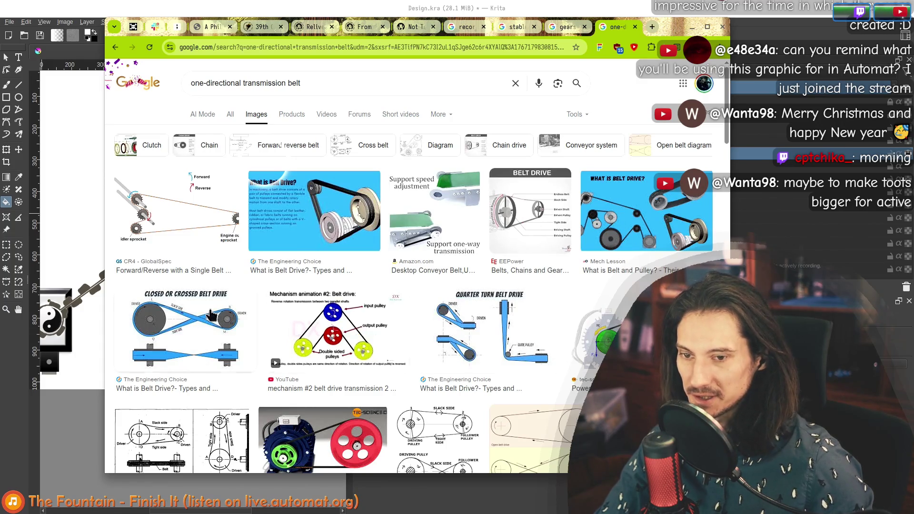
scroll(464, 293, down, 3)
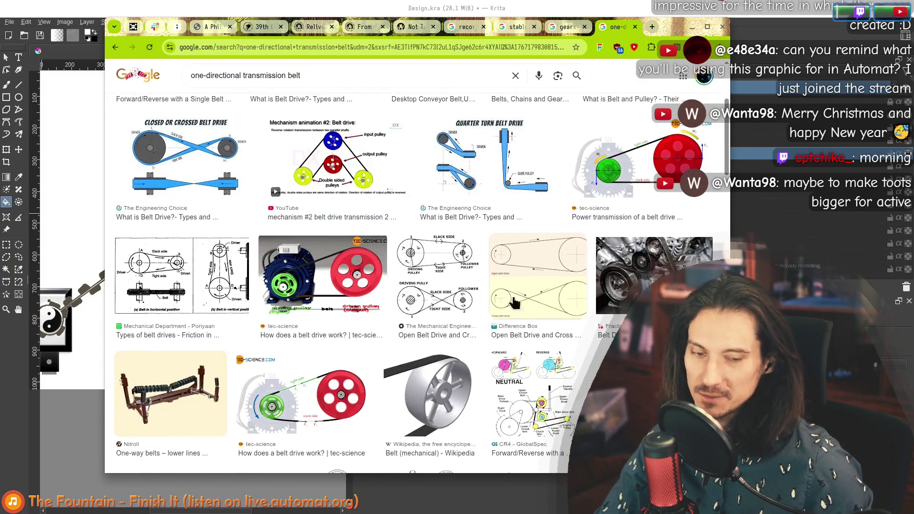
scroll(495, 330, up, 3)
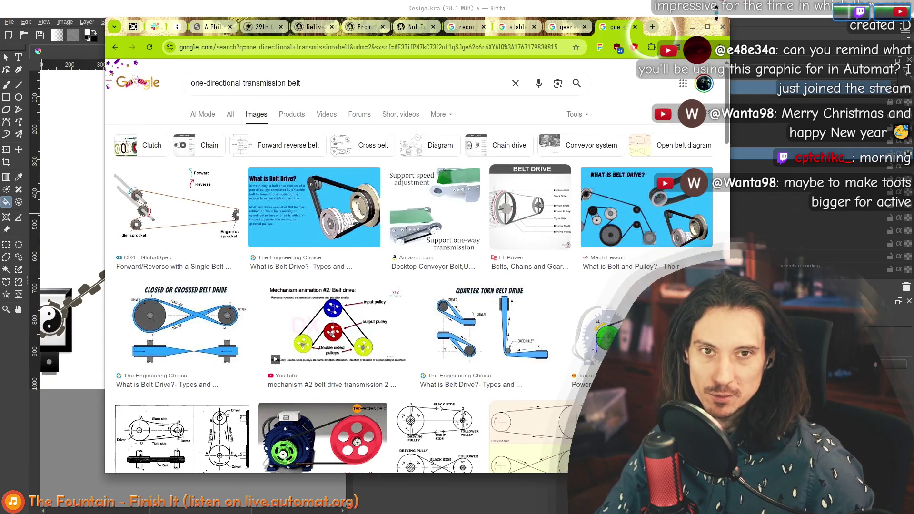
drag(675, 33, 673, 374)
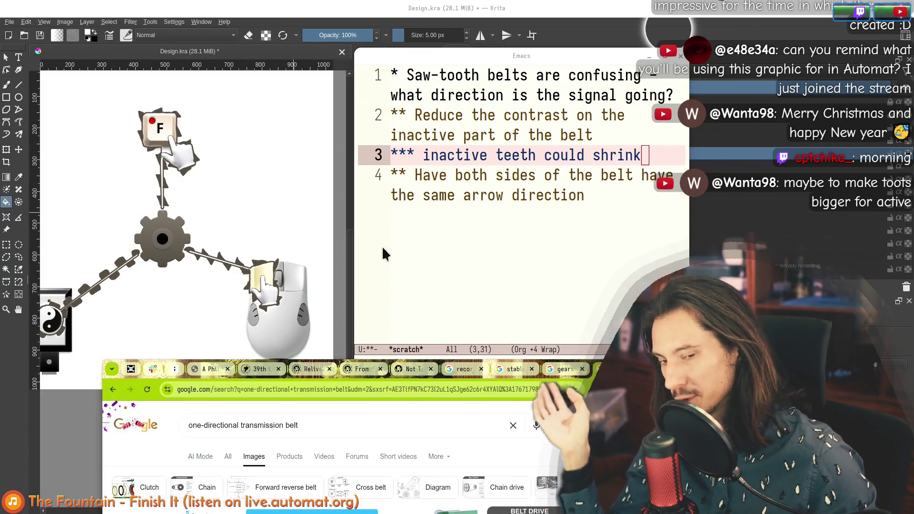
drag(661, 368, 647, 25)
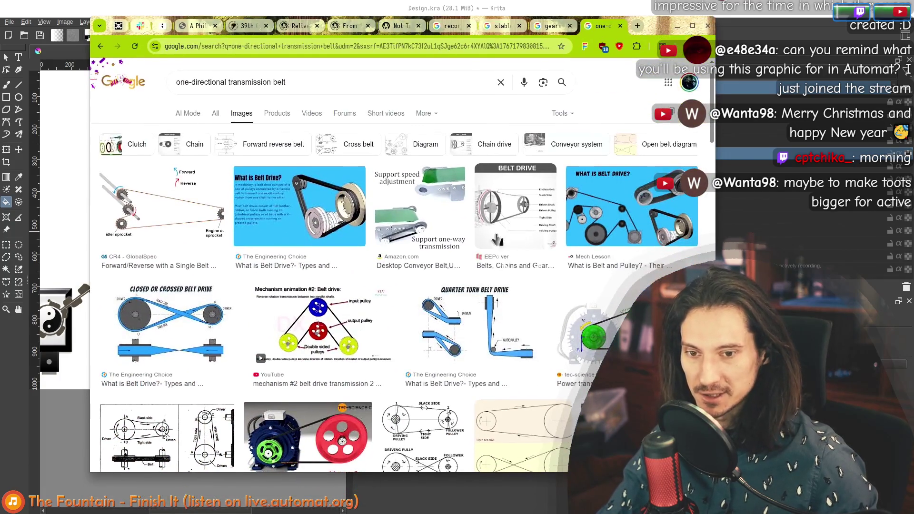
scroll(382, 254, down, 5)
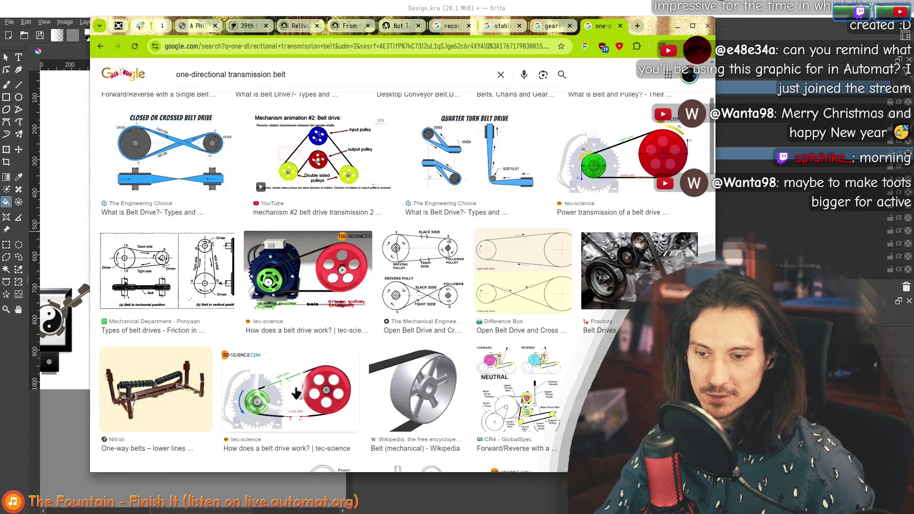
click(677, 26)
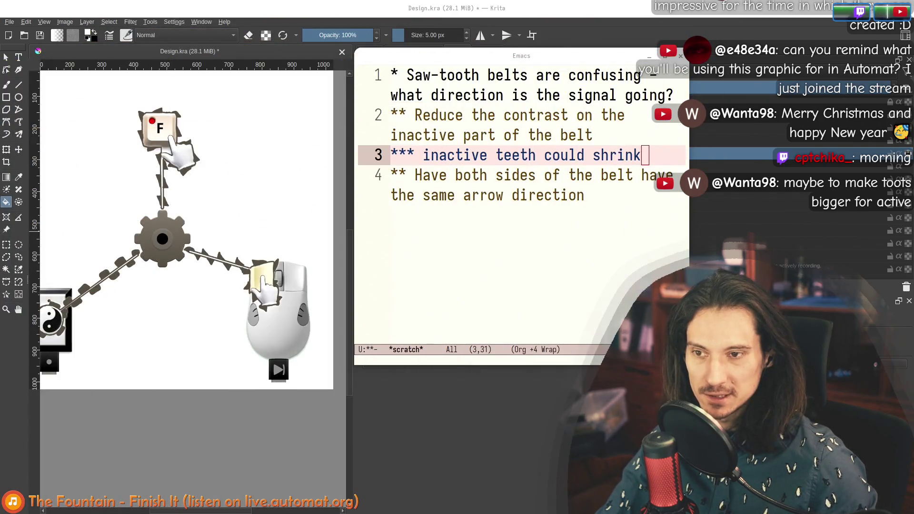
Reposition the Emacs notes window and finish the belt arrow-direction note
drag(504, 60, 334, 44)
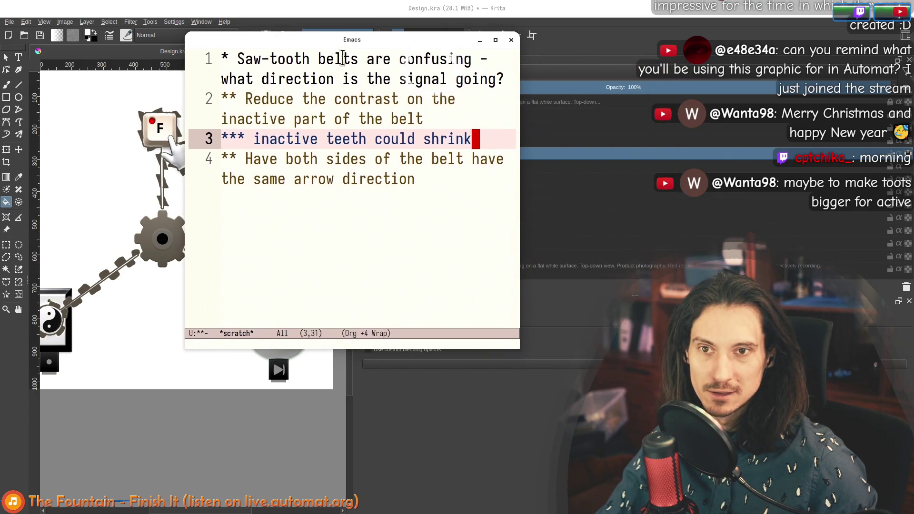
click(344, 191)
drag(240, 60, 410, 277)
key(alt+w)
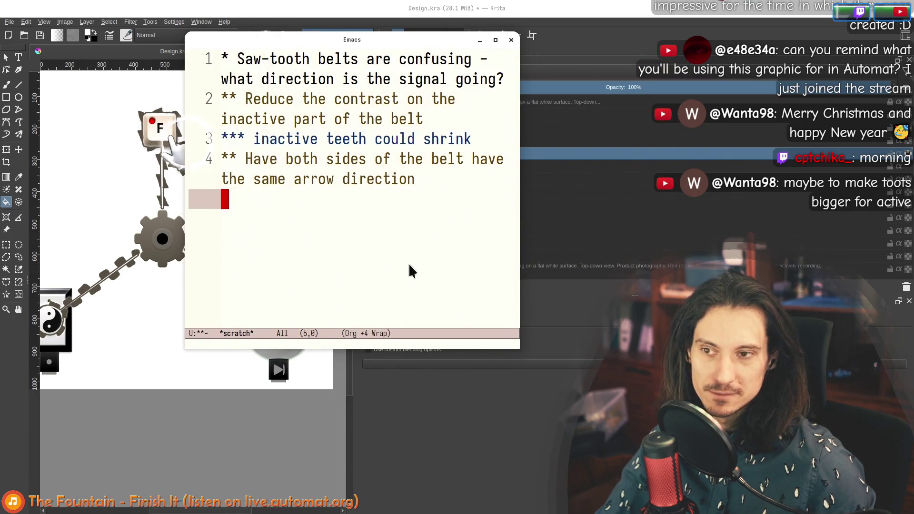
drag(315, 45, 552, 90)
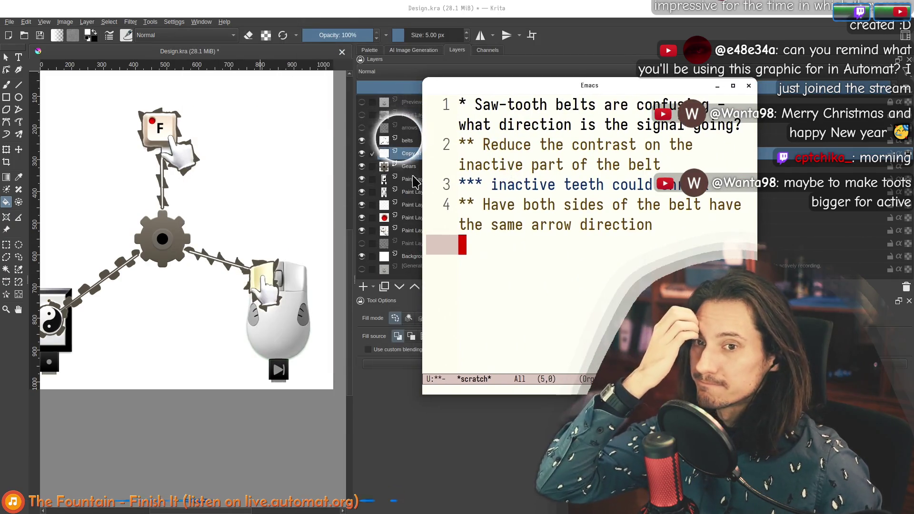
Raise the Krita diagram and make the belts layer visible again
click(361, 127)
click(362, 140)
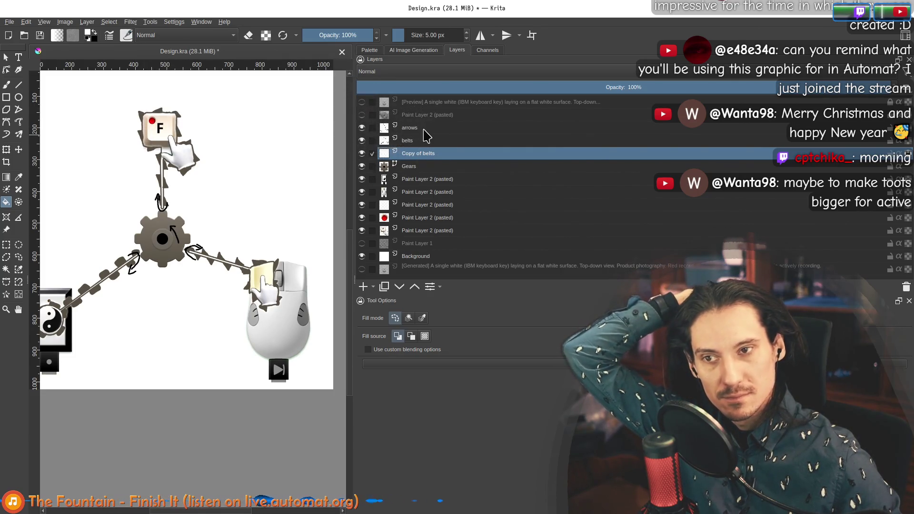
Hand-letter 'Source' above the F key and 'Sink' above the mouse on the arrows layer
click(389, 128)
click(7, 85)
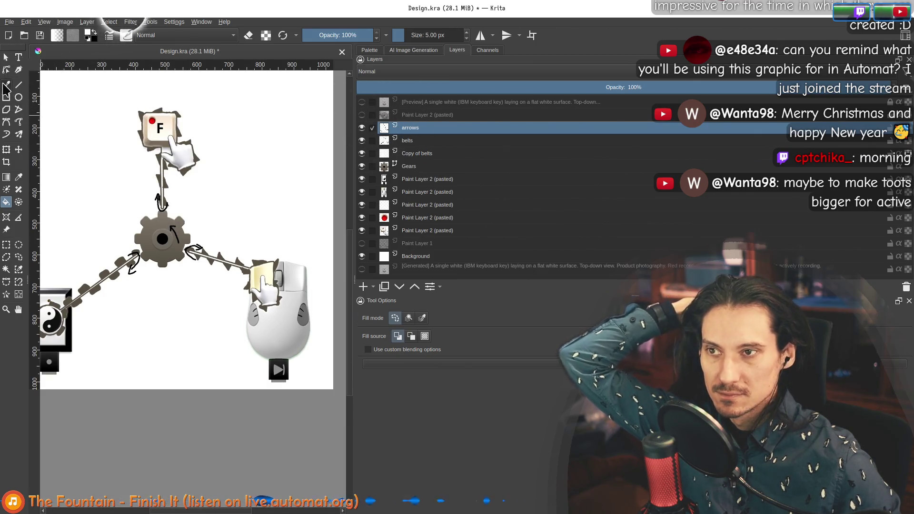
scroll(160, 115, up, 2)
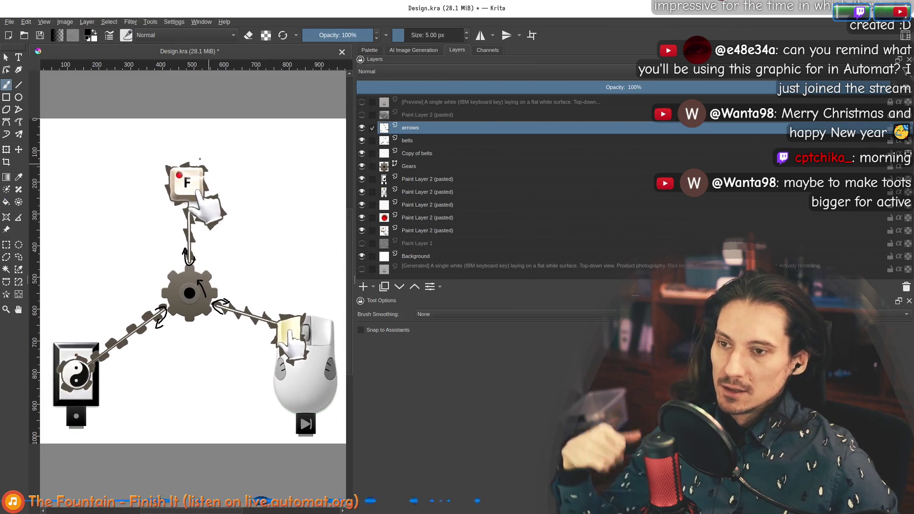
scroll(159, 115, up, 2)
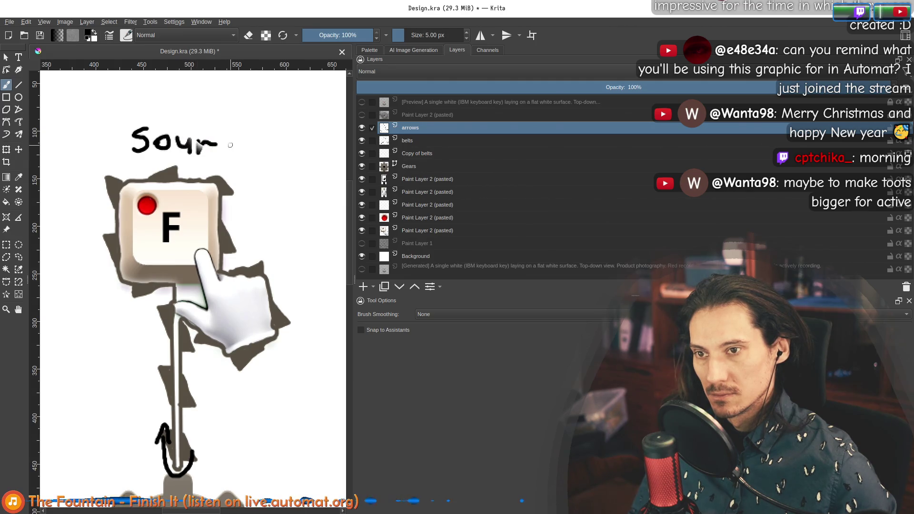
scroll(237, 162, down, 3)
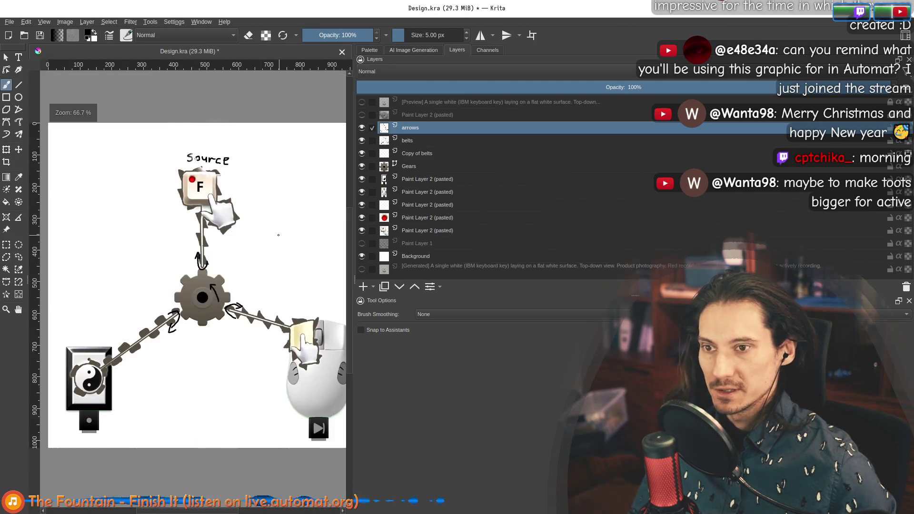
scroll(158, 227, up, 3)
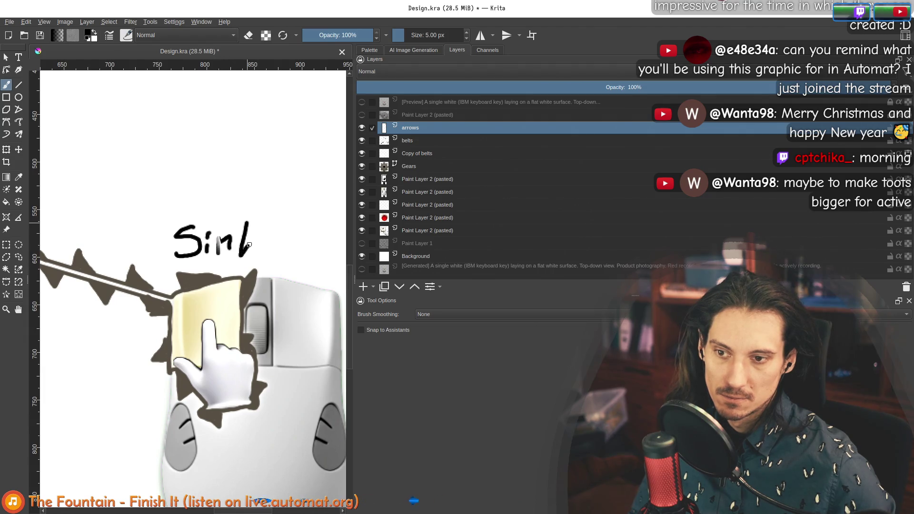
scroll(253, 251, down, 3)
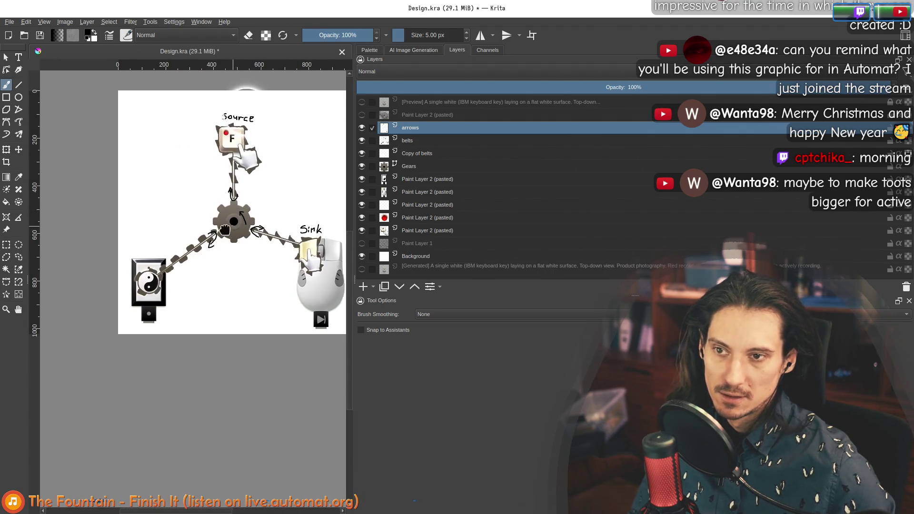
scroll(134, 291, up, 2)
scroll(143, 282, up, 1)
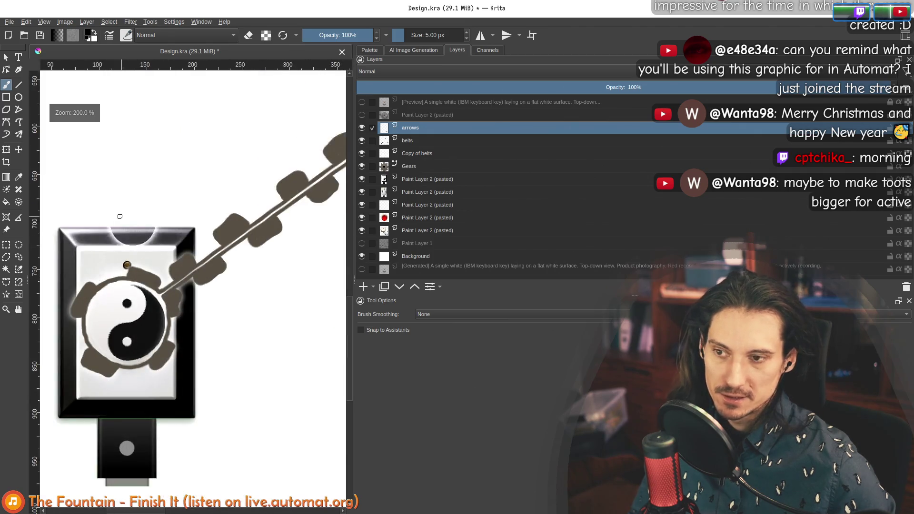
scroll(158, 271, up, 1)
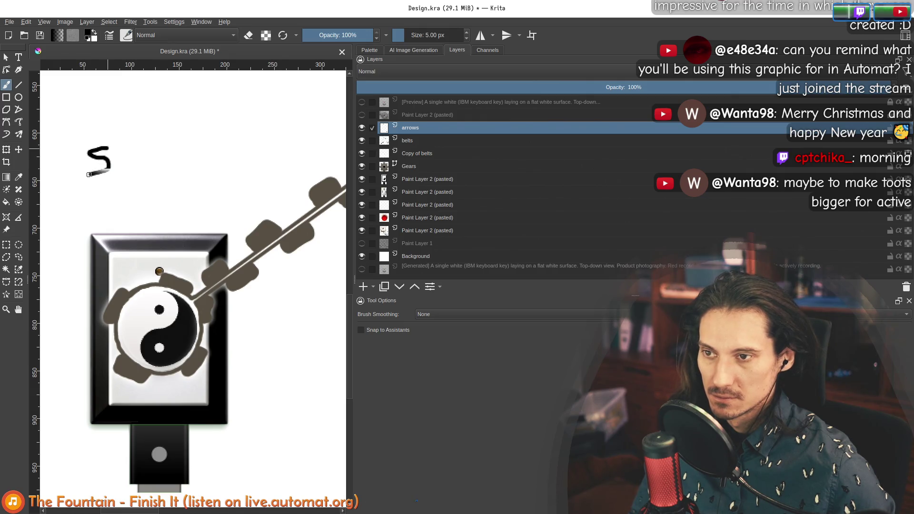
Write 'Source + Sink' by the yin-yang switch and compare with the arrows hidden
drag(122, 168, 141, 170)
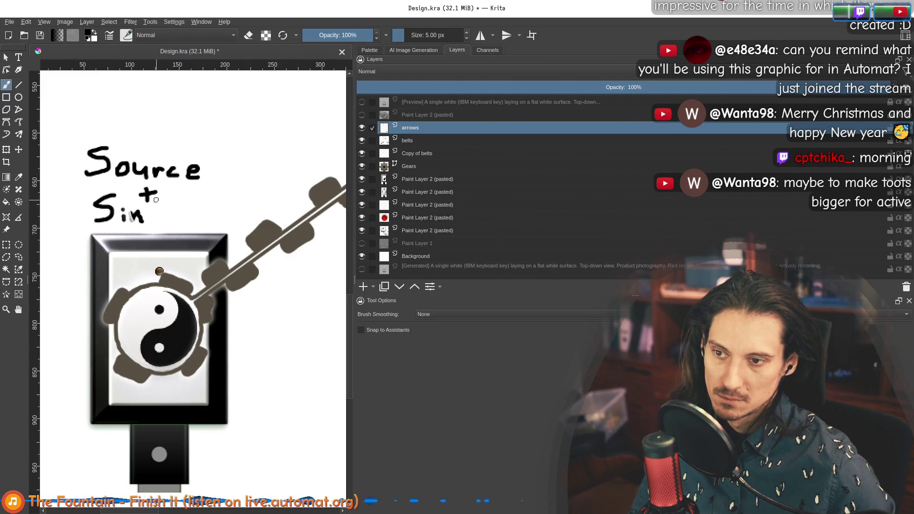
scroll(158, 215, down, 1)
scroll(179, 200, down, 1)
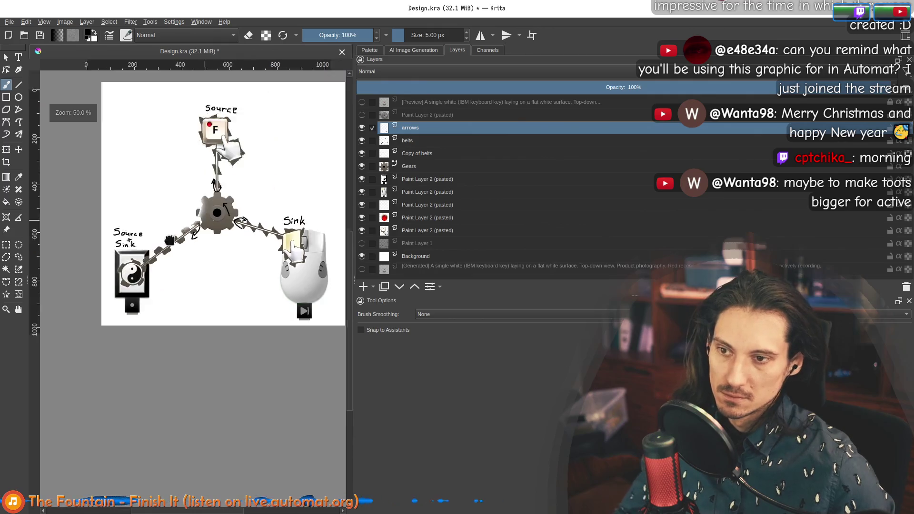
scroll(207, 186, down, 2)
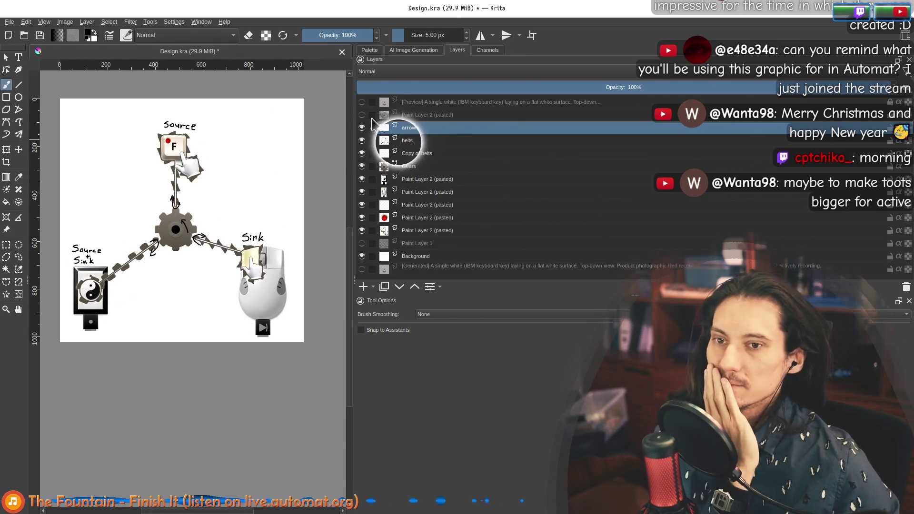
click(363, 128)
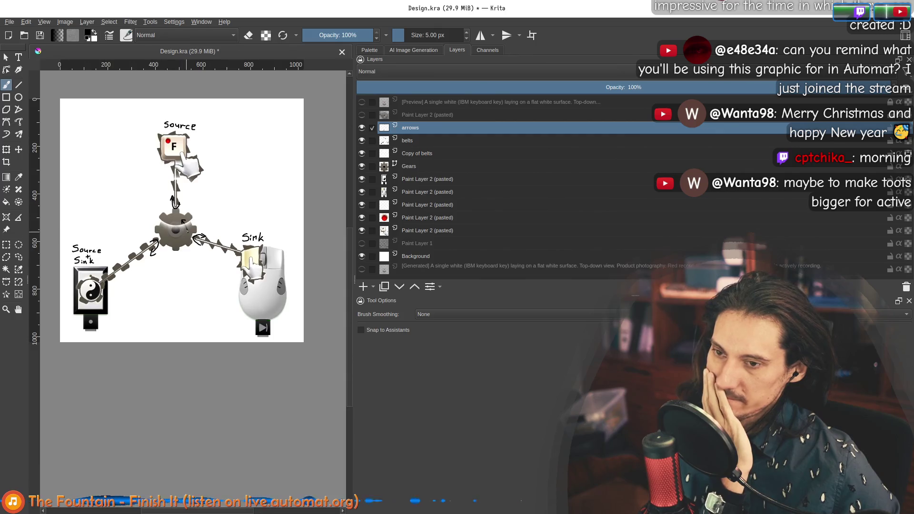
scroll(192, 224, up, 2)
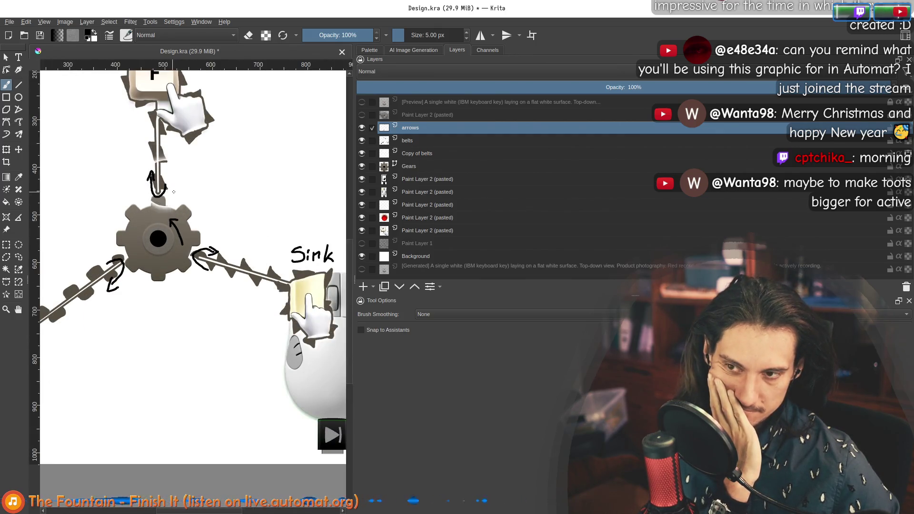
scroll(174, 191, down, 2)
scroll(200, 209, up, 1)
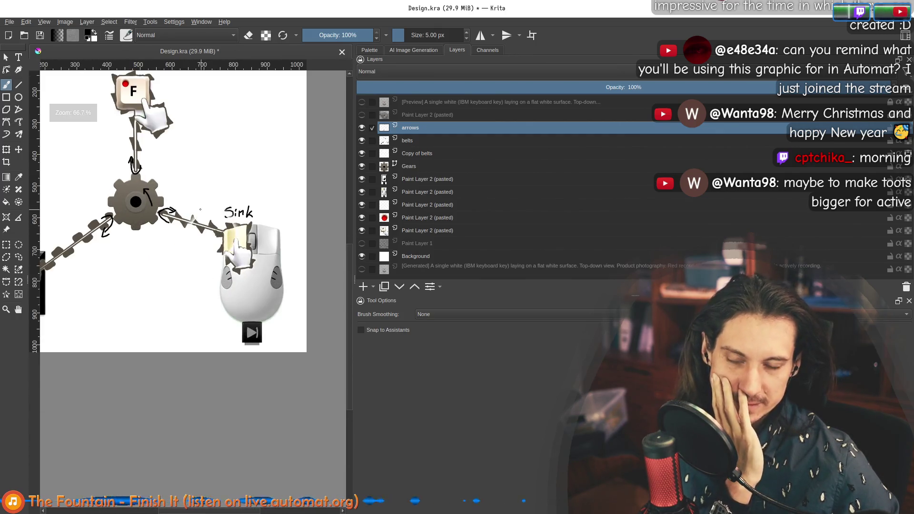
scroll(215, 232, up, 3)
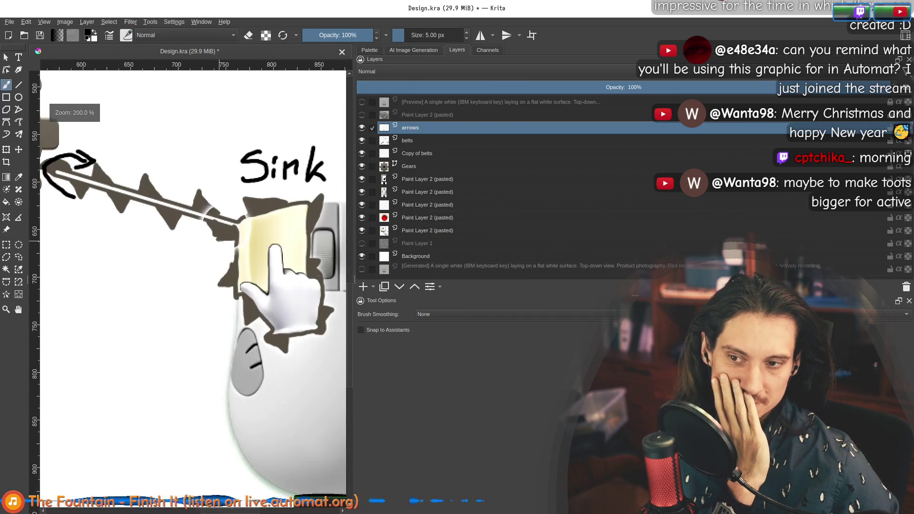
scroll(217, 242, down, 3)
mouse_move(164, 189)
mouse_down()
mouse_move(286, 228)
mouse_move(182, 223)
mouse_up()
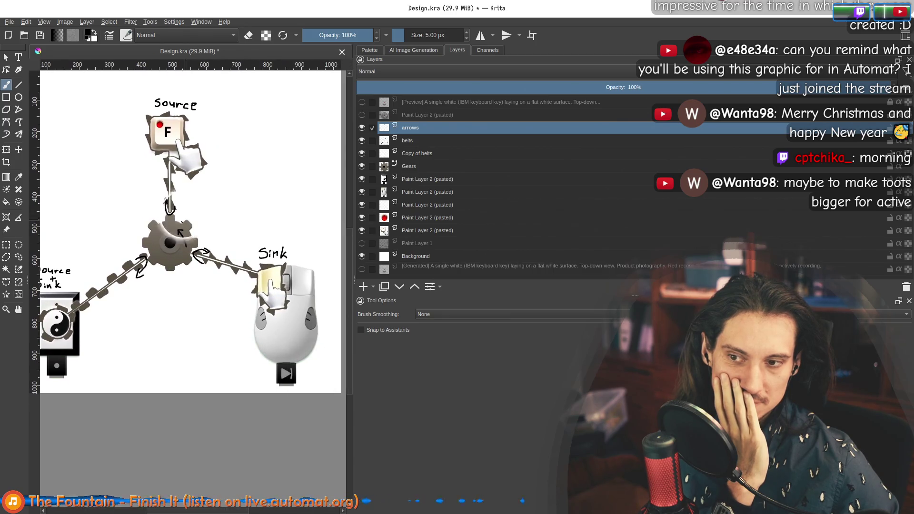
scroll(204, 299, down, 2)
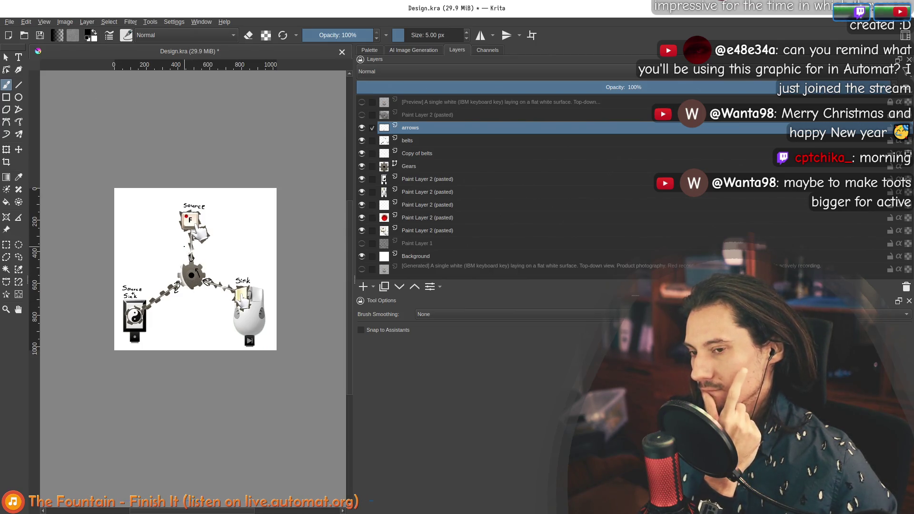
scroll(170, 286, up, 2)
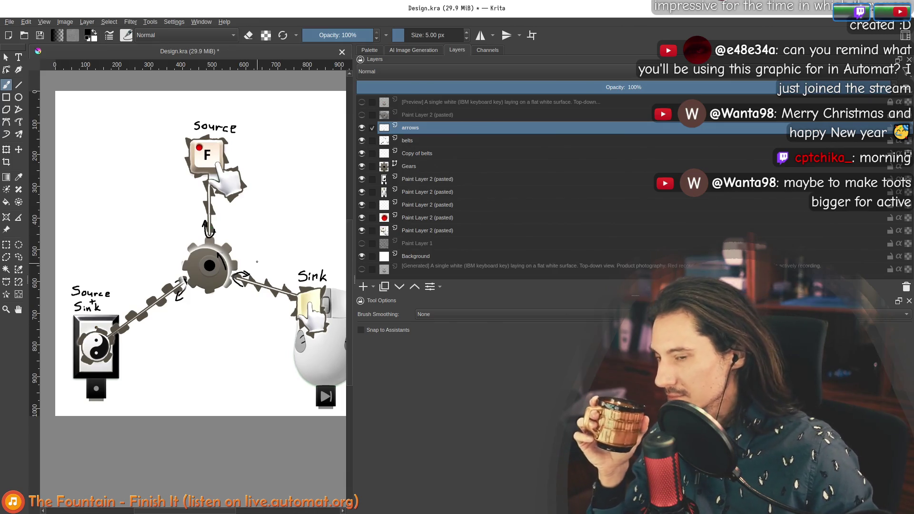
mouse_move(286, 233)
mouse_down()
mouse_move(268, 229)
mouse_move(248, 204)
mouse_up()
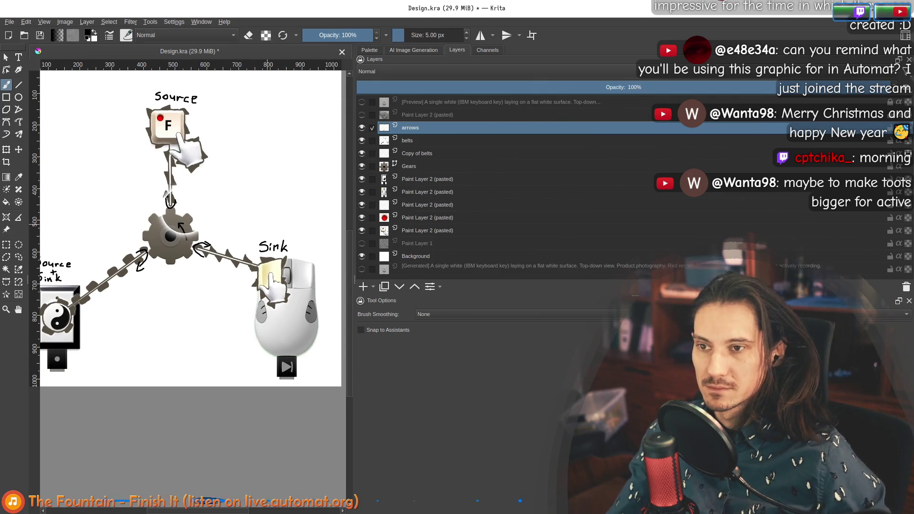
Zoom to actual size and review the Source + Sink and Sink drawings
drag(218, 124, 204, 126)
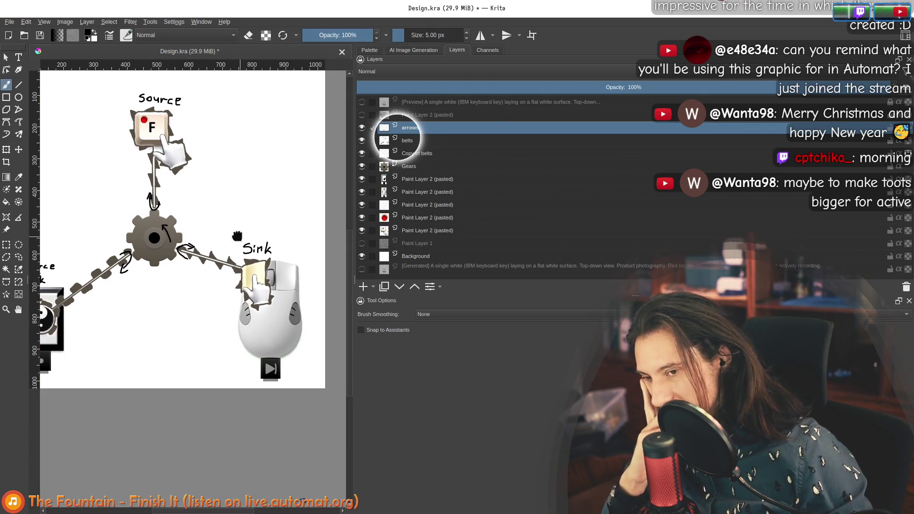
key(1)
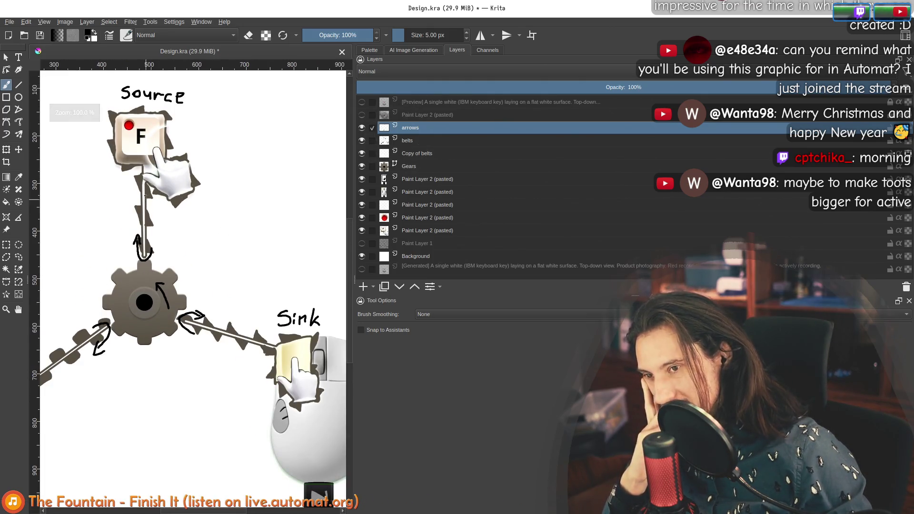
drag(193, 300, 309, 316)
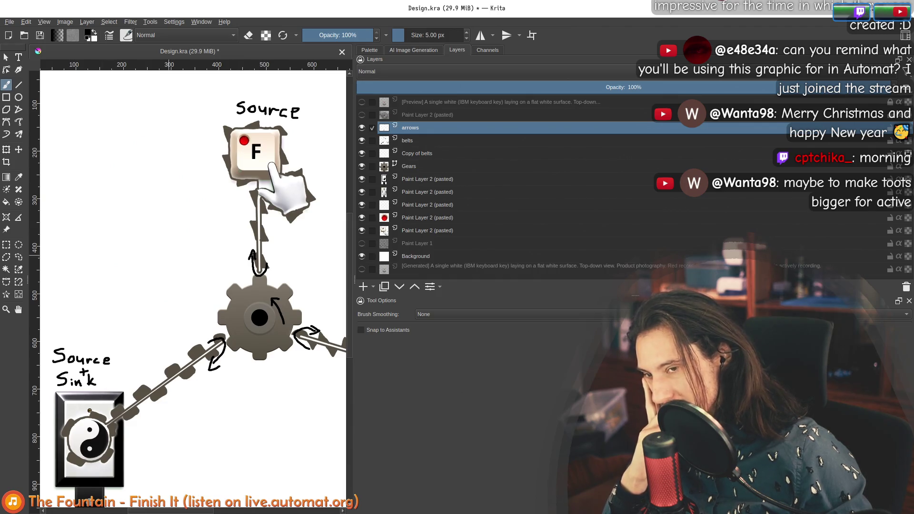
drag(406, 151, 256, 166)
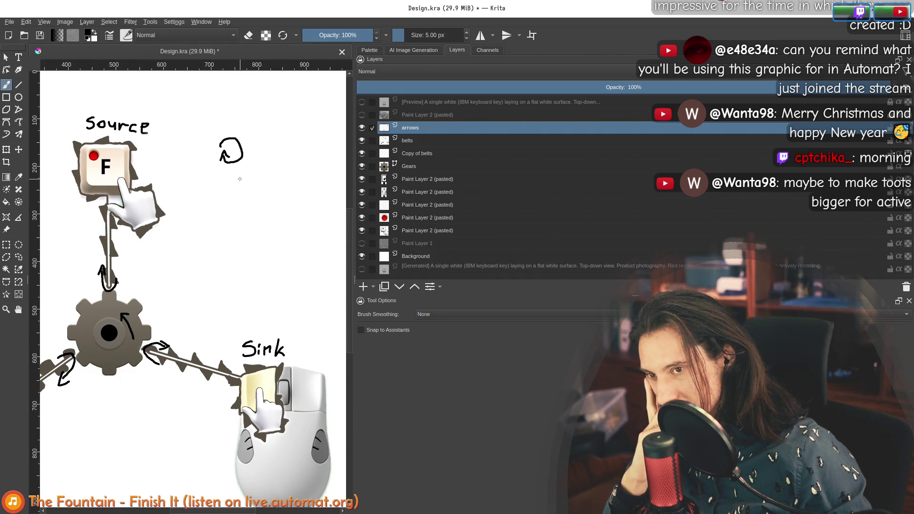
scroll(240, 179, up, 1)
scroll(182, 186, up, 1)
scroll(186, 192, down, 3)
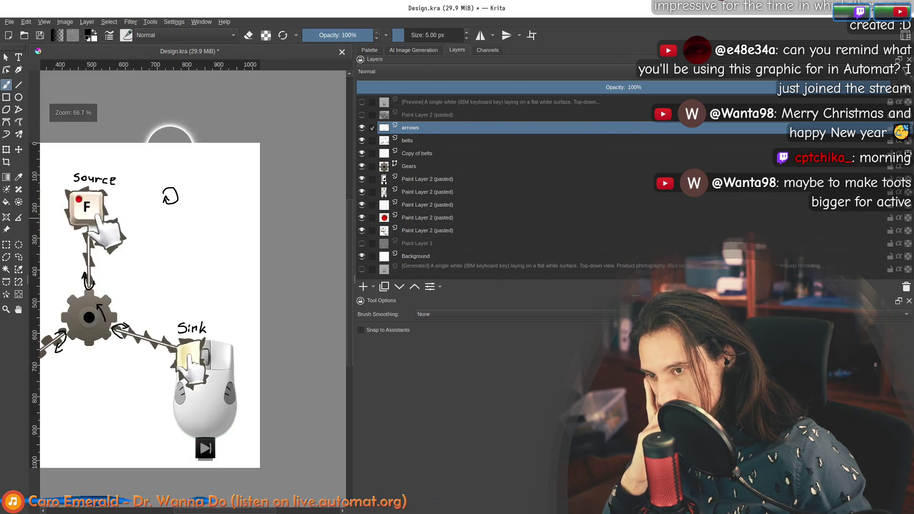
scroll(179, 200, up, 4)
scroll(140, 251, down, 4)
scroll(131, 269, up, 2)
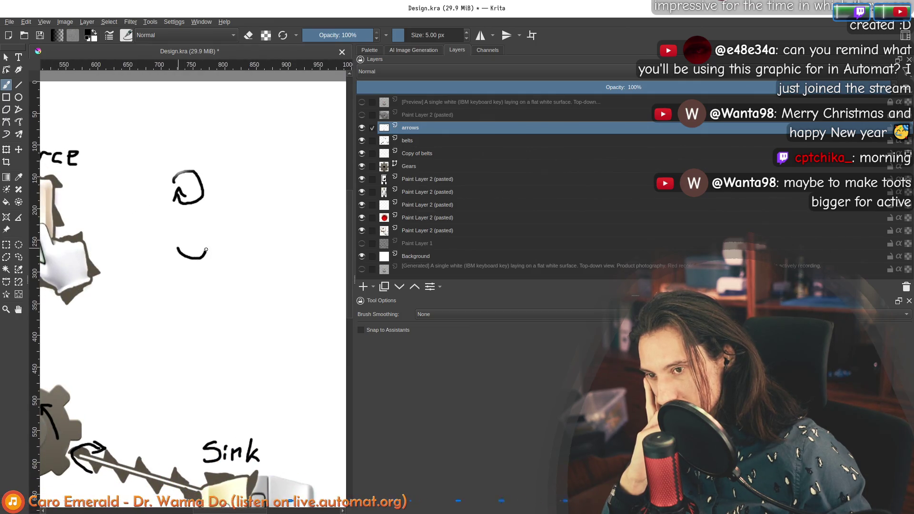
scroll(191, 242, down, 3)
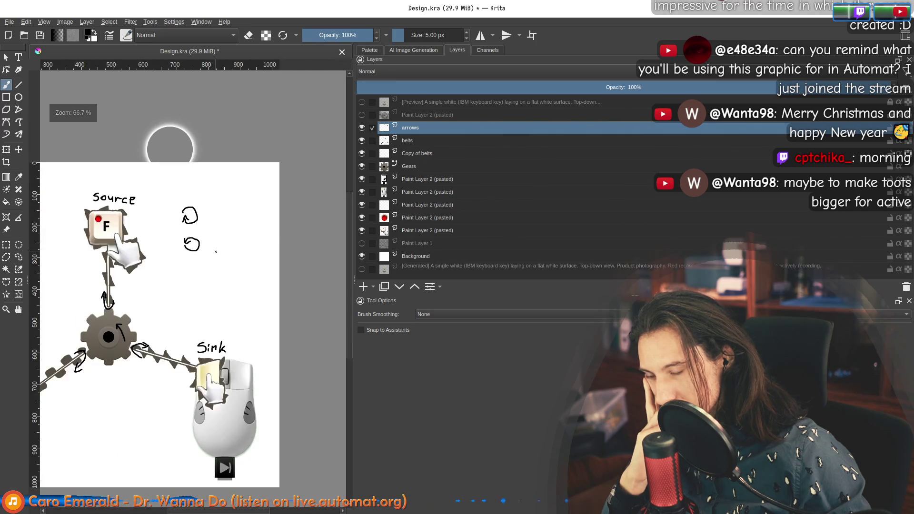
scroll(192, 236, up, 2)
scroll(194, 228, up, 2)
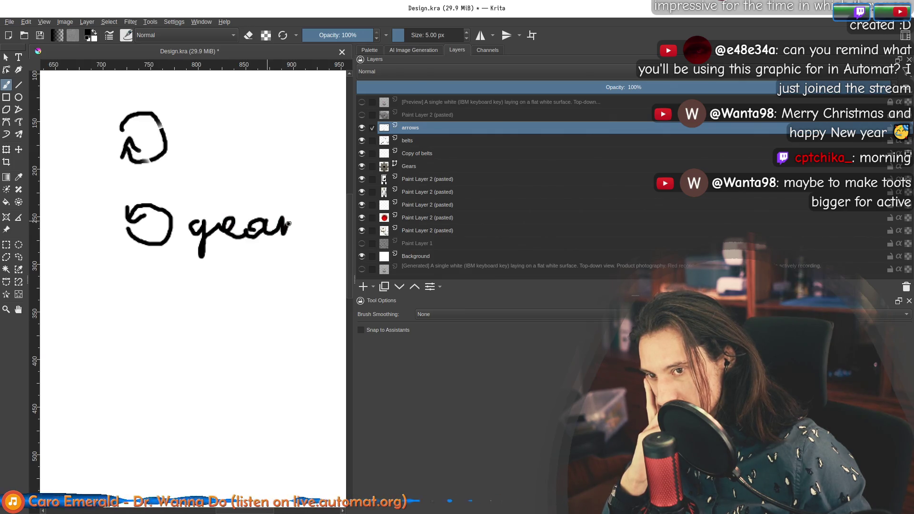
scroll(186, 201, up, 2)
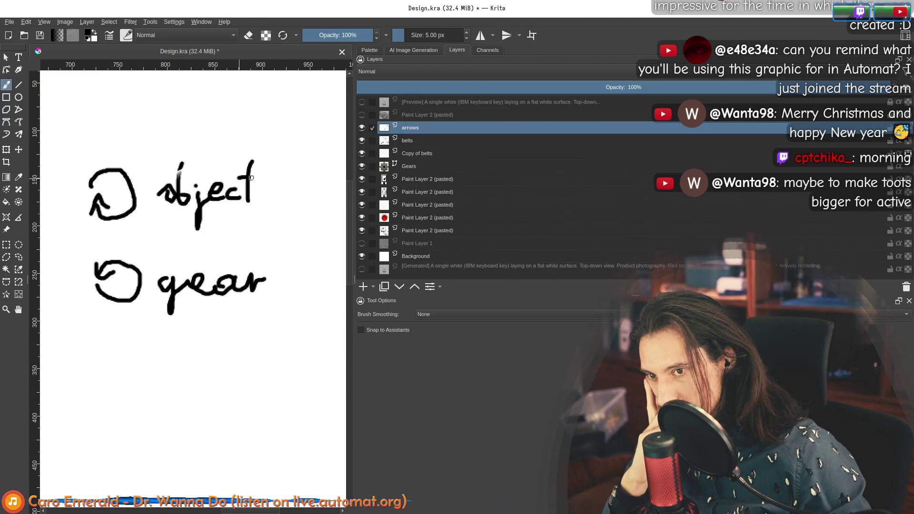
scroll(247, 192, down, 2)
scroll(242, 230, down, 1)
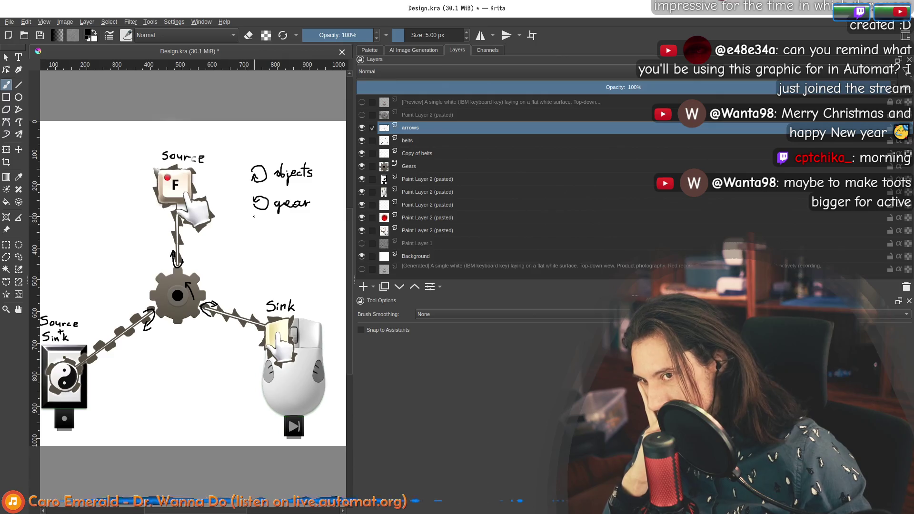
scroll(239, 250, up, 1)
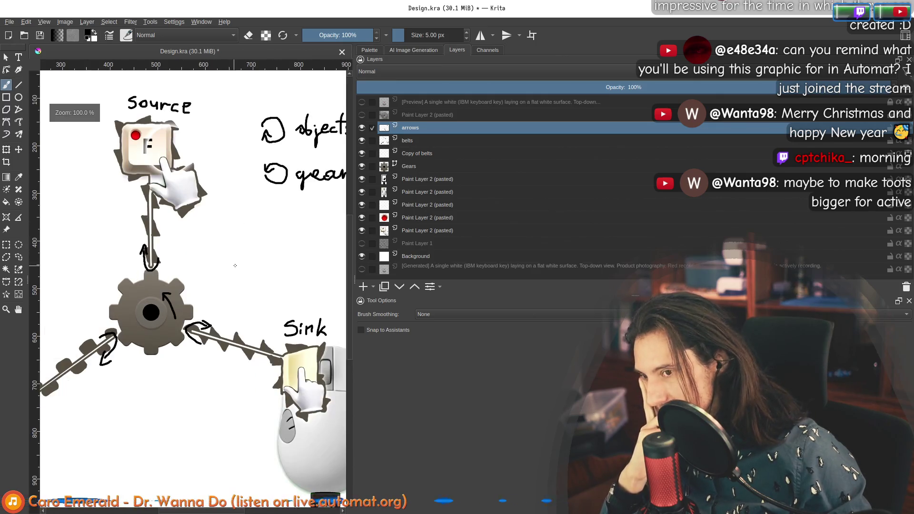
scroll(236, 256, up, 1)
scroll(236, 259, down, 1)
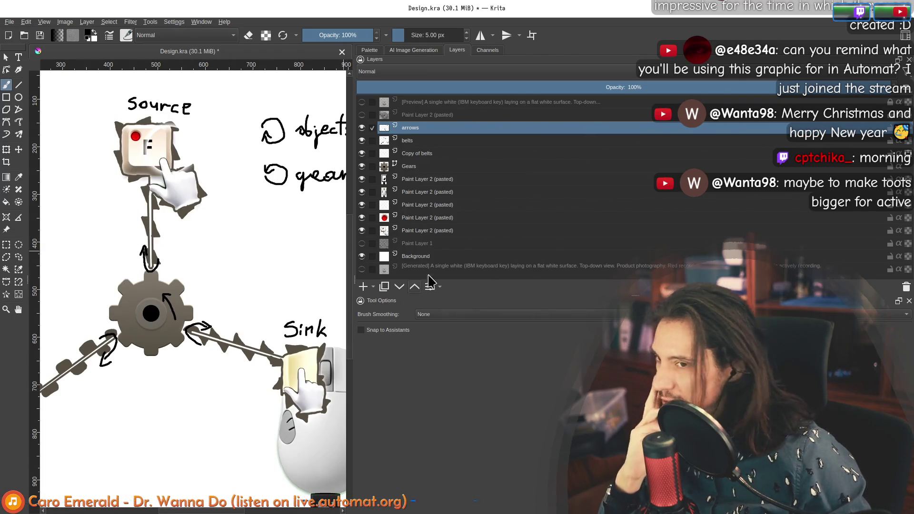
Undo the two stray marks inside the circular arrow beside 'objects' and pan back over the diagram
drag(271, 146, 187, 162)
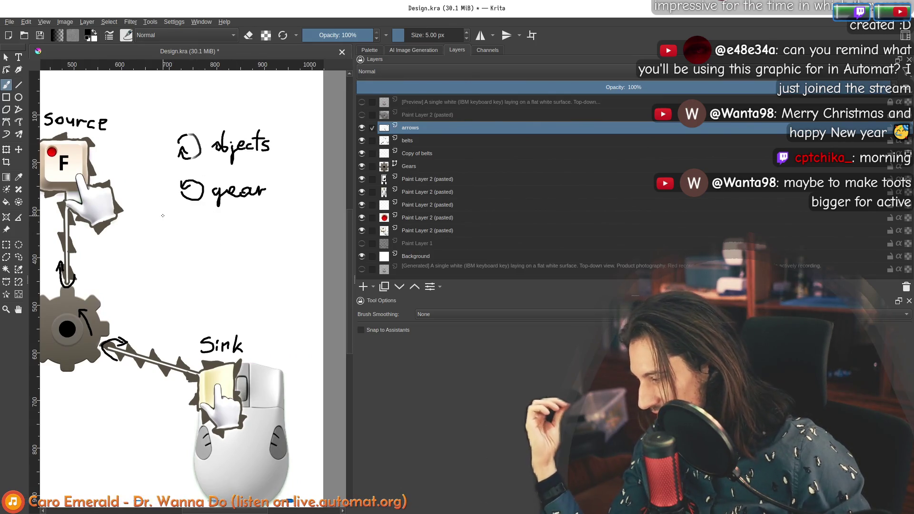
key(ctrl+z)
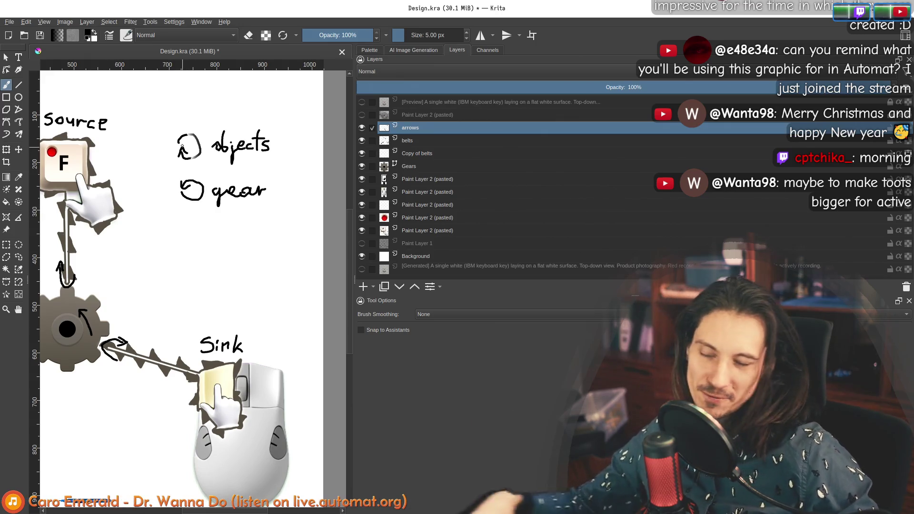
key(ctrl+z)
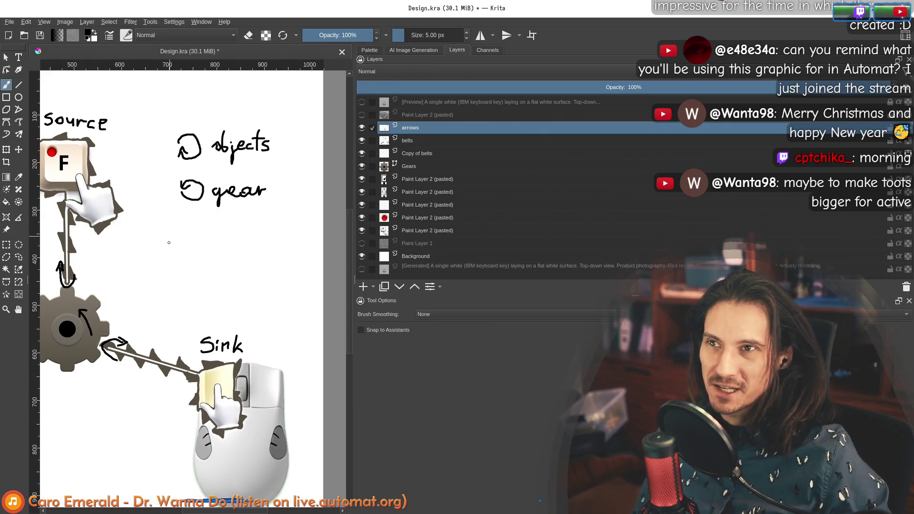
mouse_move(167, 241)
mouse_down()
mouse_move(350, 259)
mouse_move(532, 224)
mouse_up()
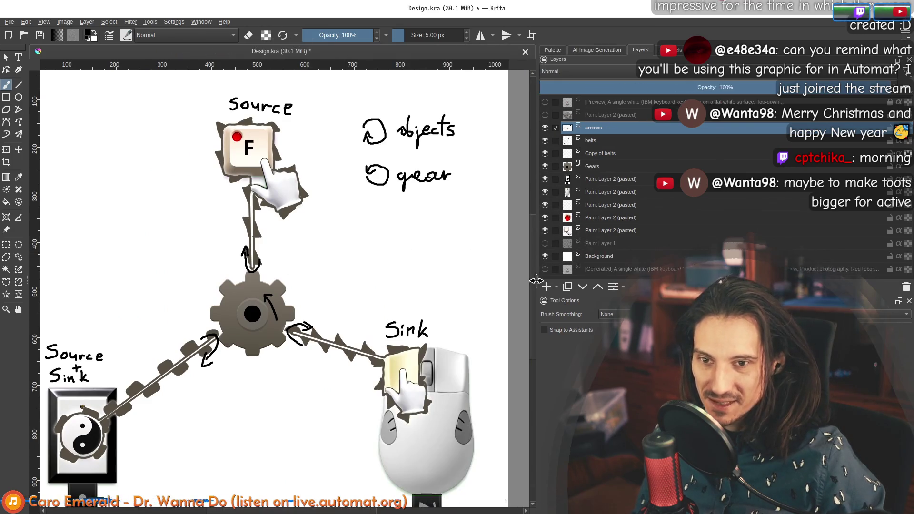
drag(350, 232, 283, 250)
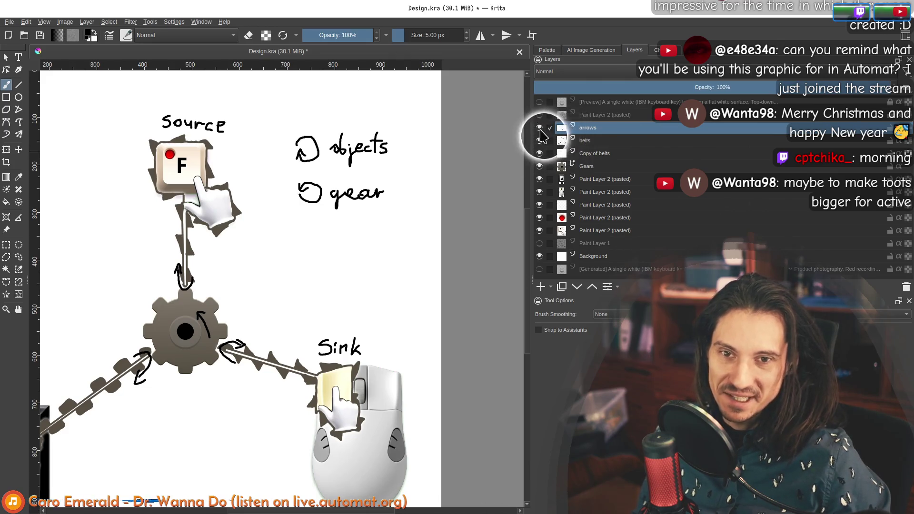
Hide the arrows-and-labels layer and zoom in on the belt above the gear and the F key
click(540, 128)
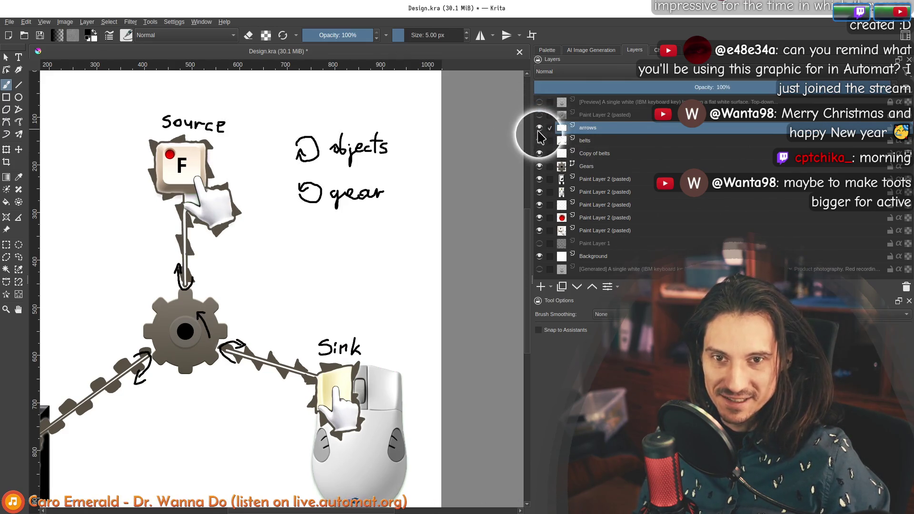
click(539, 127)
drag(266, 247, 204, 214)
scroll(207, 228, up, 3)
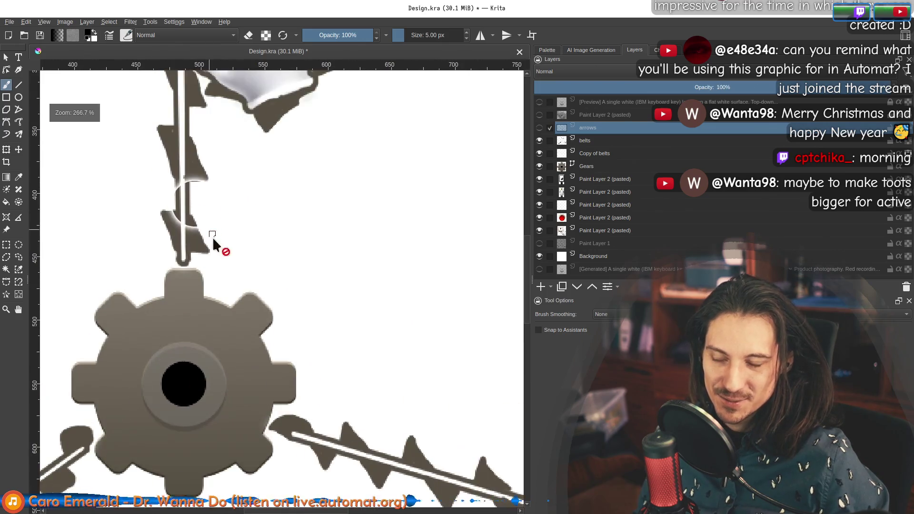
scroll(196, 175, down, 1)
drag(179, 78, 189, 150)
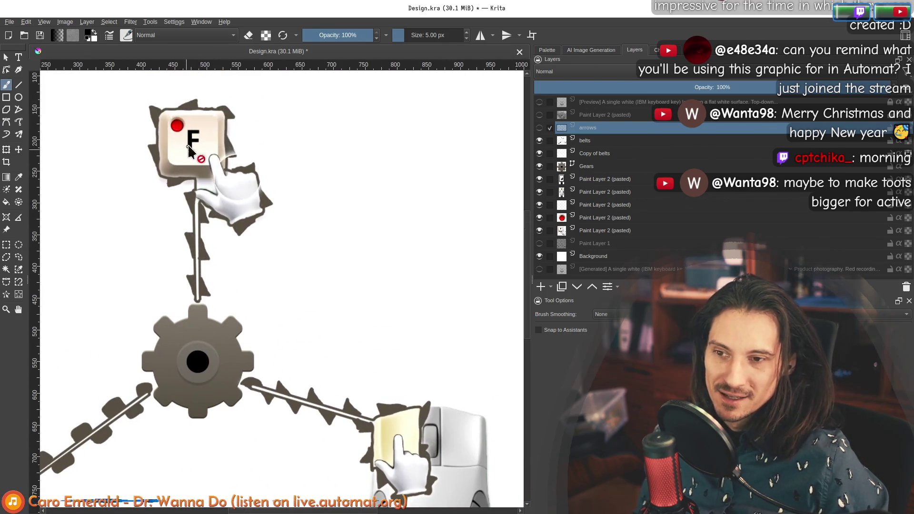
scroll(218, 201, down, 2)
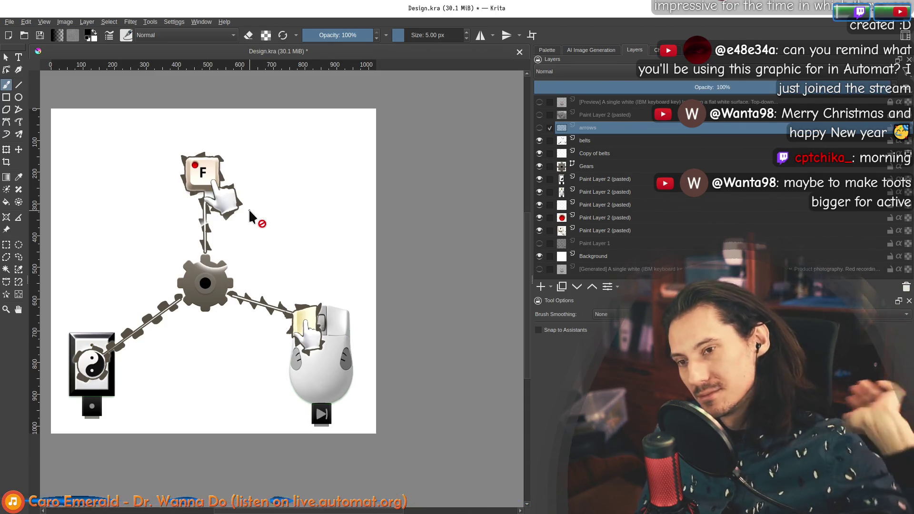
scroll(198, 220, up, 3)
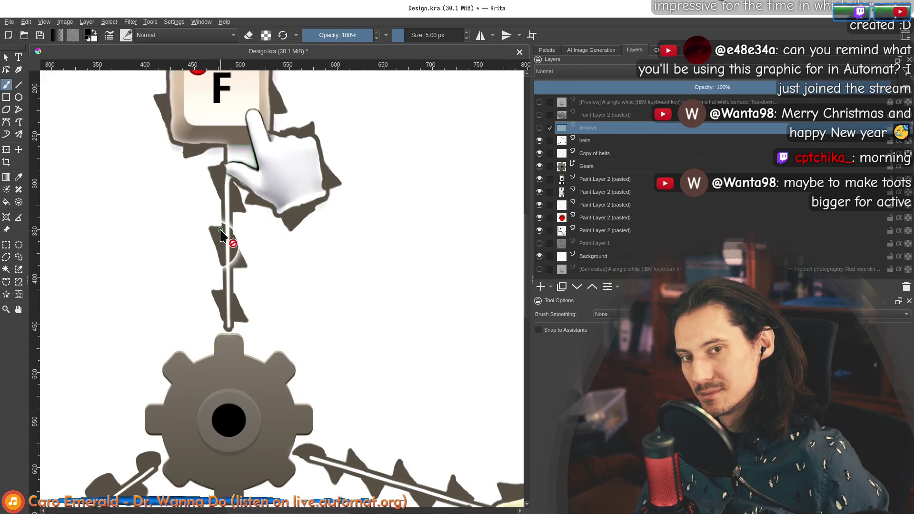
Switch to the belts layer and bring the lower devices fully into view with more canvas room
click(585, 142)
scroll(327, 252, down, 3)
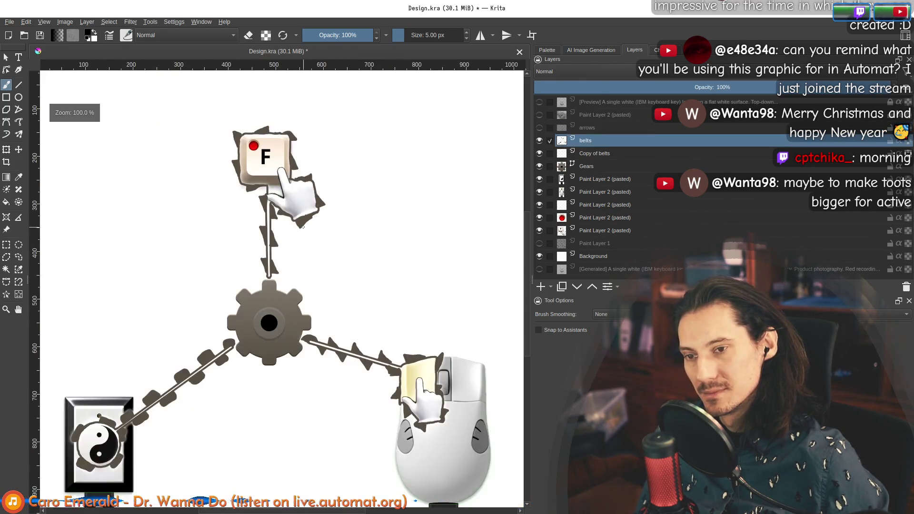
scroll(302, 219, up, 3)
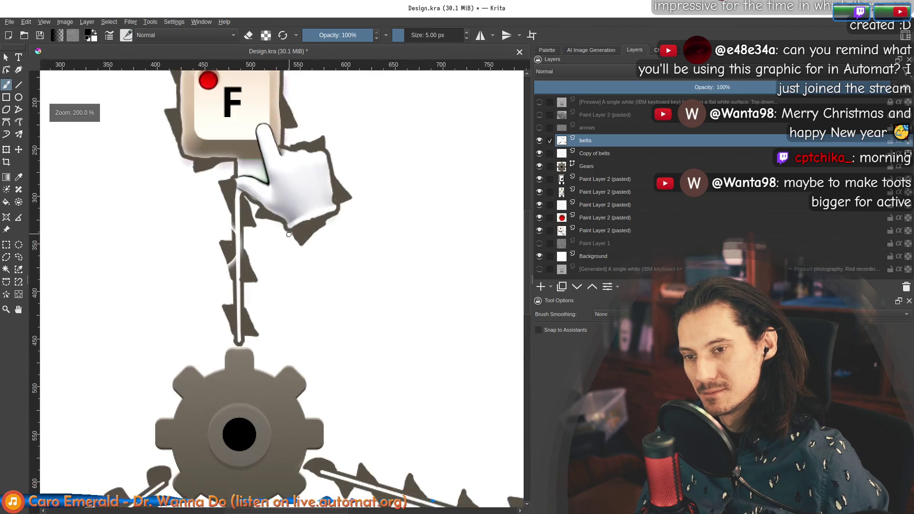
scroll(262, 256, down, 2)
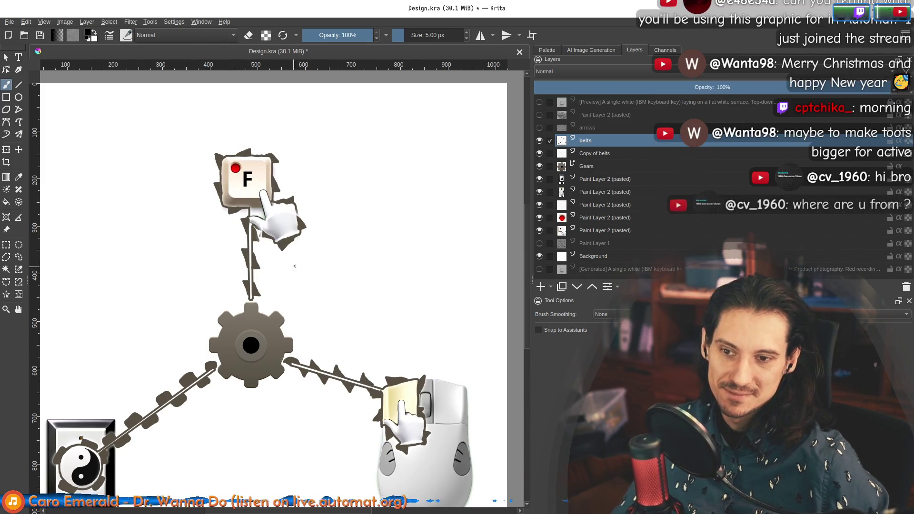
mouse_move(368, 315)
mouse_down()
mouse_move(361, 271)
mouse_move(379, 272)
mouse_move(388, 254)
mouse_up()
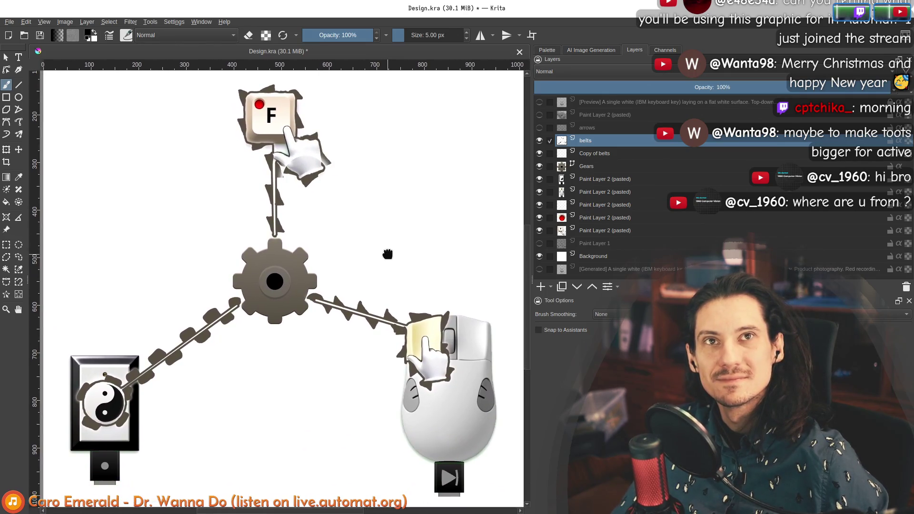
scroll(387, 253, down, 3)
scroll(387, 248, up, 3)
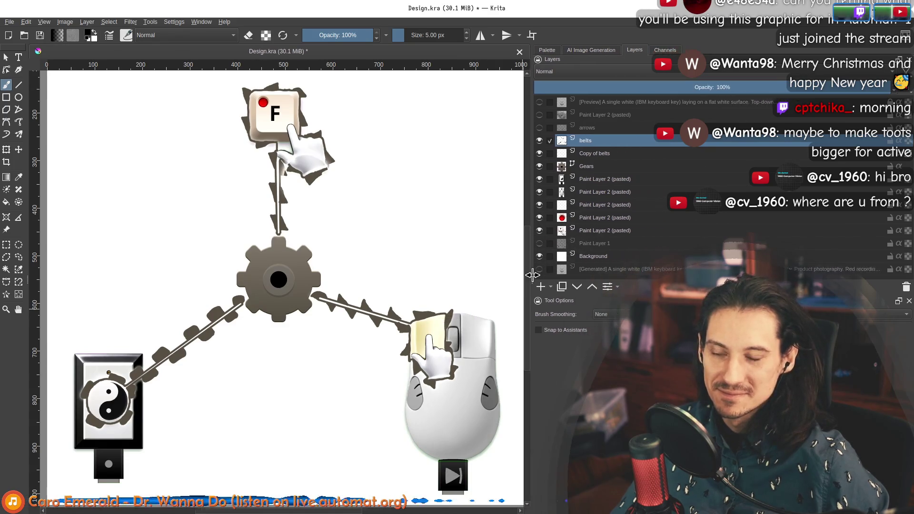
drag(533, 274, 541, 274)
drag(327, 232, 339, 244)
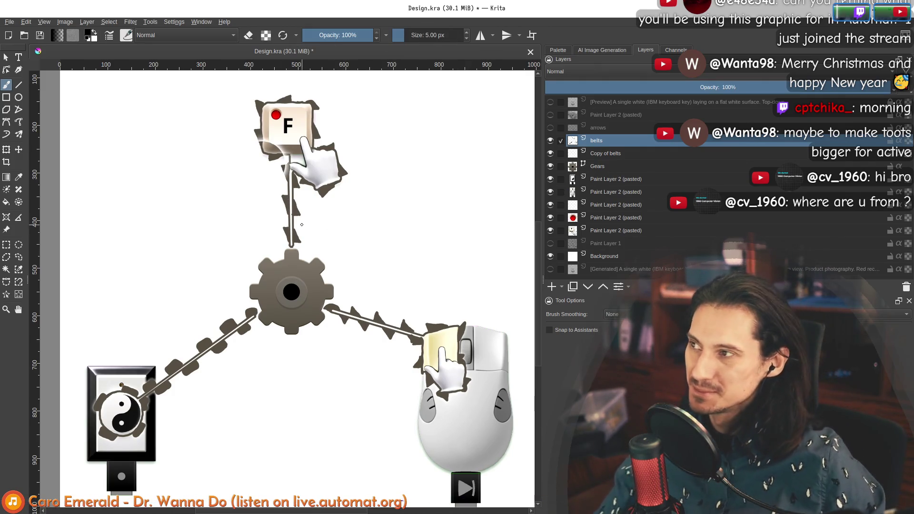
scroll(332, 209, down, 1)
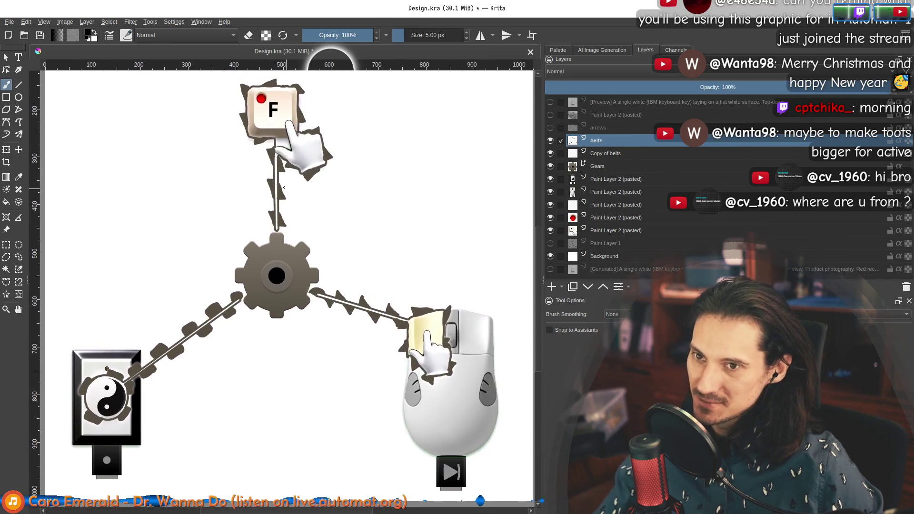
scroll(332, 209, up, 1)
scroll(357, 209, up, 1)
scroll(371, 211, down, 1)
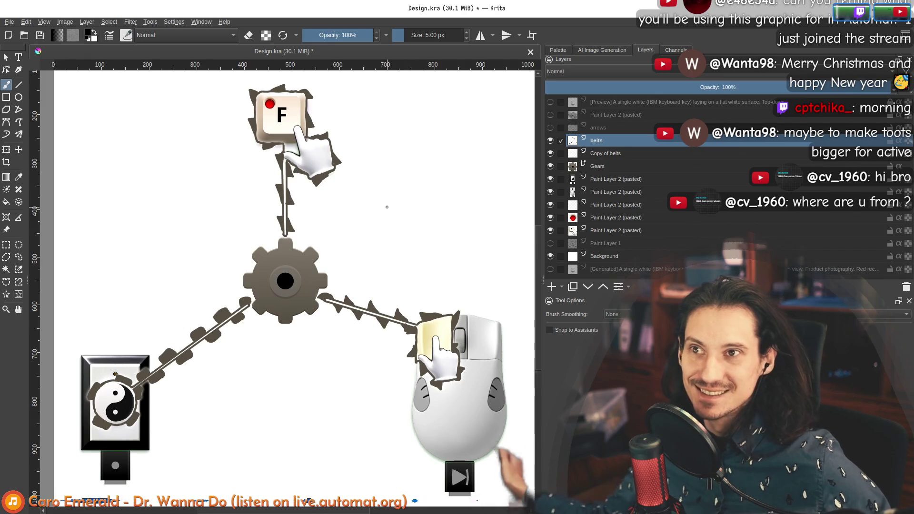
scroll(312, 242, up, 2)
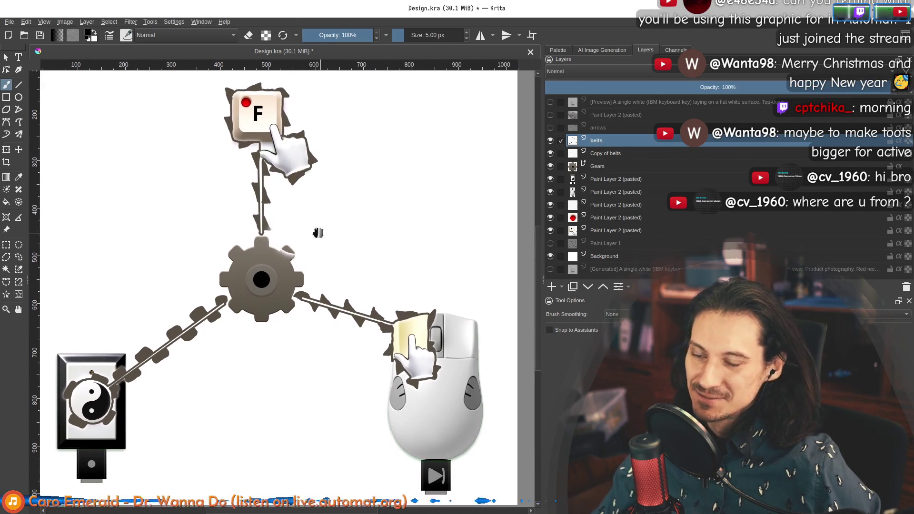
scroll(272, 224, up, 2)
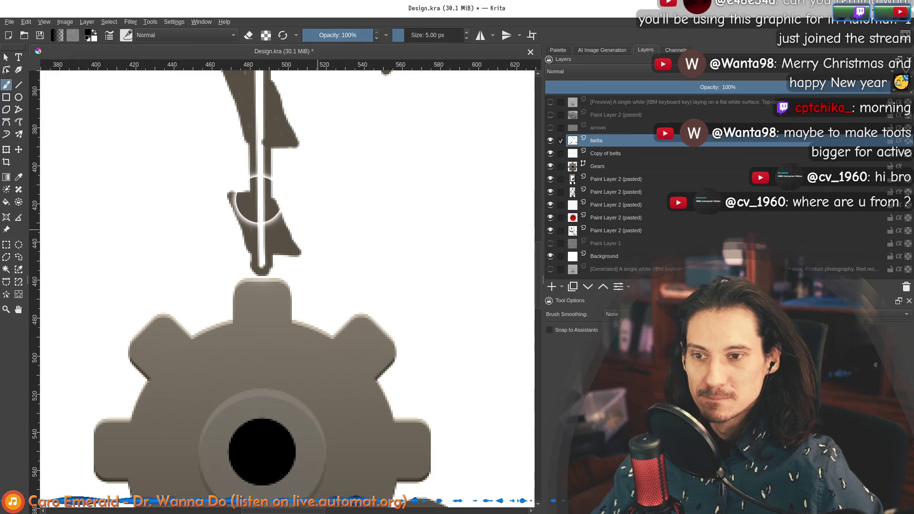
scroll(263, 226, down, 2)
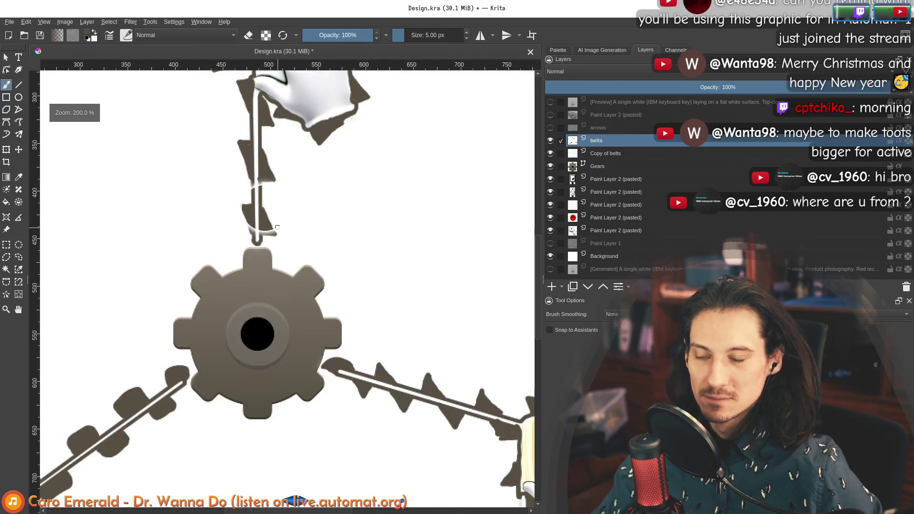
scroll(263, 226, down, 3)
scroll(283, 231, up, 2)
scroll(283, 231, down, 1)
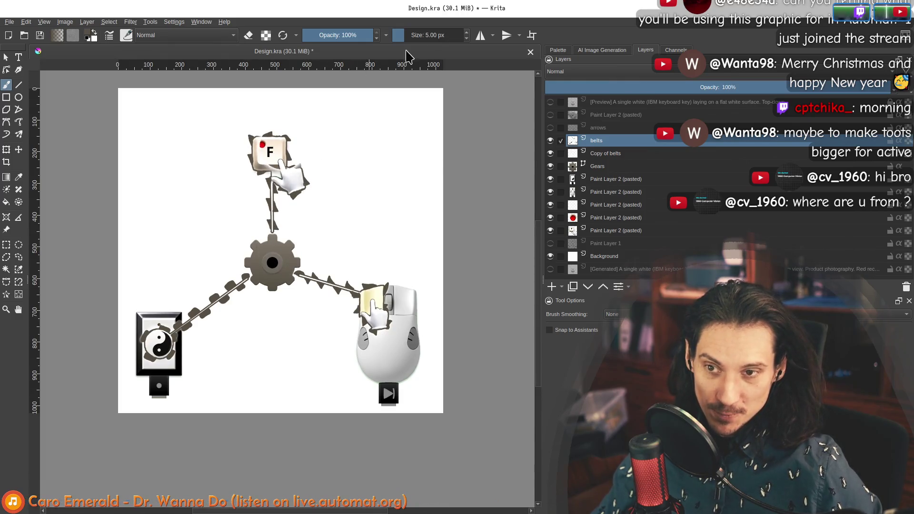
Show the AI Image Generation docker widened to reveal the keycap variations and prompt
click(601, 51)
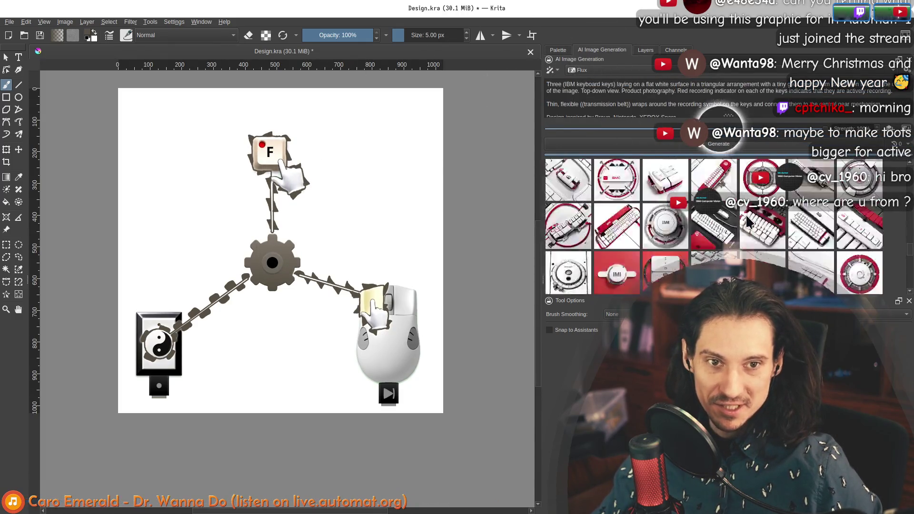
scroll(750, 229, down, 3)
scroll(757, 243, down, 3)
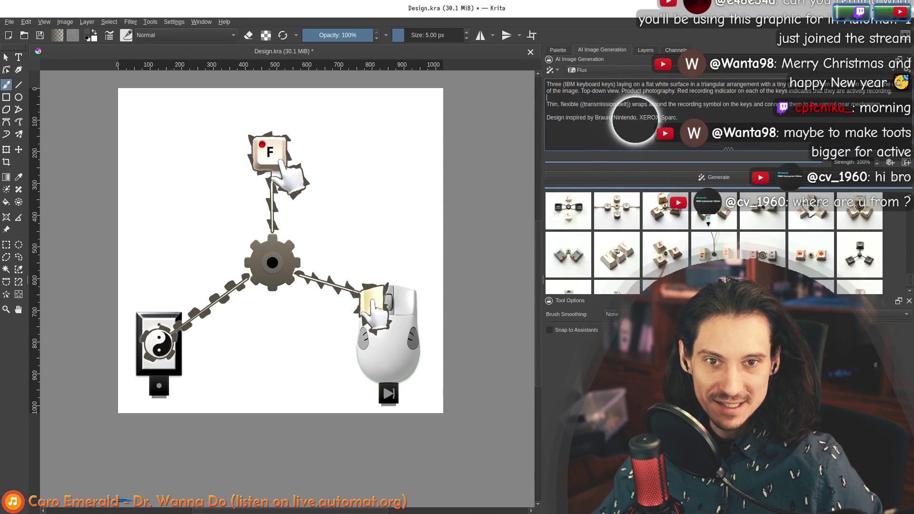
drag(541, 158, 483, 155)
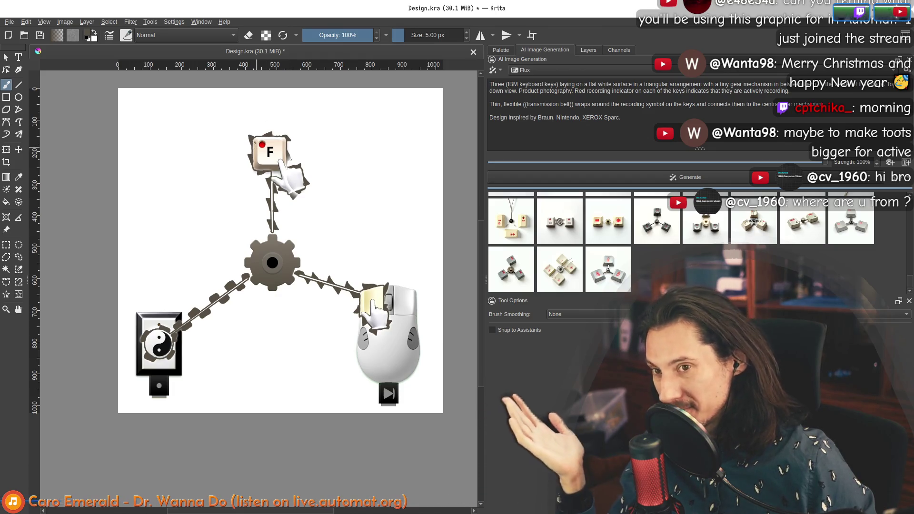
scroll(291, 166, up, 1)
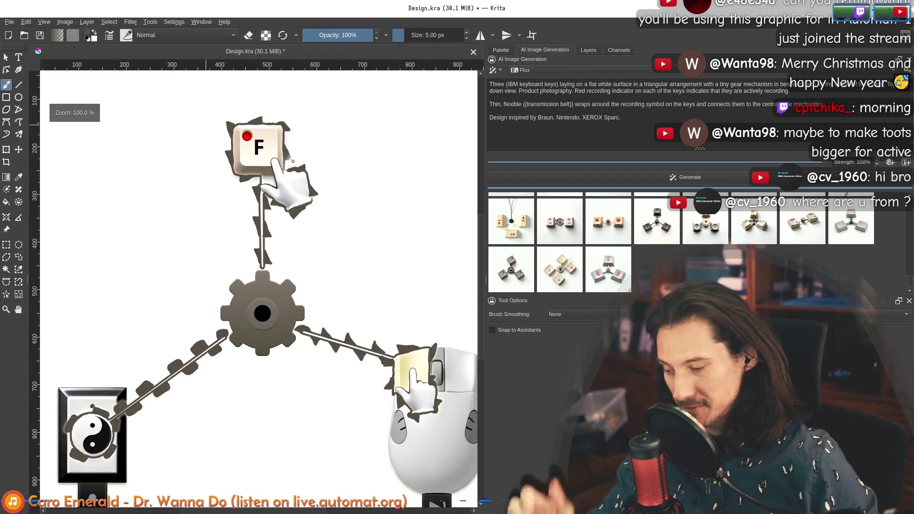
Bring the Emacs notes over the drawing and step through the sub-points of the outline
key(alt+Tab)
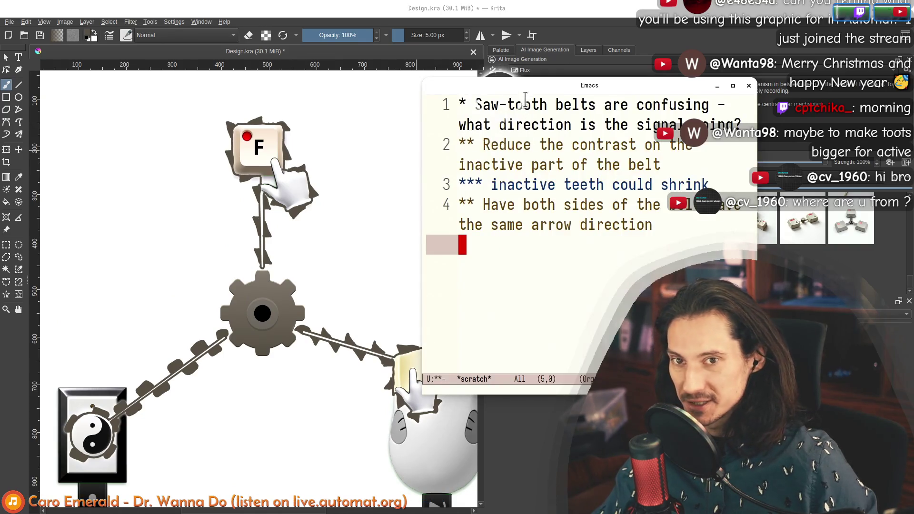
drag(522, 86, 146, 38)
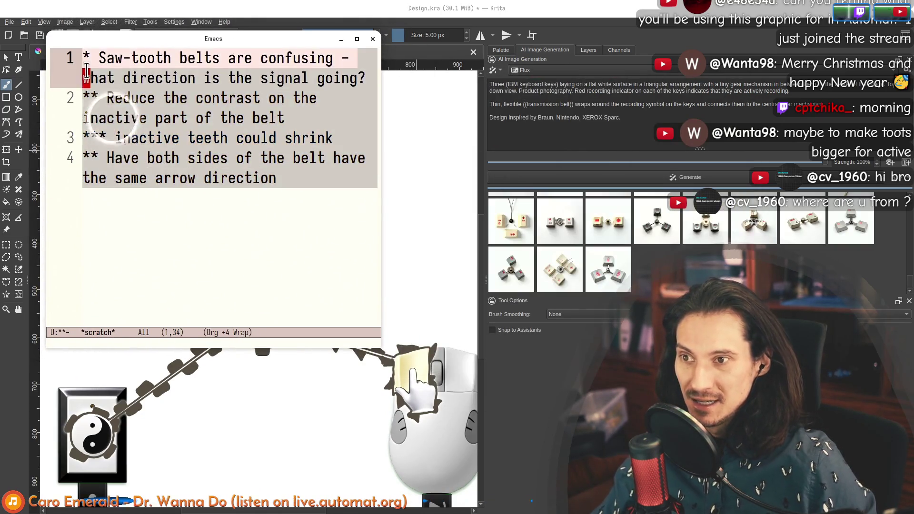
drag(83, 98, 121, 208)
click(131, 232)
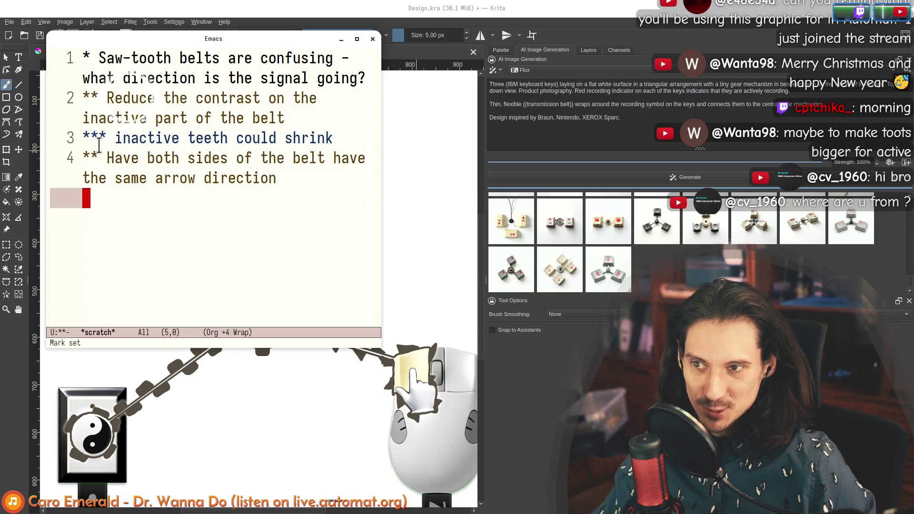
click(92, 98)
click(307, 137)
click(240, 179)
click(90, 159)
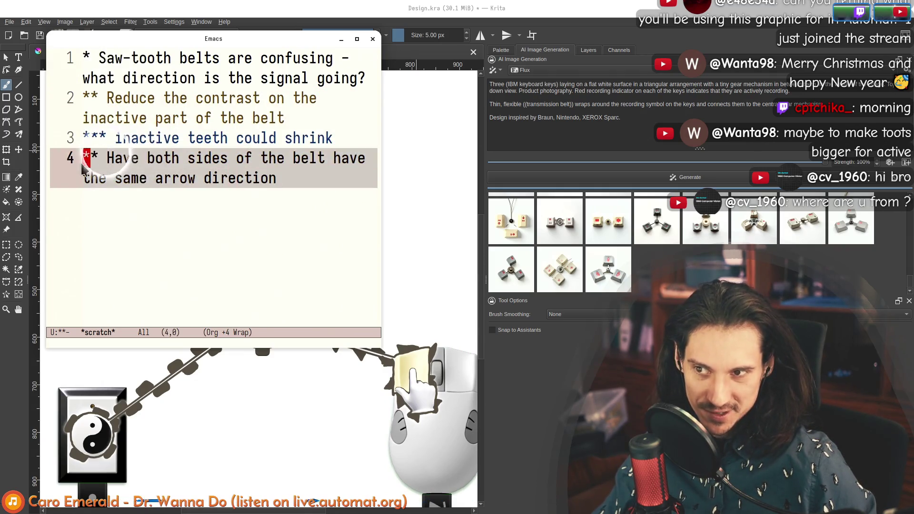
Mark all four notes from the Have line up to line 1, clear the region and return to Krita
click(194, 202)
click(308, 180)
click(270, 230)
click(110, 158)
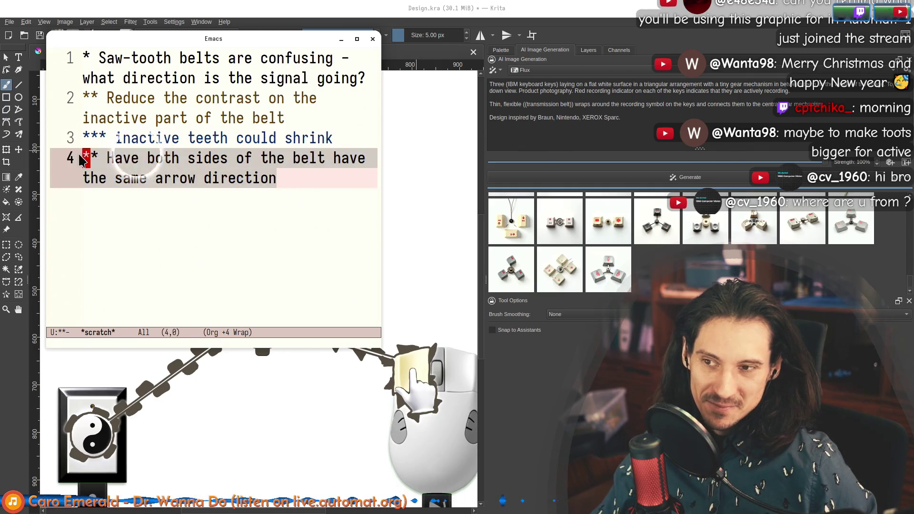
click(204, 224)
click(109, 158)
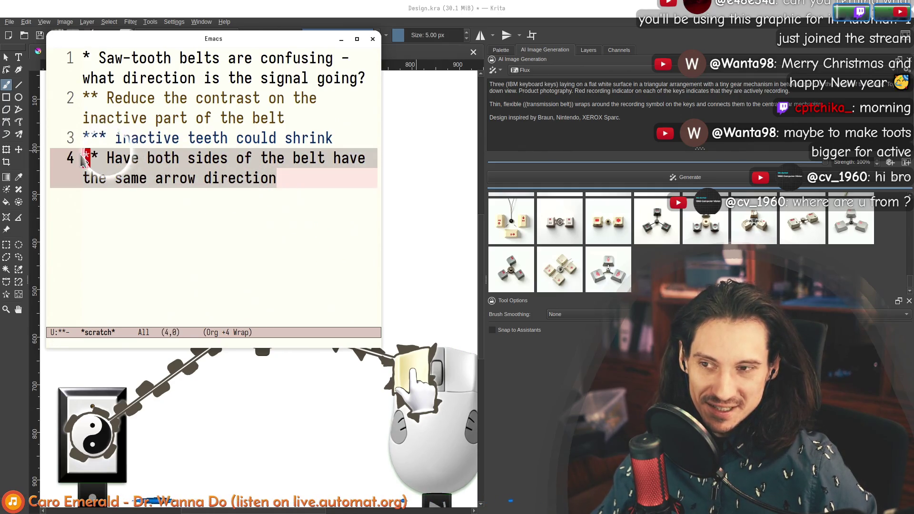
mouse_move(110, 158)
mouse_down()
mouse_move(92, 59)
mouse_move(286, 179)
mouse_move(94, 58)
mouse_up()
key(alt+w)
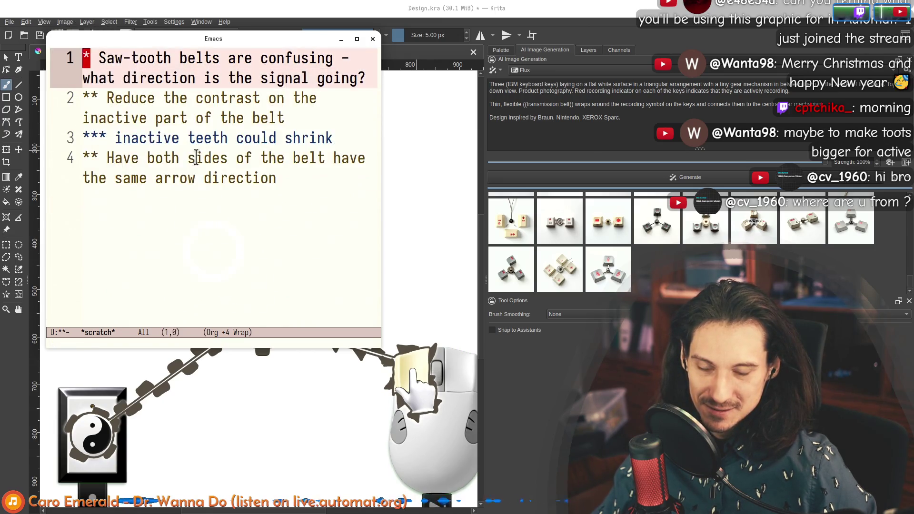
key(alt+Tab)
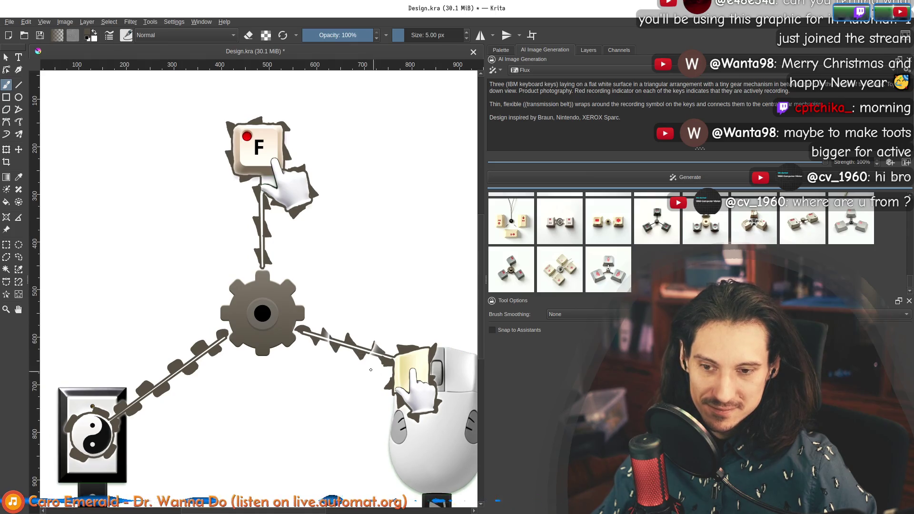
scroll(367, 367, up, 2)
scroll(340, 351, down, 1)
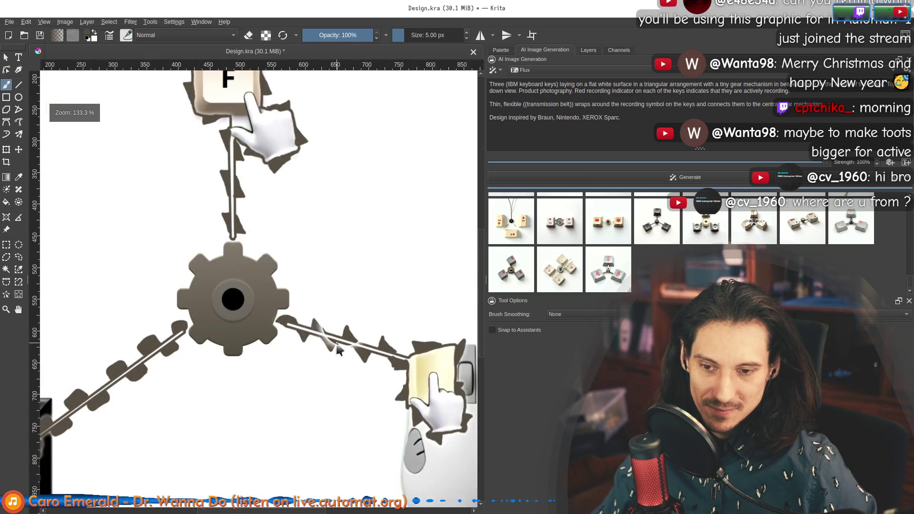
key(alt+Tab)
key(alt+Tab)
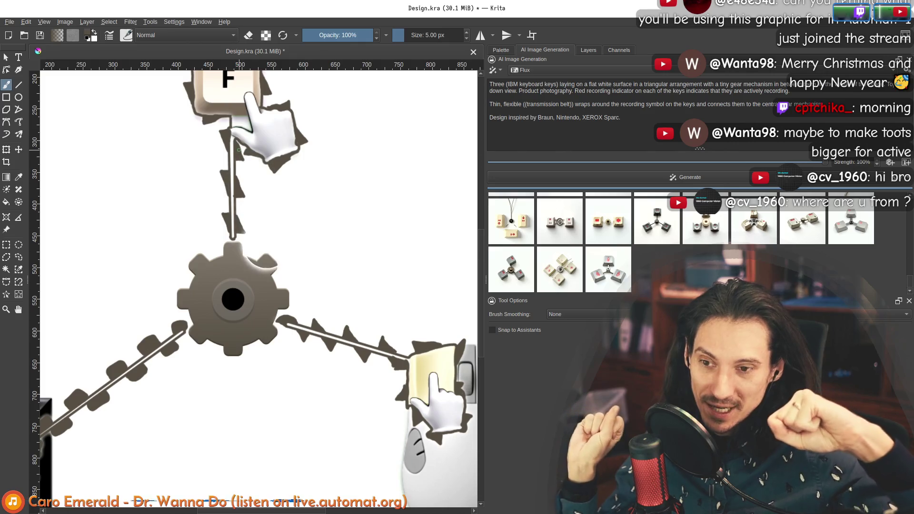
drag(230, 250, 276, 270)
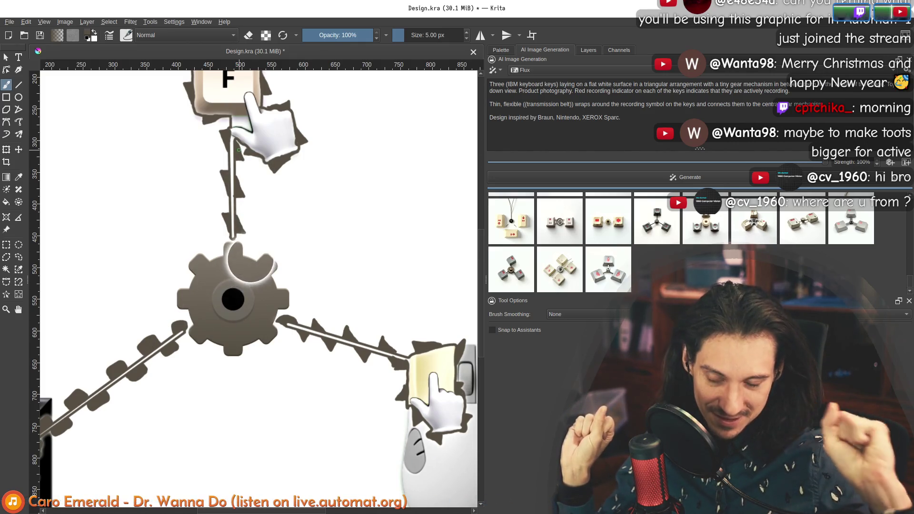
key(ctrl+z)
key(ctrl+z)
key(ctrl+z)
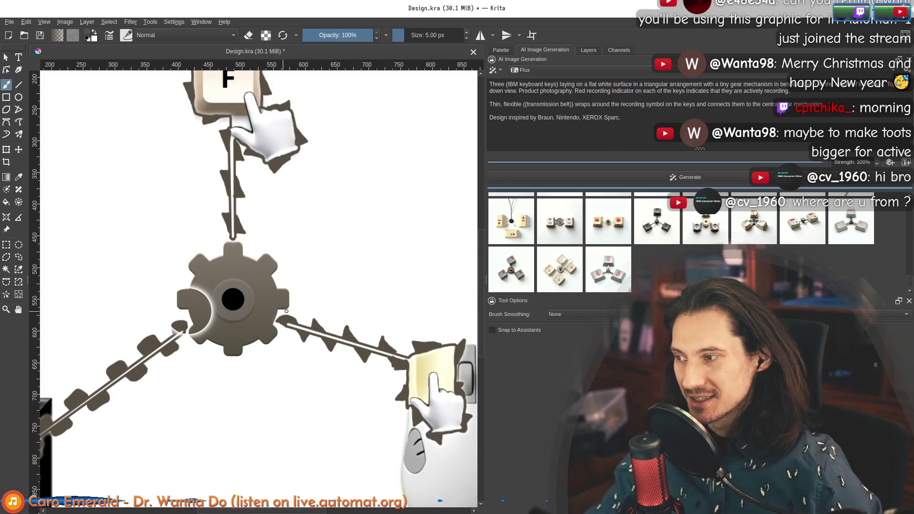
key(alt+Tab)
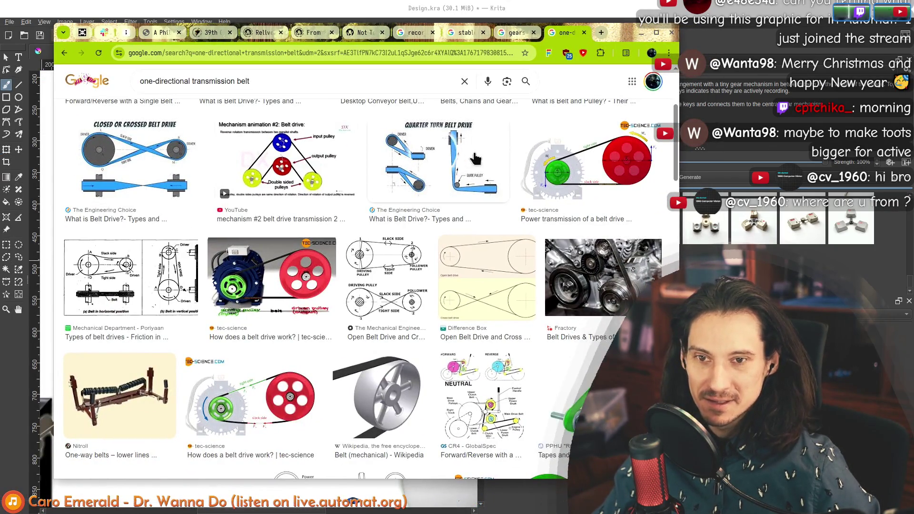
click(410, 160)
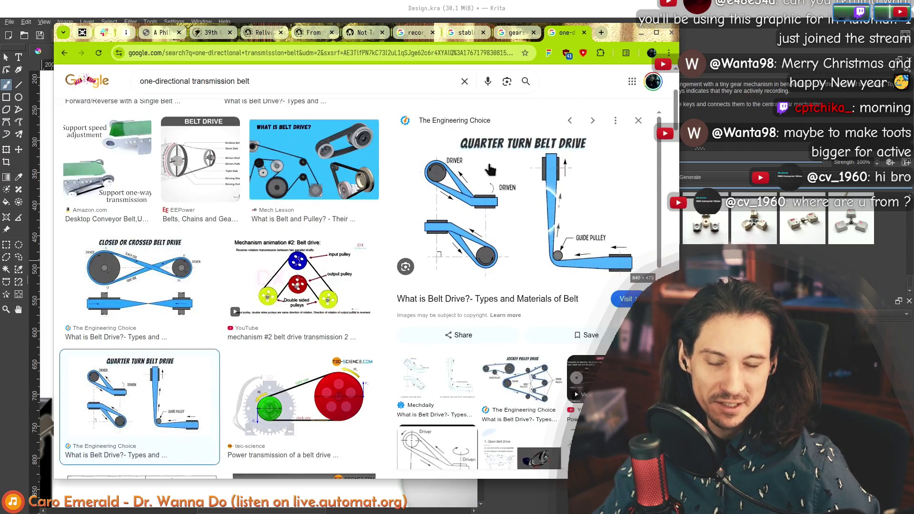
key(alt+Tab)
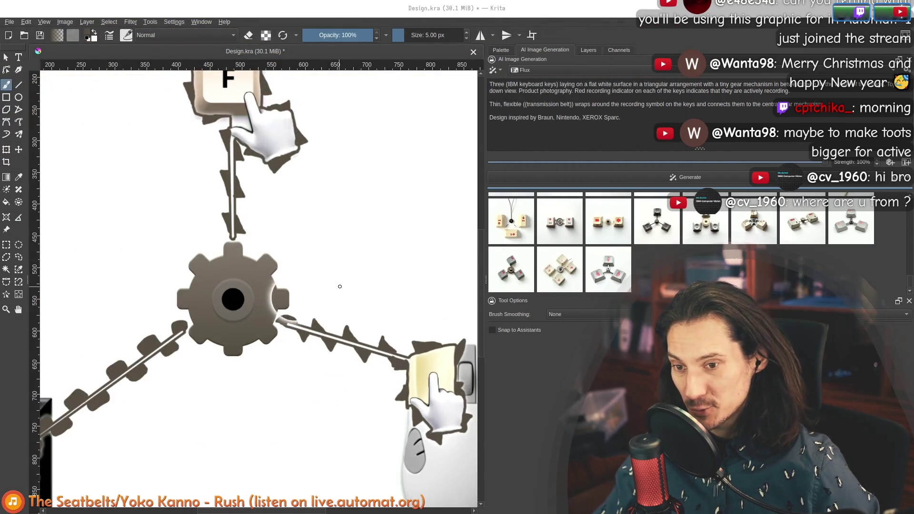
Brush an extra spike onto the gear-to-mouse belt near the mouse, checking it with undo and redo
drag(339, 286, 243, 238)
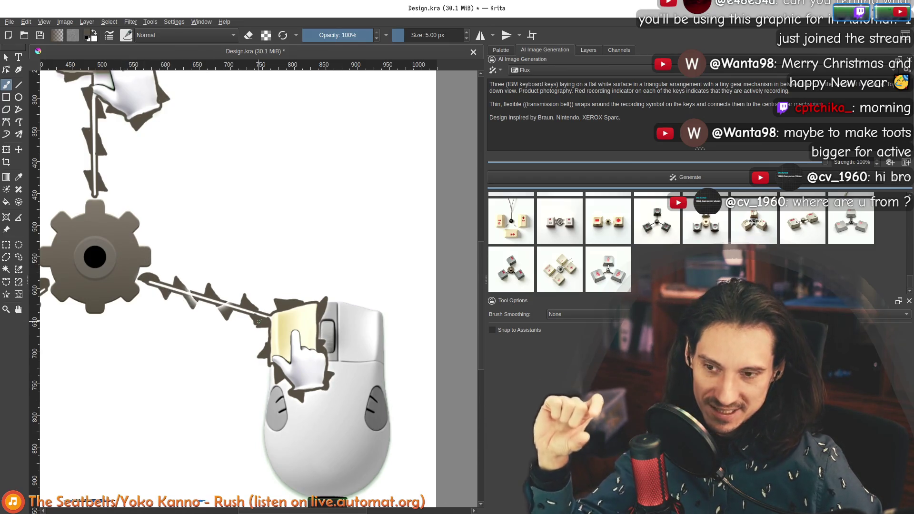
mouse_move(187, 304)
mouse_down()
mouse_move(209, 289)
mouse_move(211, 307)
mouse_up()
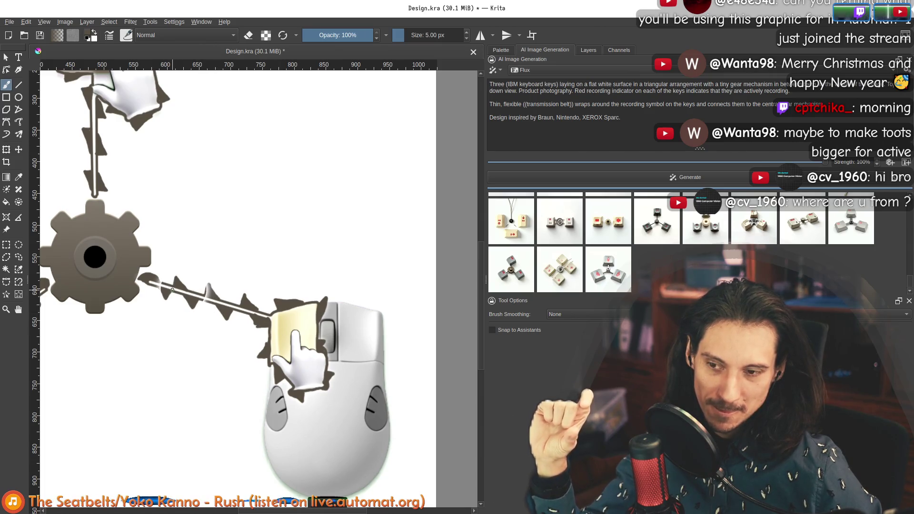
key(ctrl+z)
key(ctrl+z)
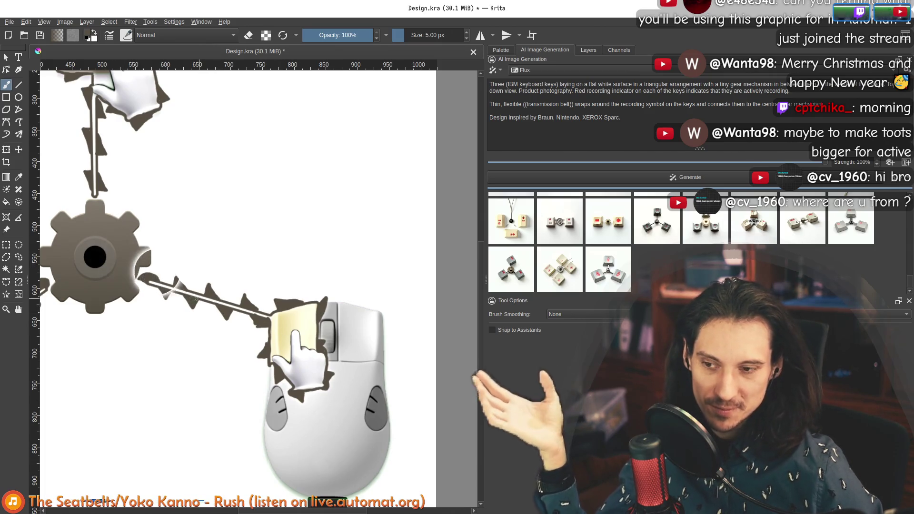
key(ctrl+shift+z)
key(ctrl+shift+z)
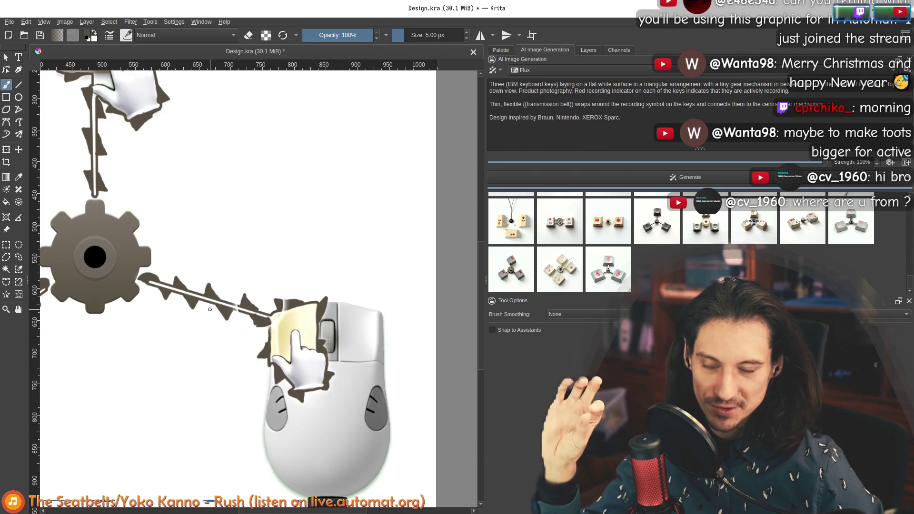
Look over the drawing, then raise the Emacs belt-design notes at the empty line for a new point
drag(219, 239, 339, 279)
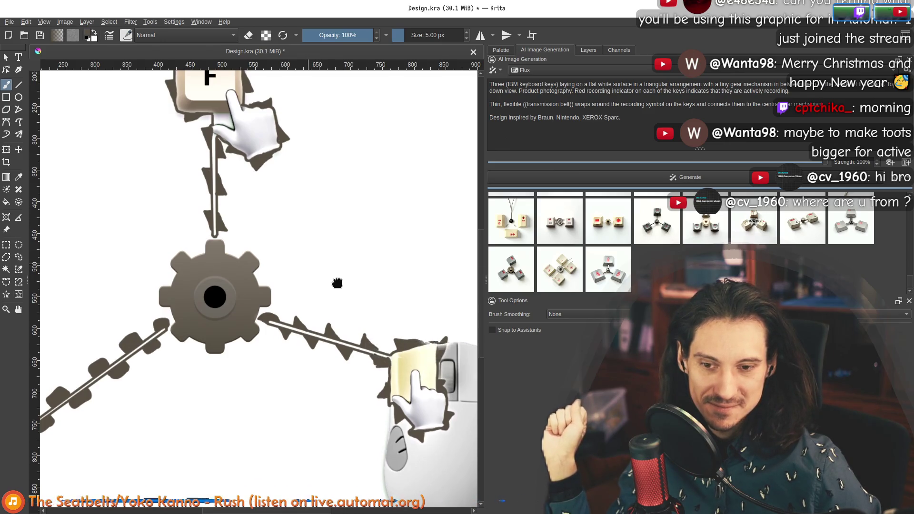
mouse_move(339, 279)
mouse_down()
mouse_move(263, 261)
mouse_move(224, 236)
mouse_move(311, 373)
mouse_move(266, 235)
mouse_up()
scroll(292, 355, down, 1)
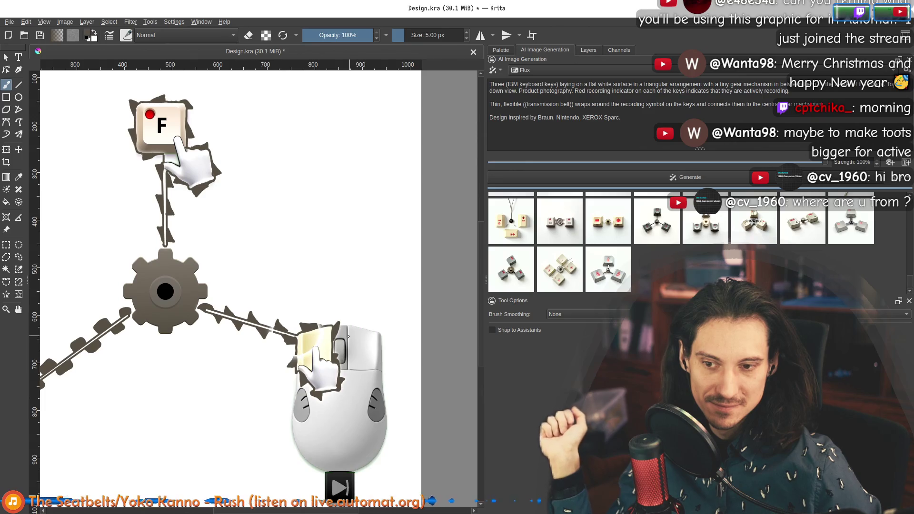
scroll(348, 334, up, 1)
scroll(348, 335, up, 1)
scroll(348, 334, up, 1)
scroll(207, 255, up, 1)
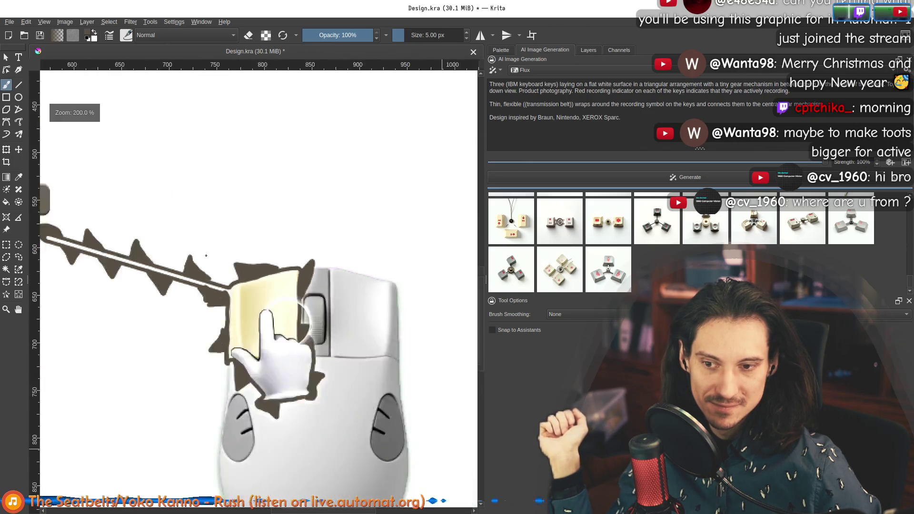
scroll(206, 254, down, 1)
scroll(178, 209, down, 1)
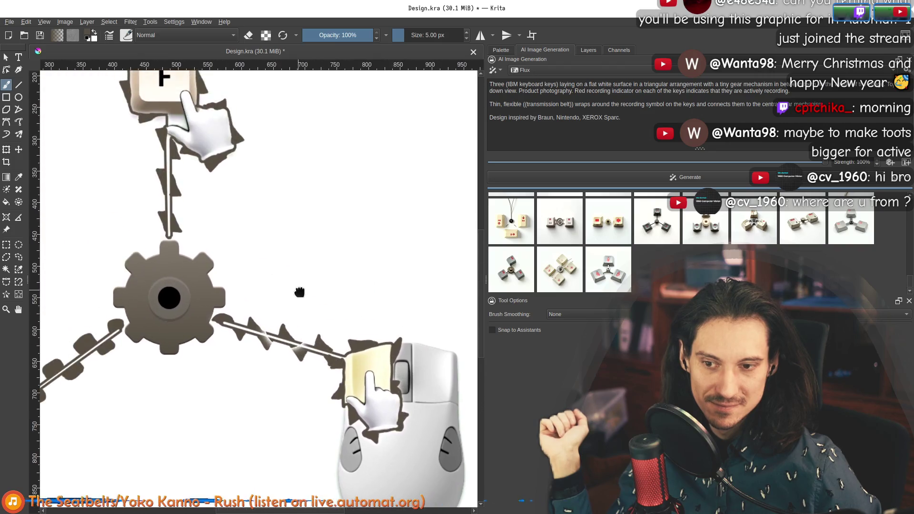
scroll(300, 292, down, 1)
scroll(285, 280, up, 1)
scroll(332, 340, up, 1)
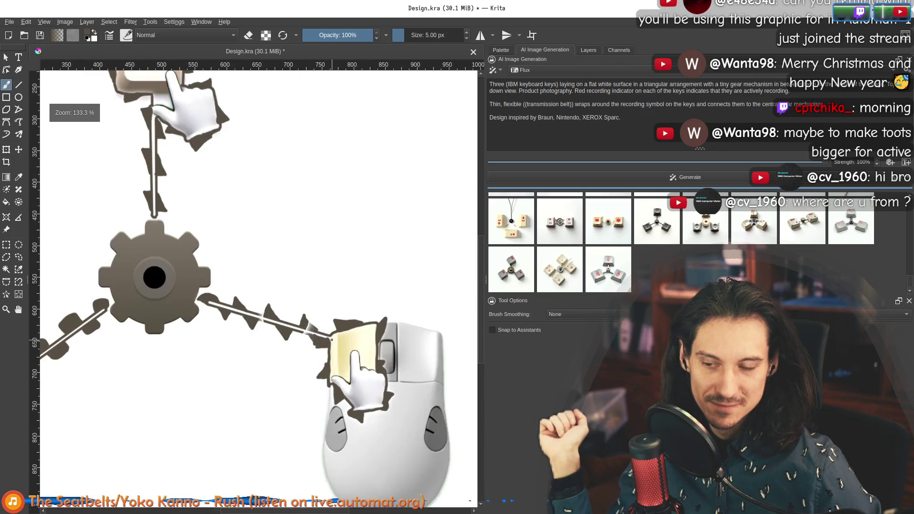
scroll(321, 335, down, 2)
scroll(276, 268, up, 2)
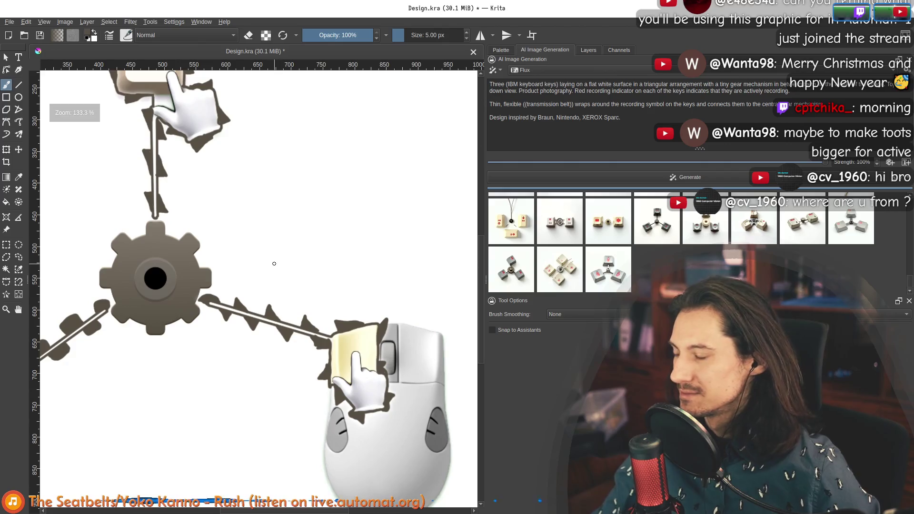
key(super+e)
key(alt+greater)
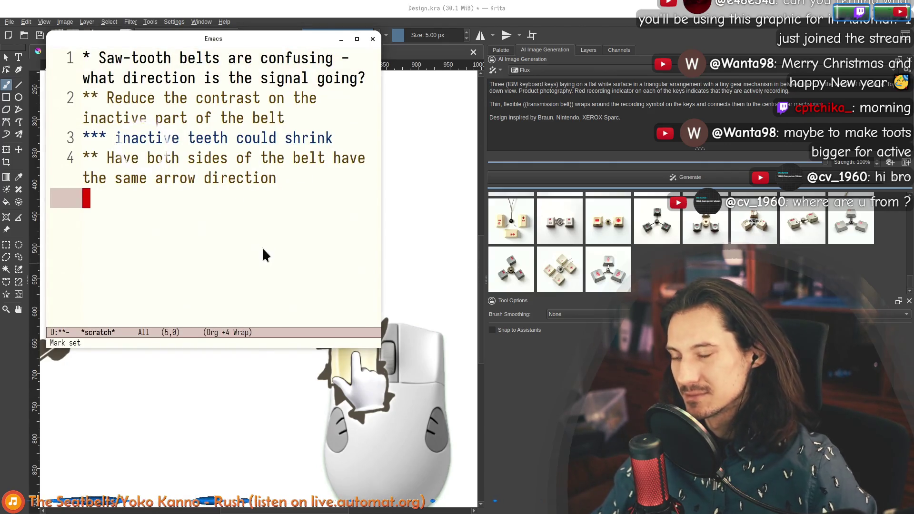
text(** They could travel in a hori)
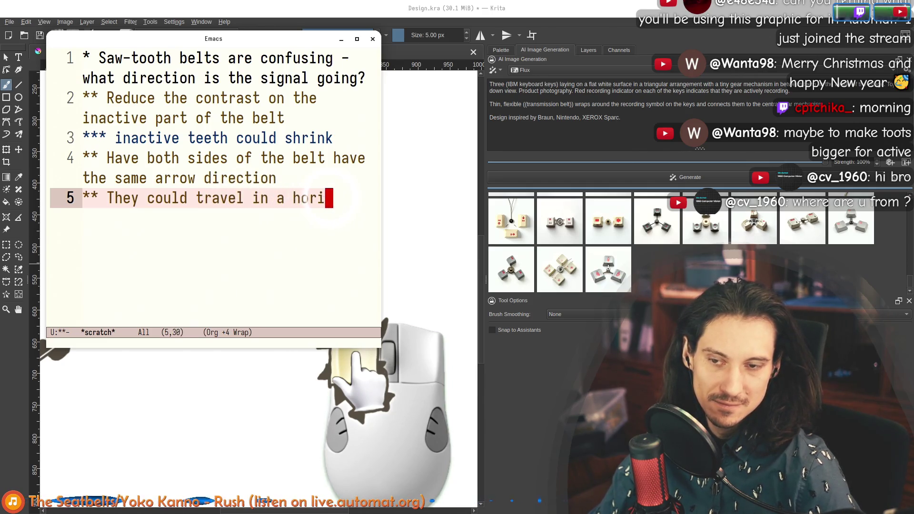
text(zontal orientation)
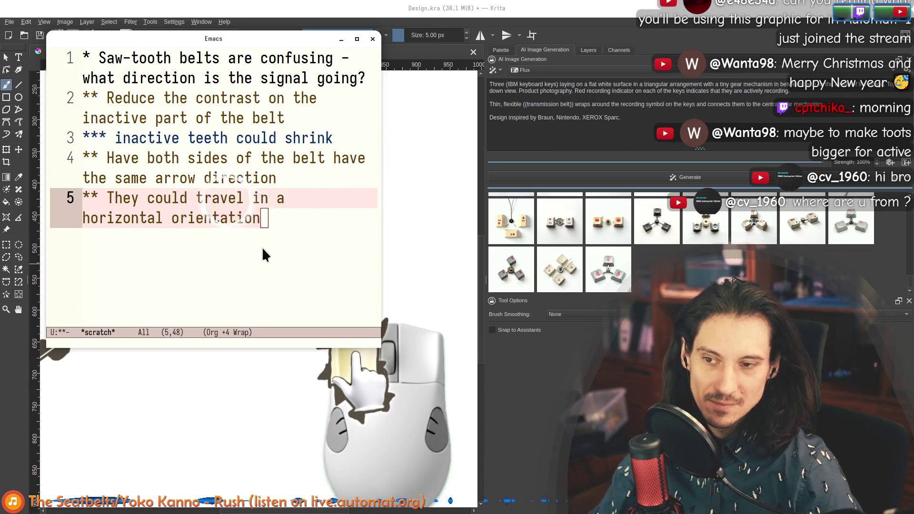
Glance at the gear on the Krita canvas, then return to the notes to finish the fifth point
key(super+e)
drag(274, 262, 352, 260)
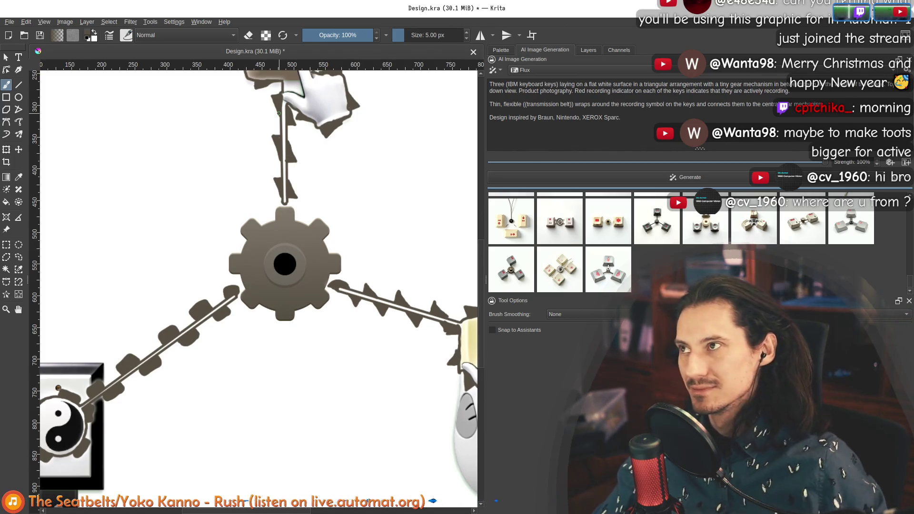
key(alt+Tab)
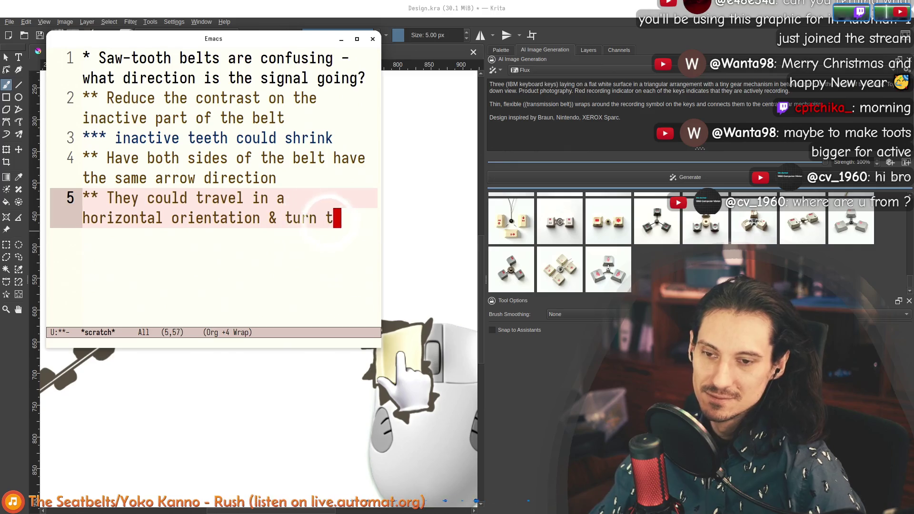
text(o vertical near the gear)
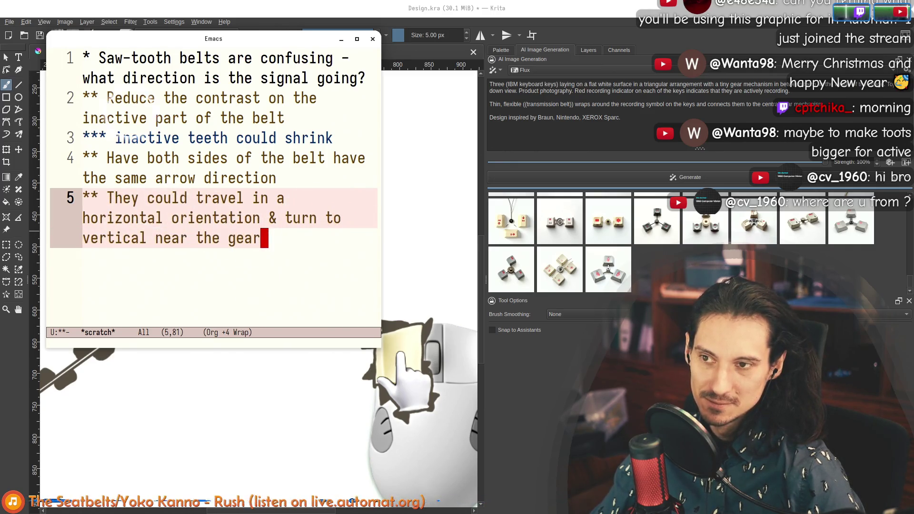
Hide the Emacs notes to return to the Krita gear drawing
key(alt+Tab)
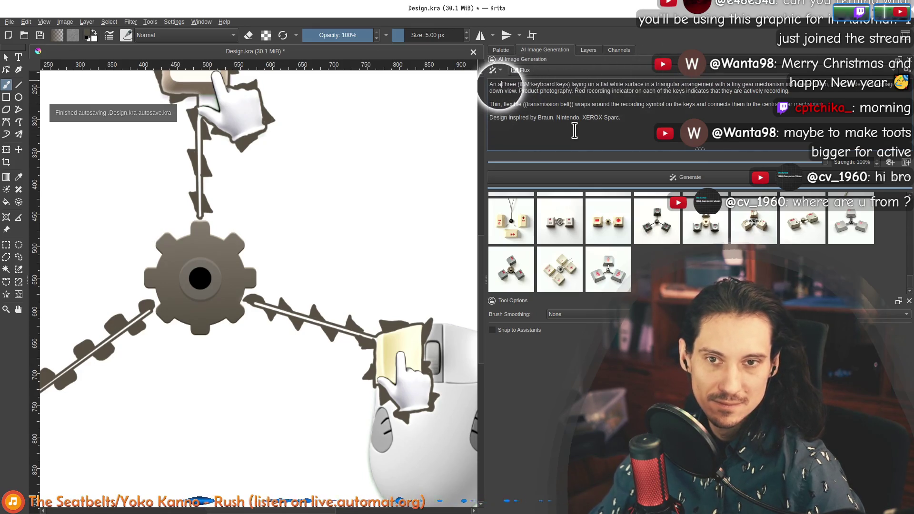
text(rrangement of three )
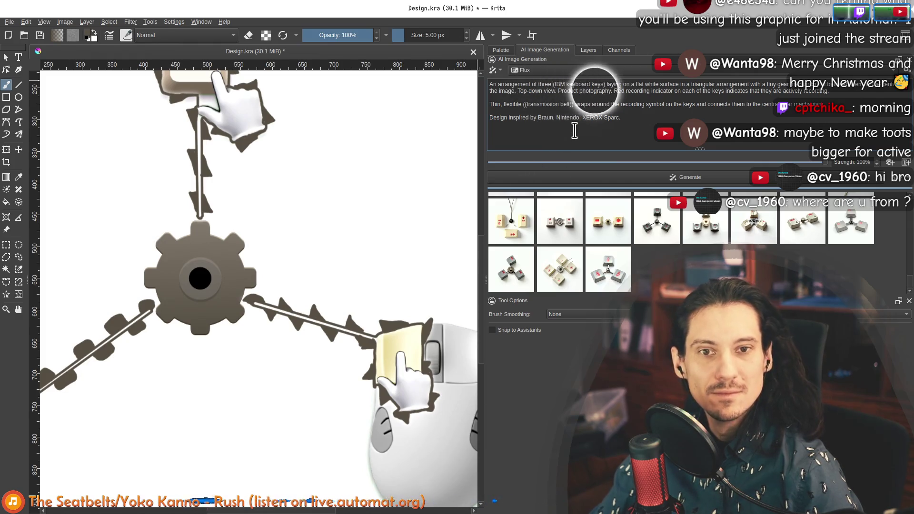
text(ob)
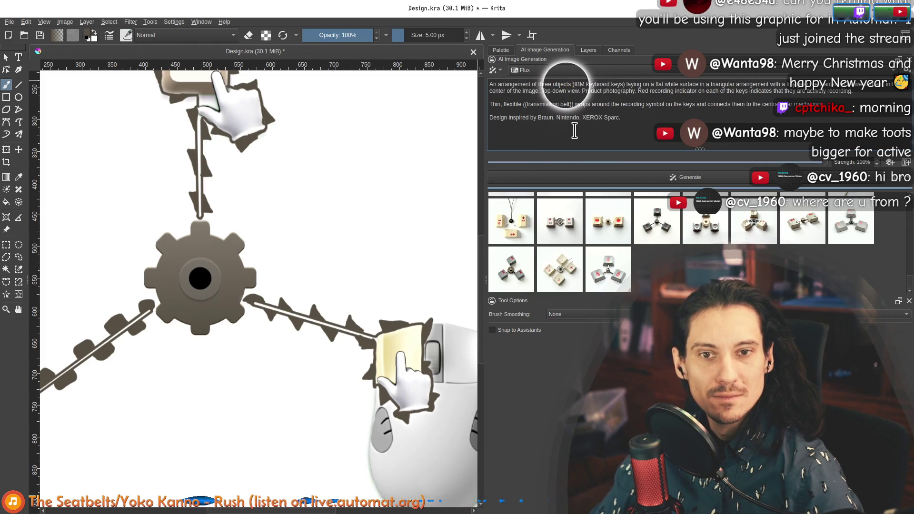
text(jects)
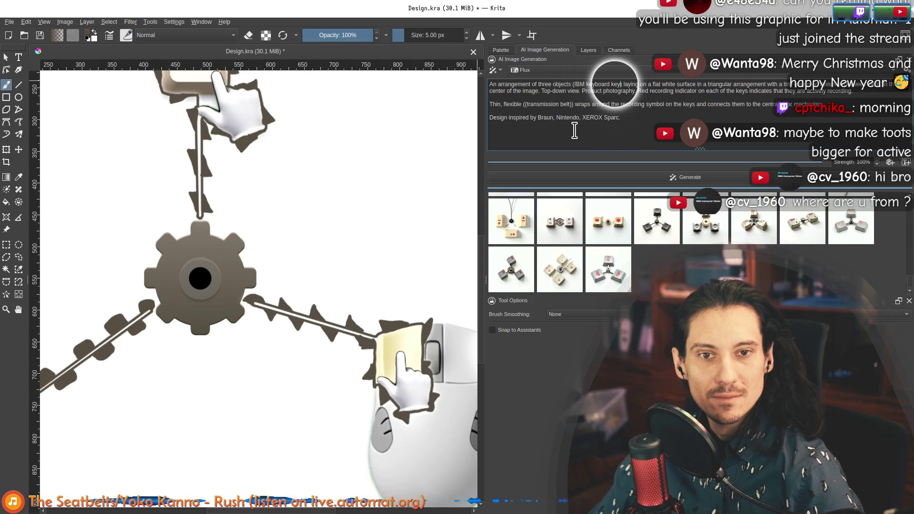
Insert the key, mouse and switch into the prompt and delete the recording-indicator sentence
key(ctrl+Left)
key(ctrl+Left)
text(ngle IBM keyboard key)
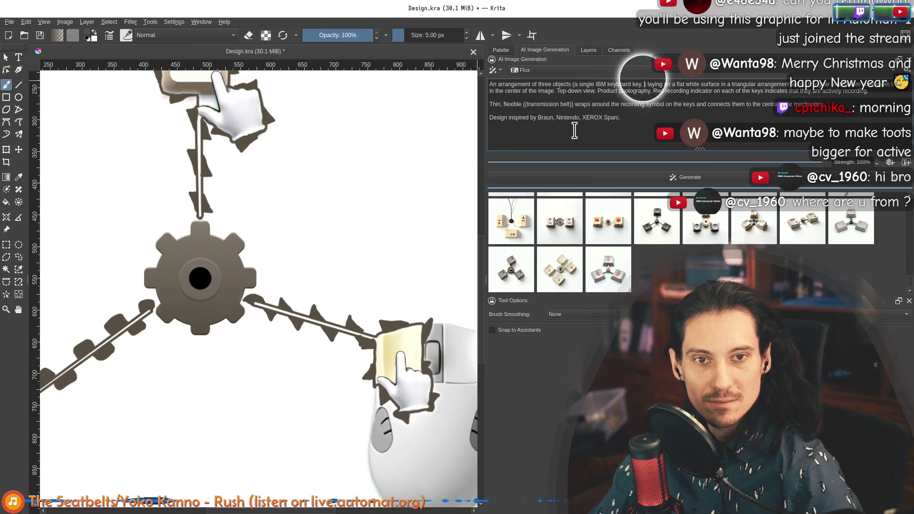
text(, a mouse with )
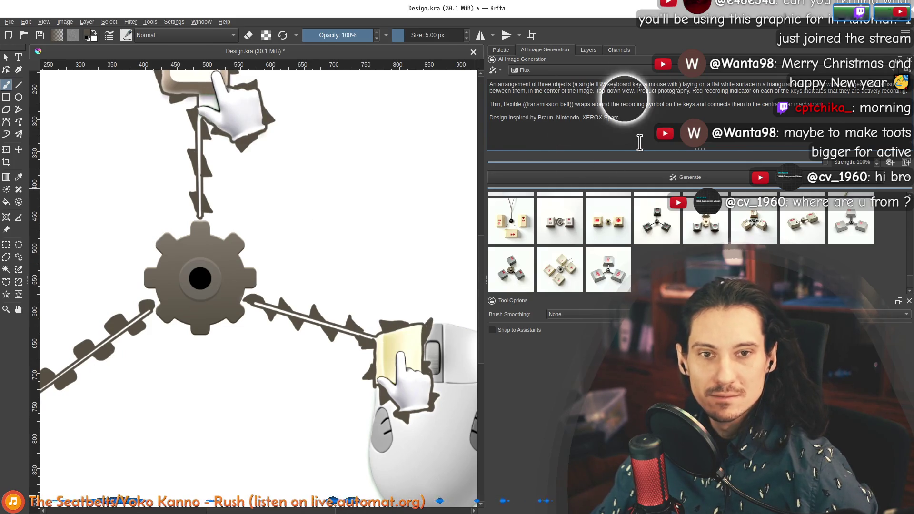
text(a )
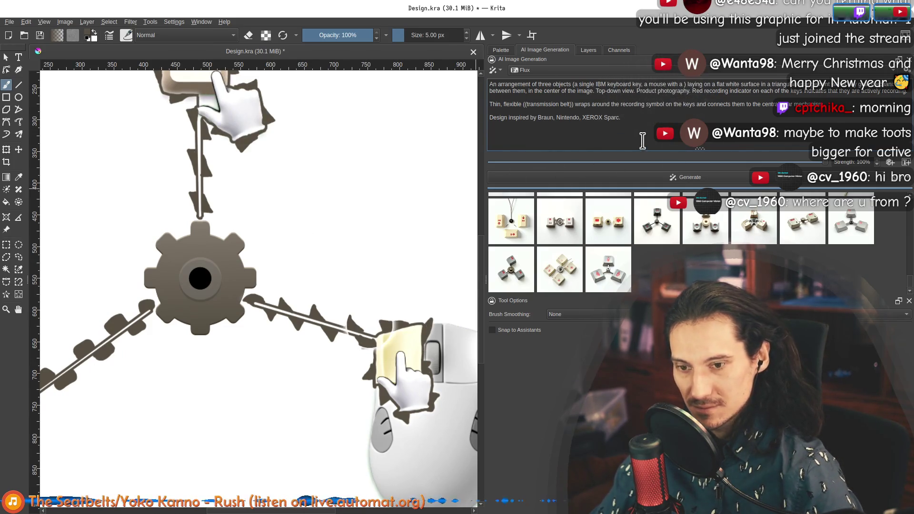
text(highlighted)
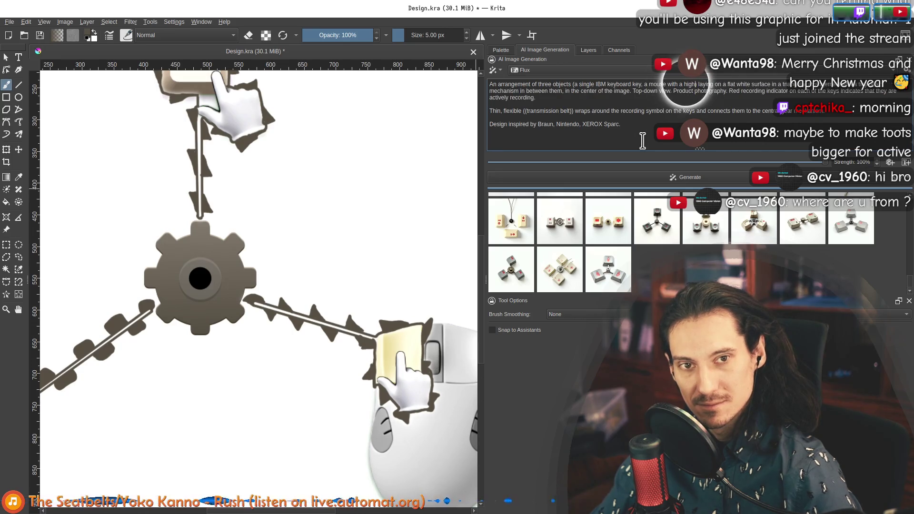
text( left)
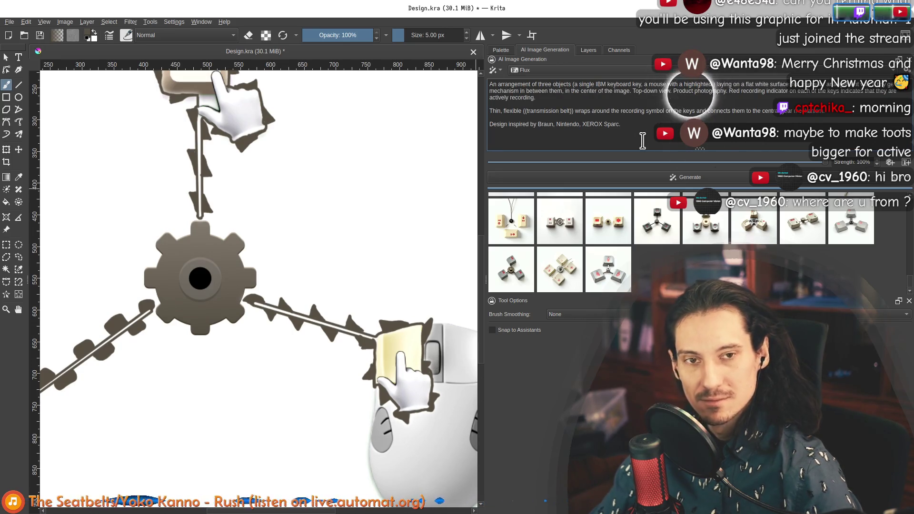
text( mouse button, and)
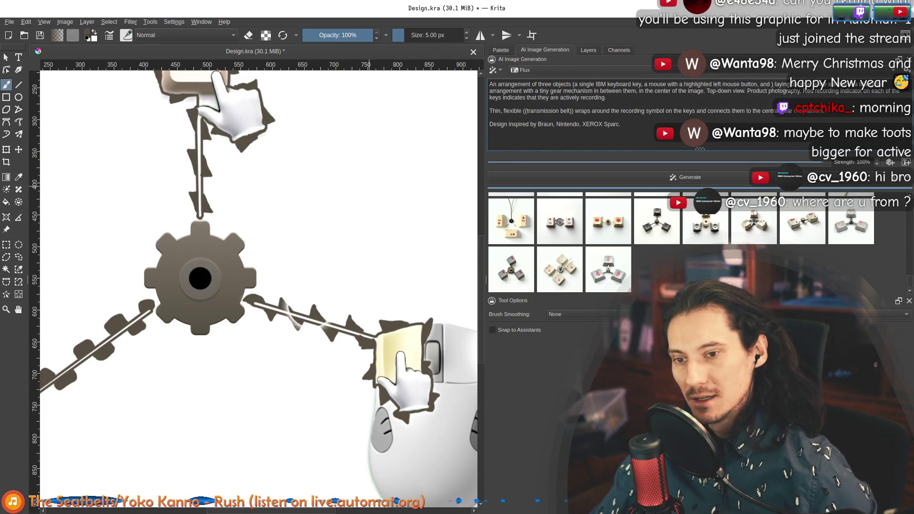
scroll(257, 215, down, 5)
scroll(279, 218, up, 4)
click(771, 137)
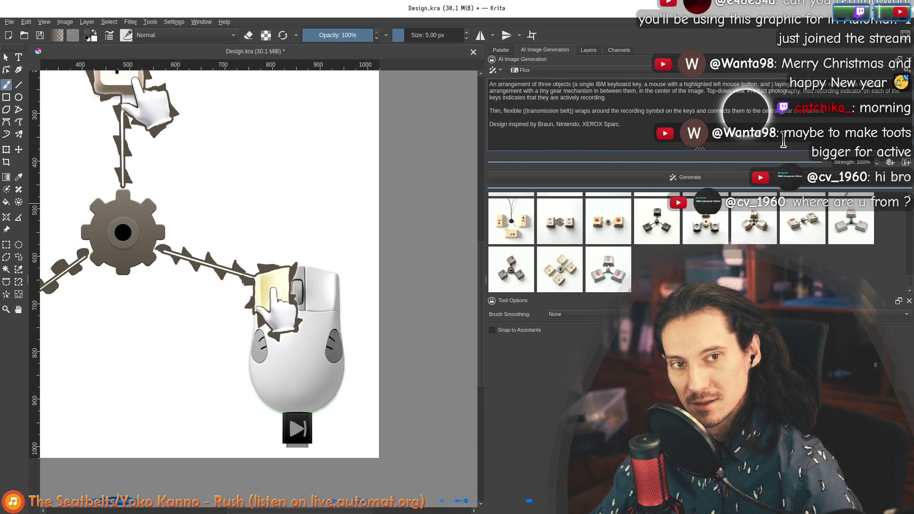
text(triangular )
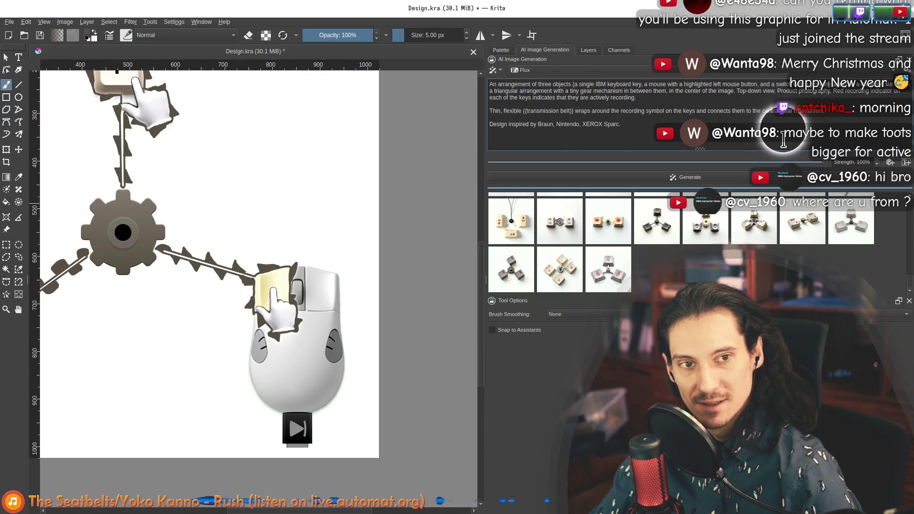
text(flat)
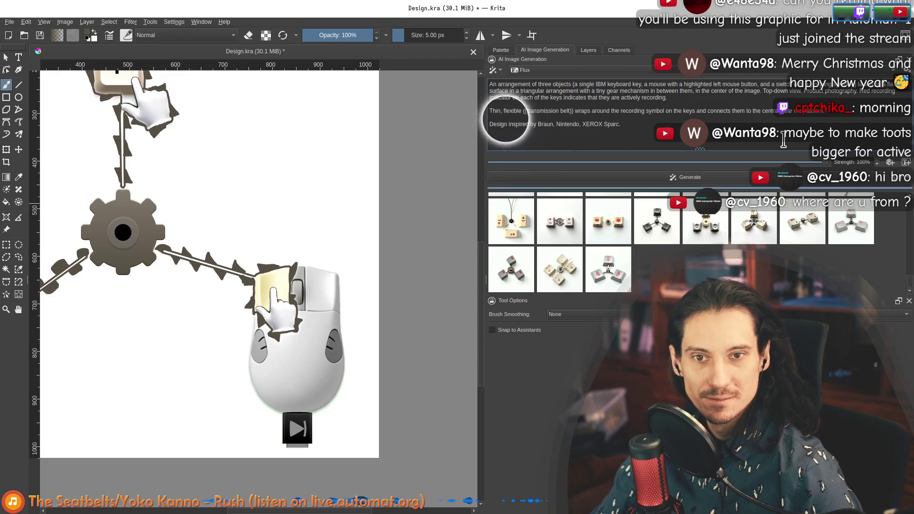
key(ctrl+Right)
key(ctrl+Right)
key(ctrl+Right)
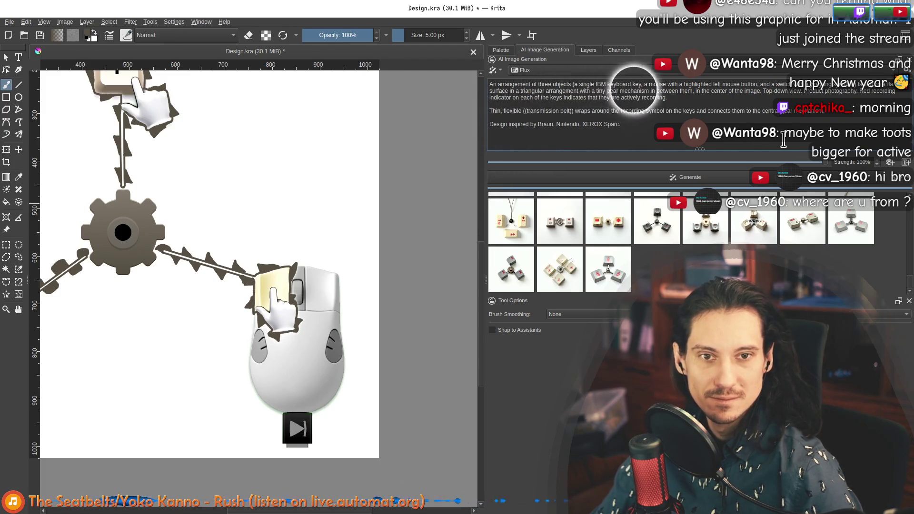
key(ctrl+Right)
key(ctrl+Right)
key(ctrl+Right)
key(ctrl+Right)
key(ctrl+Right)
key(ctrl+Right)
key(ctrl+Right)
key(ctrl+Right)
key(ctrl+Right)
key(ctrl+Right)
key(ctrl+Right)
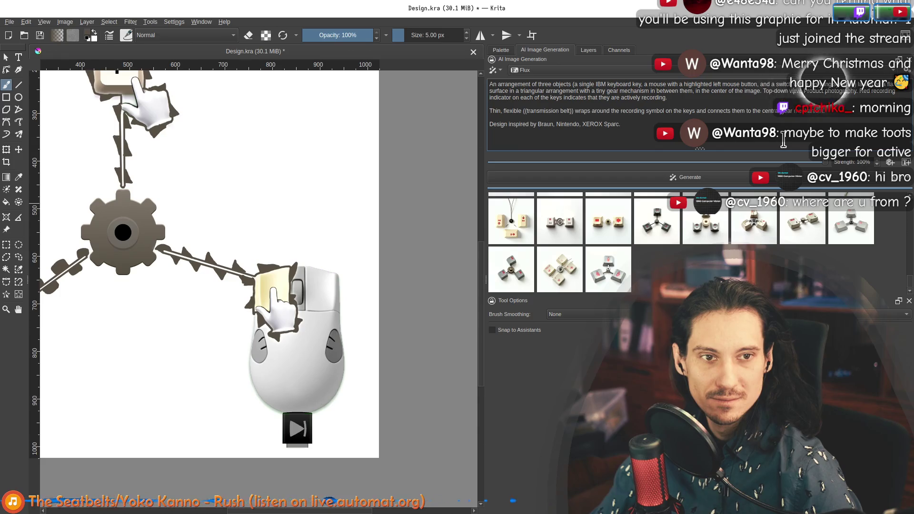
key(ctrl+Right)
key(ctrl+Right)
key(ctrl+Right)
key(ctrl+Right)
key(ctrl+Right)
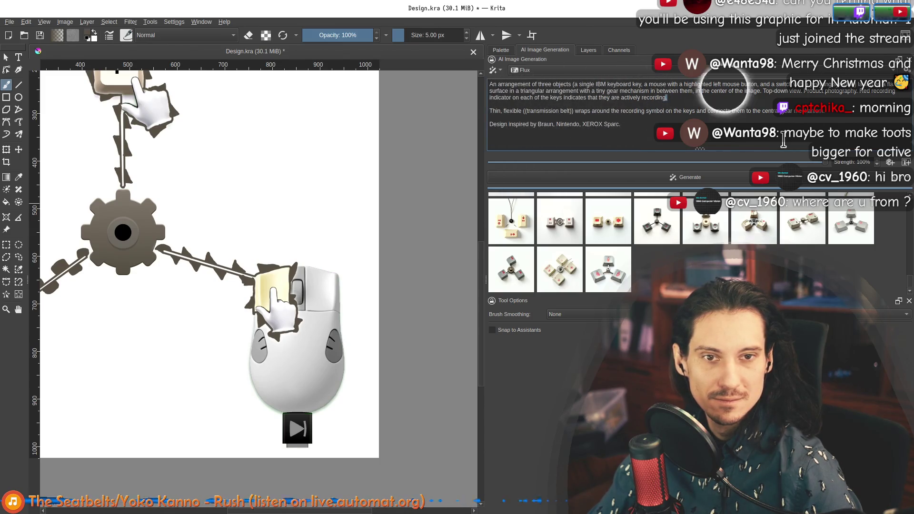
key(shift+End)
key(BackSpace)
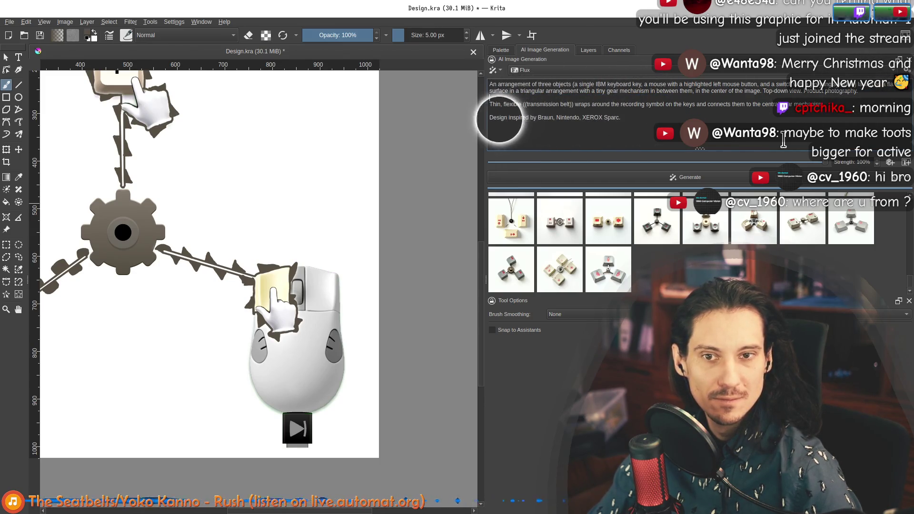
Replace 'recording symbol on the keys' with 'three objects' in the belt sentence
key(Right)
key(Right)
key(Right)
key(Right)
key(Right)
key(Right)
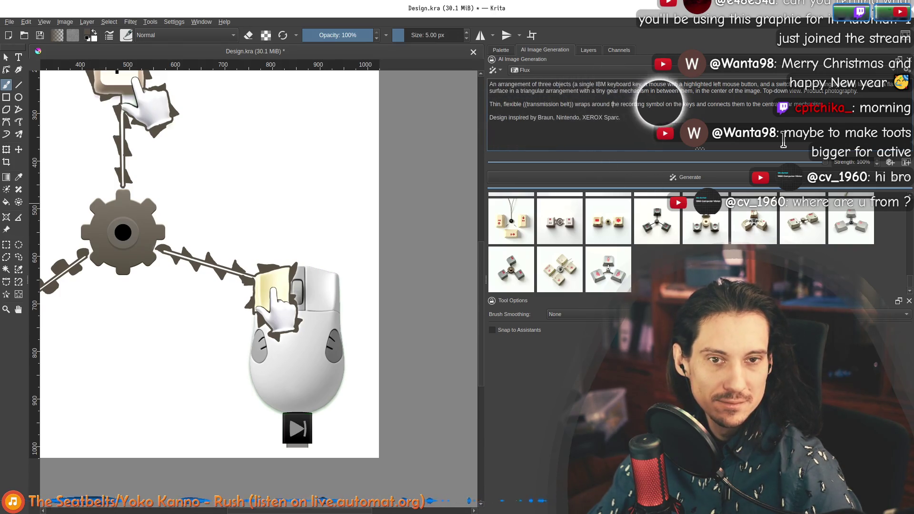
key(Left)
key(Left)
key(Left)
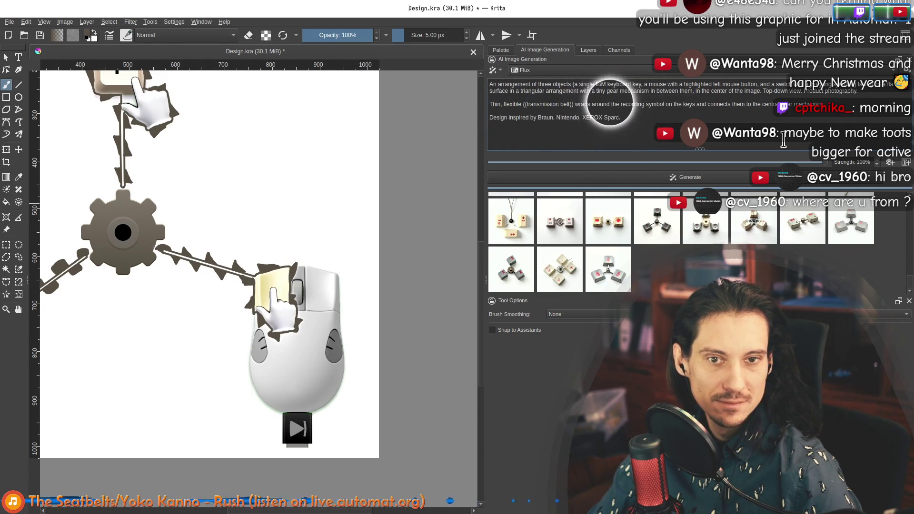
key(Right)
key(Right)
key(Right)
key(Right)
key(shift+Right)
key(shift+Right)
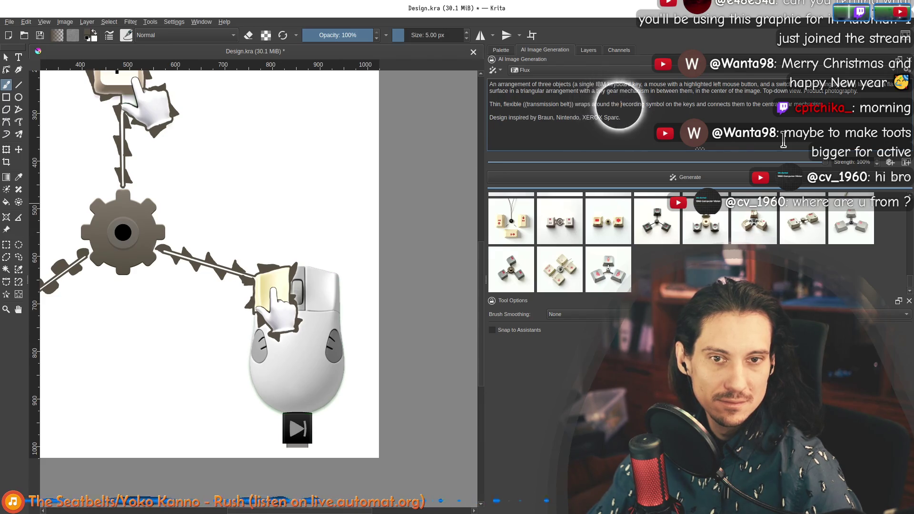
key(shift+Right)
key(shift+Right)
key(shift+Right)
key(shift+Right)
key(shift+Right)
key(shift+Right)
key(shift+Right)
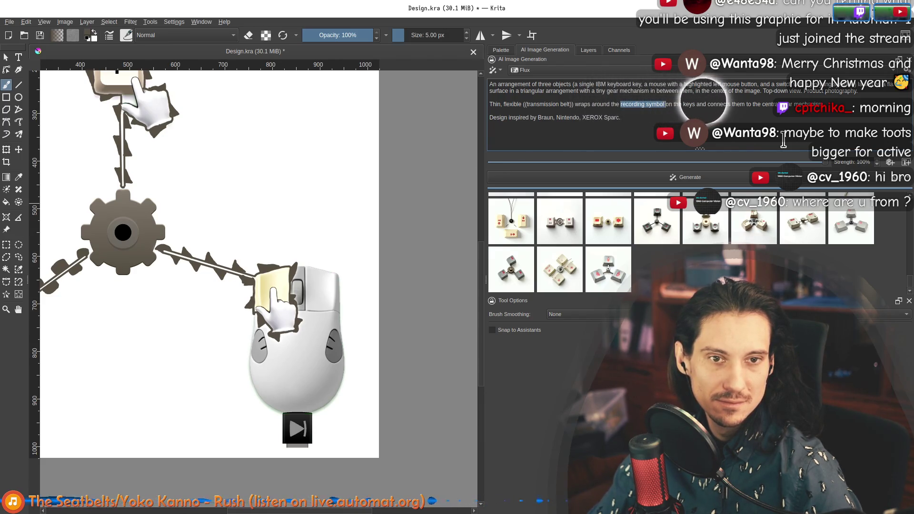
text(obje)
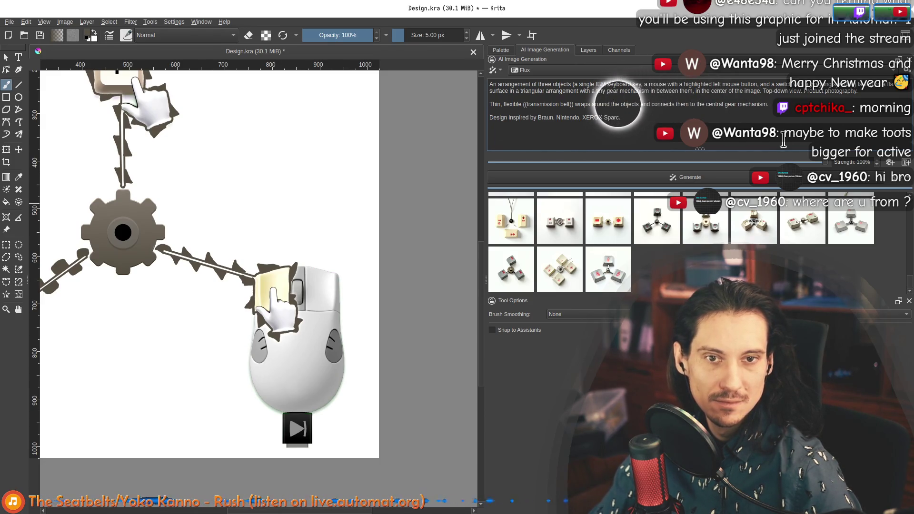
text(three)
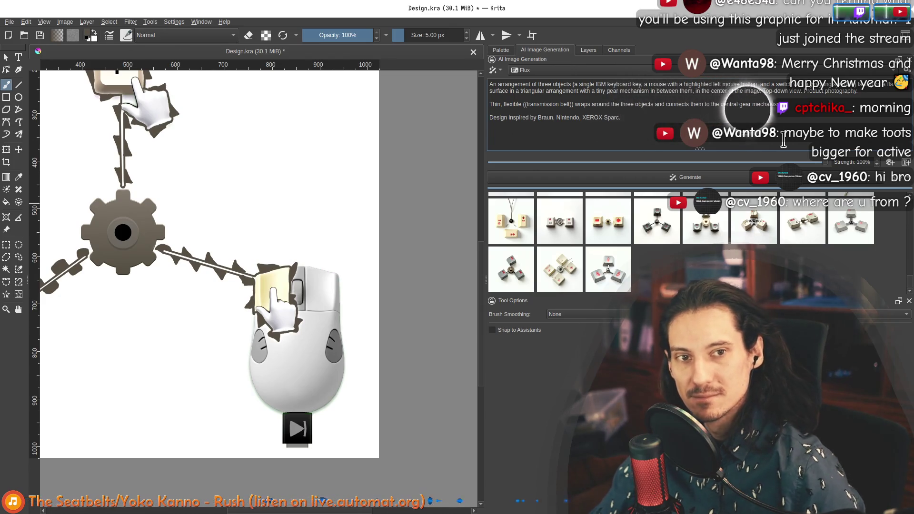
scroll(287, 244, down, 1)
drag(288, 244, 357, 272)
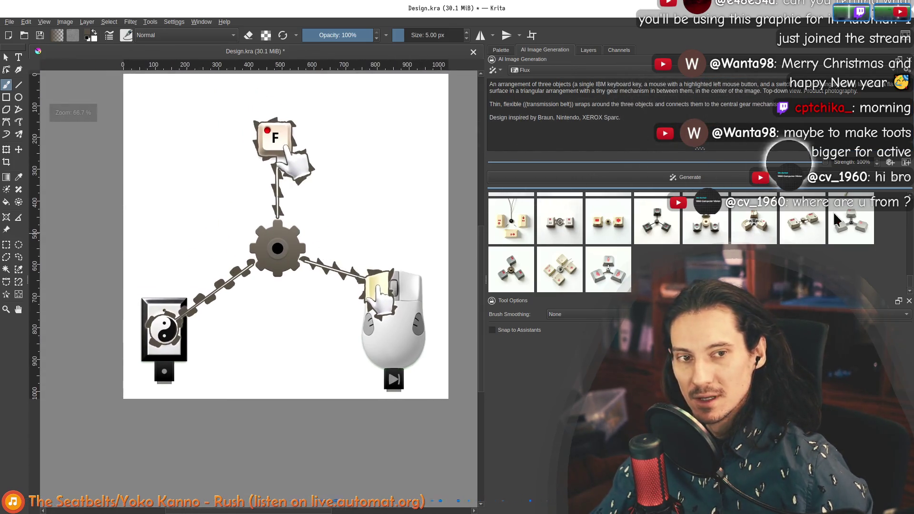
Switch the model to Dreamshaper at 100% strength and halve the output resolution to 0.5x
click(788, 164)
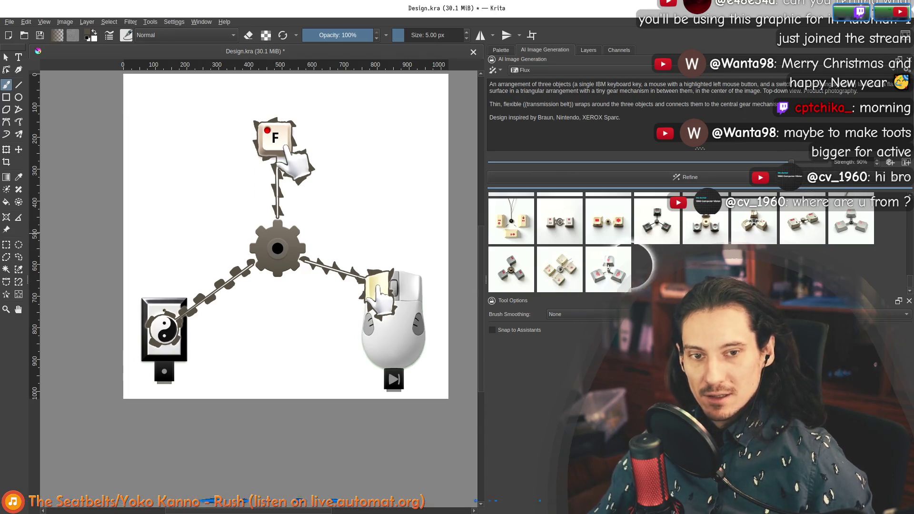
click(612, 75)
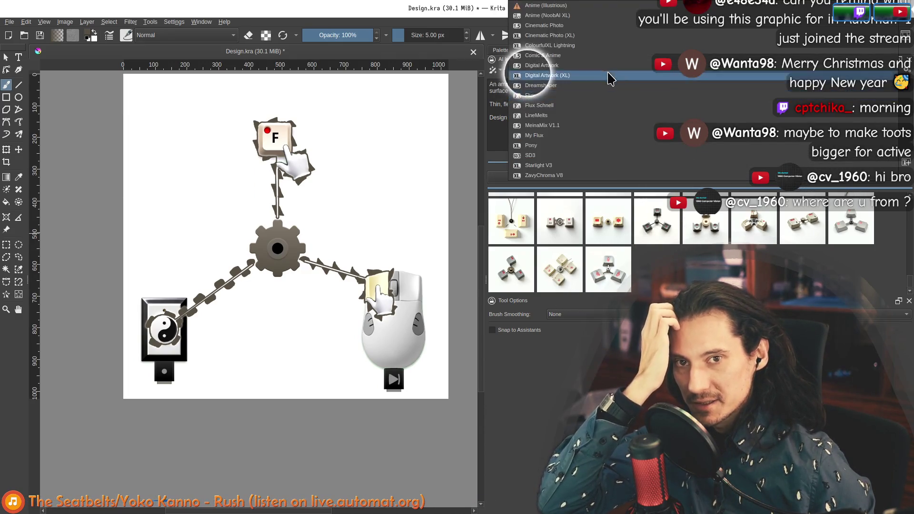
click(560, 85)
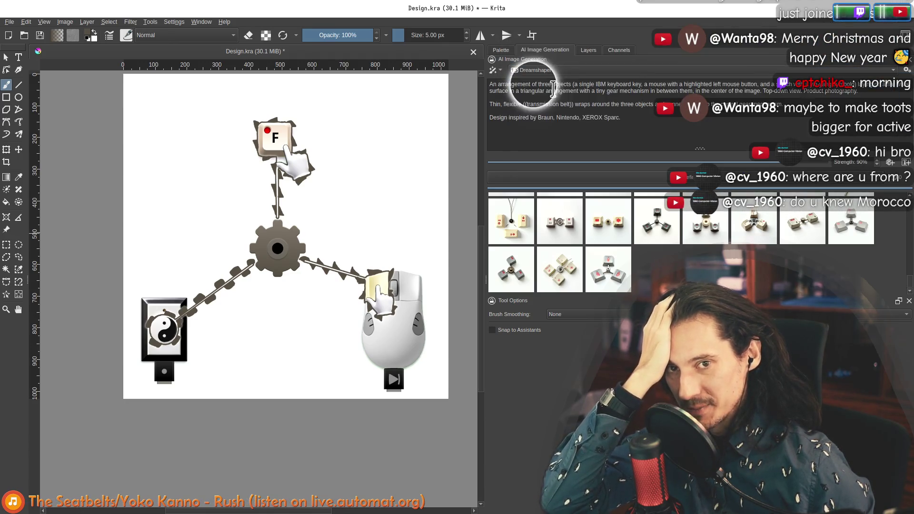
click(790, 164)
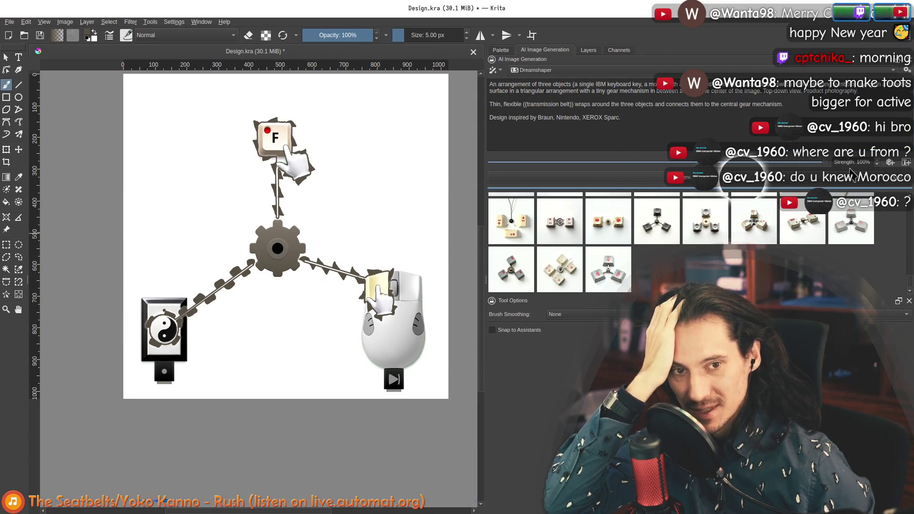
click(904, 163)
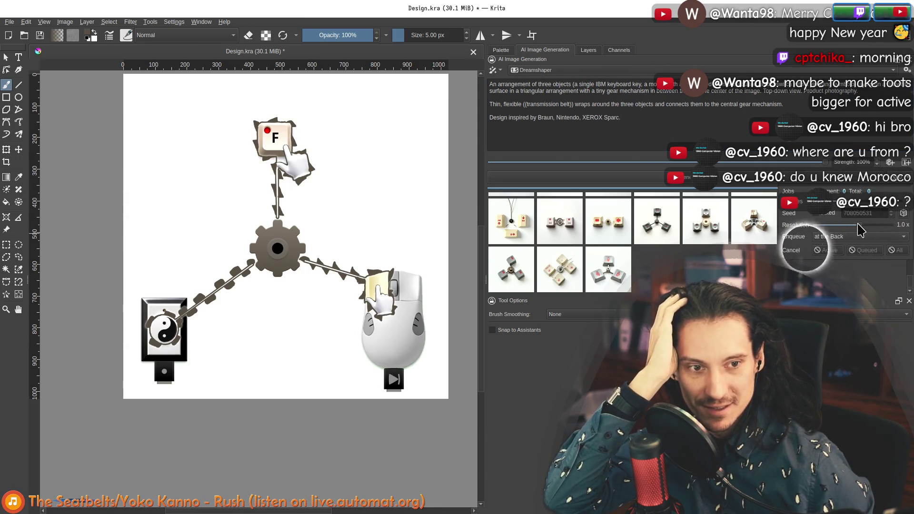
drag(859, 229, 825, 234)
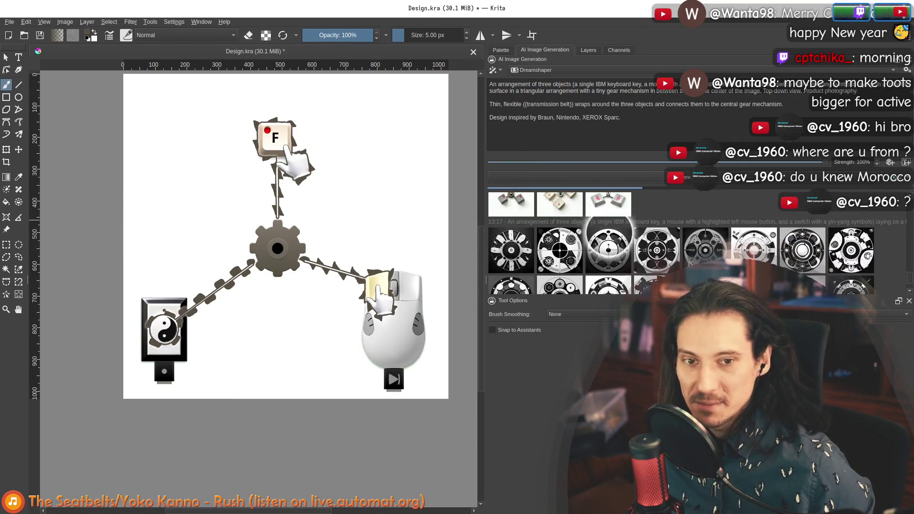
Preview the first six Dreamshaper gear variations on the canvas in turn
click(511, 247)
click(580, 247)
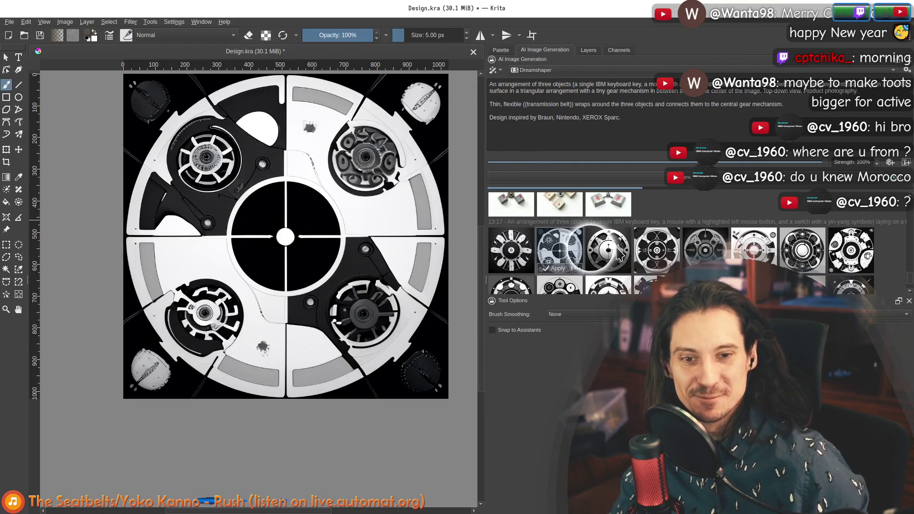
click(608, 247)
click(664, 250)
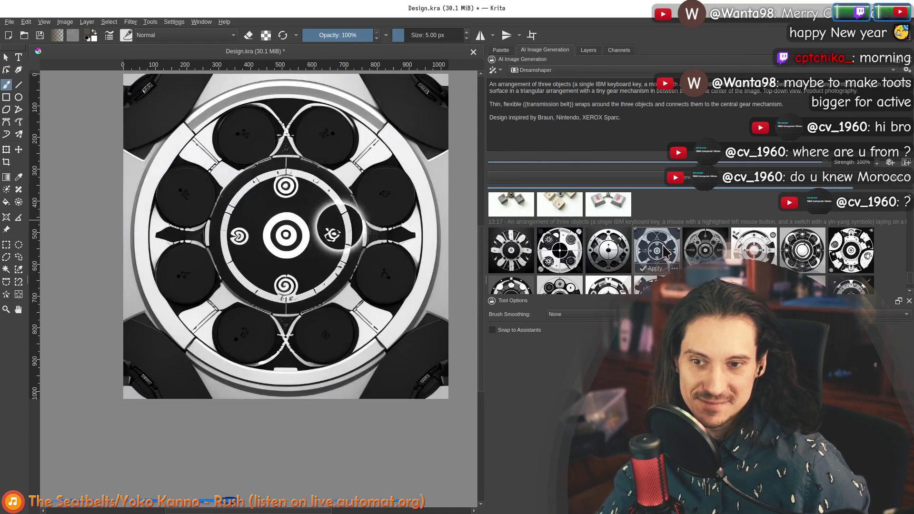
click(707, 250)
click(756, 251)
scroll(763, 250, down, 1)
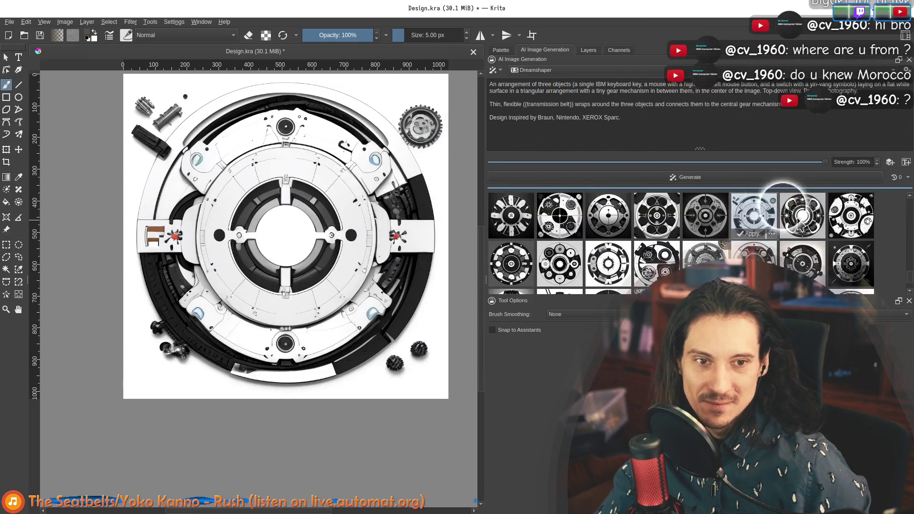
key(Right)
key(Right)
Preview the next set, including the quadrant gear, red-logo objects and large circular gear variations
click(520, 256)
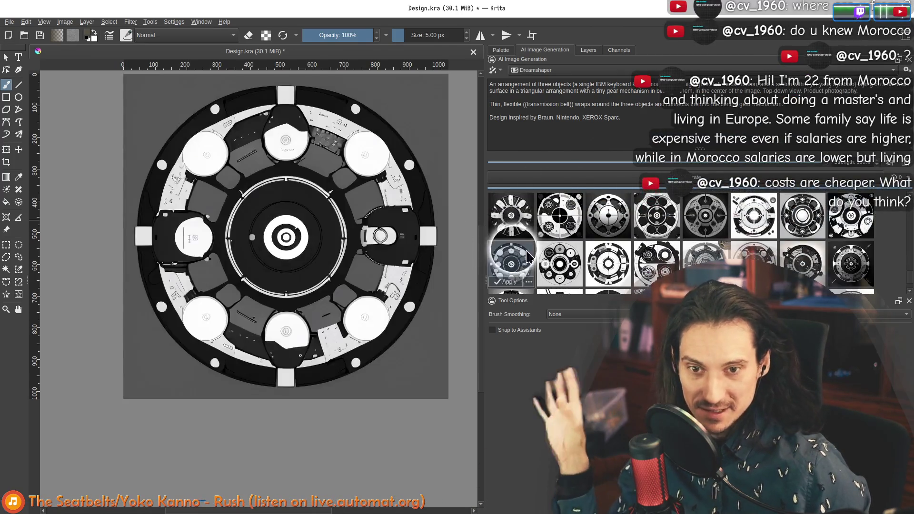
click(560, 259)
click(608, 260)
click(663, 263)
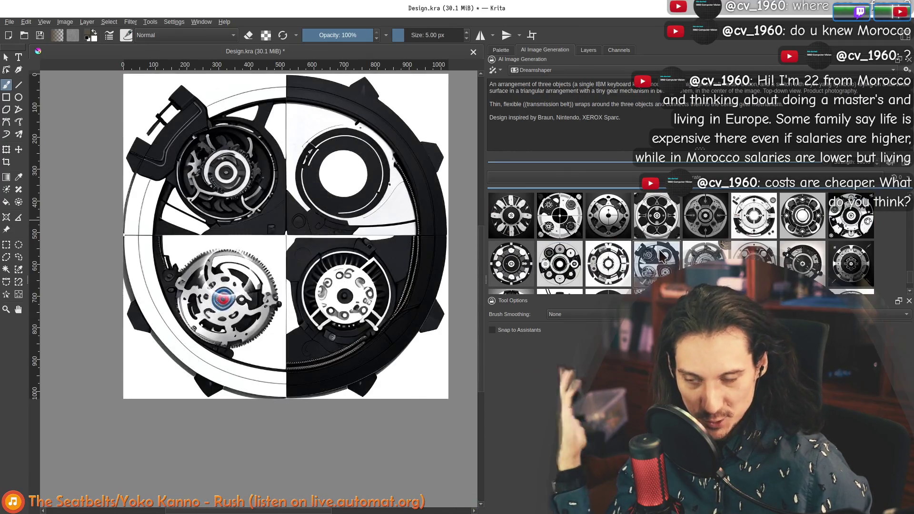
scroll(663, 257, down, 2)
click(656, 235)
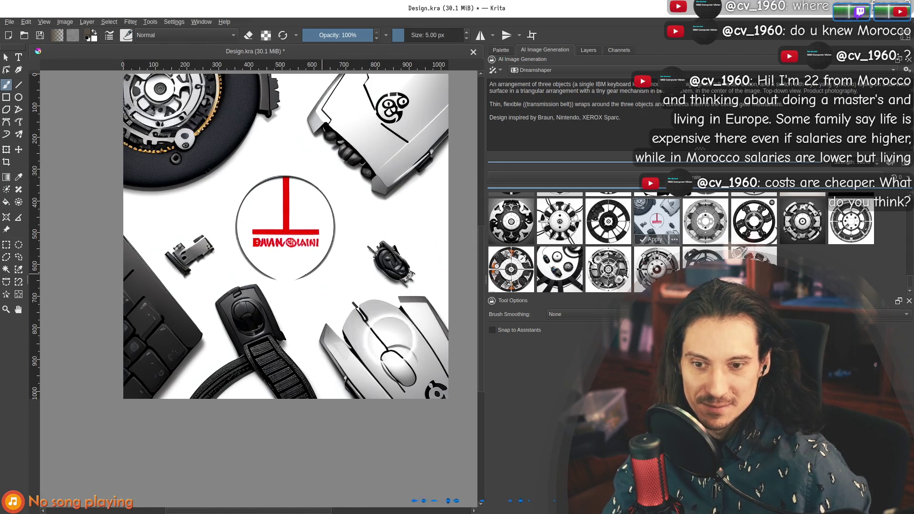
click(657, 268)
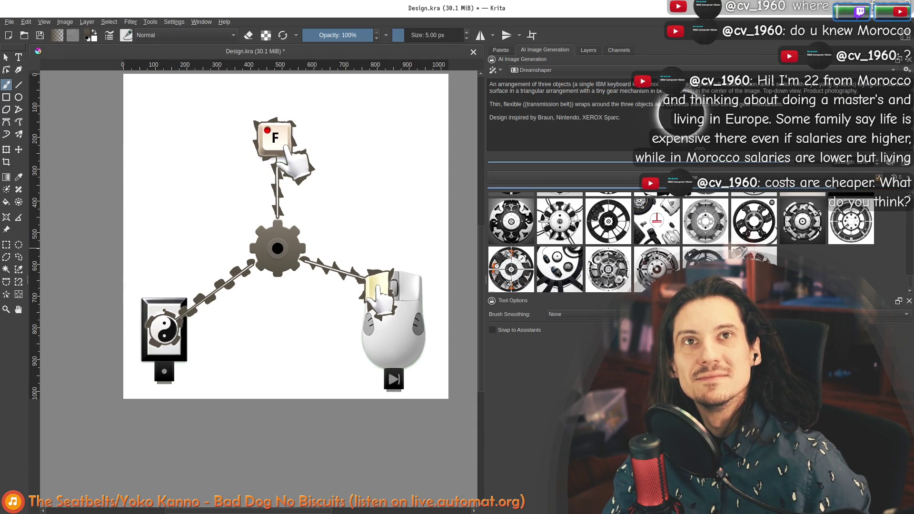
scroll(713, 207, down, 2)
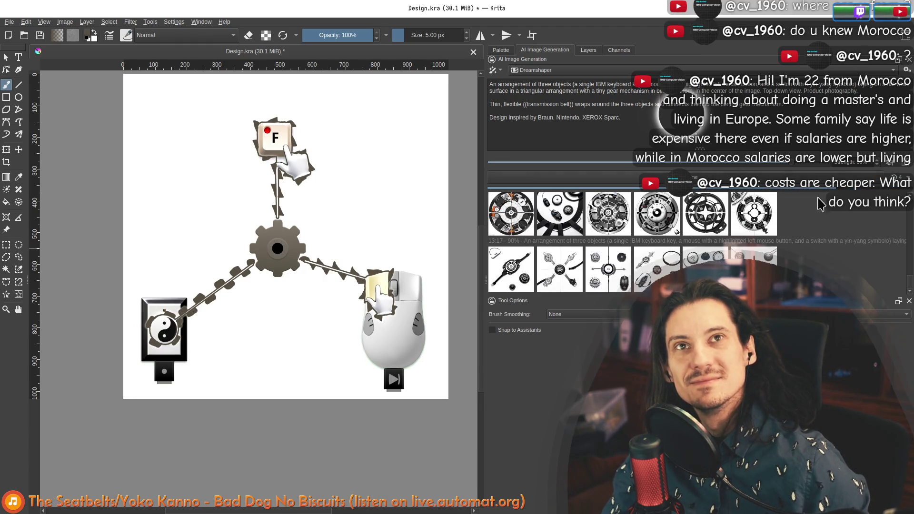
scroll(814, 248, down, 2)
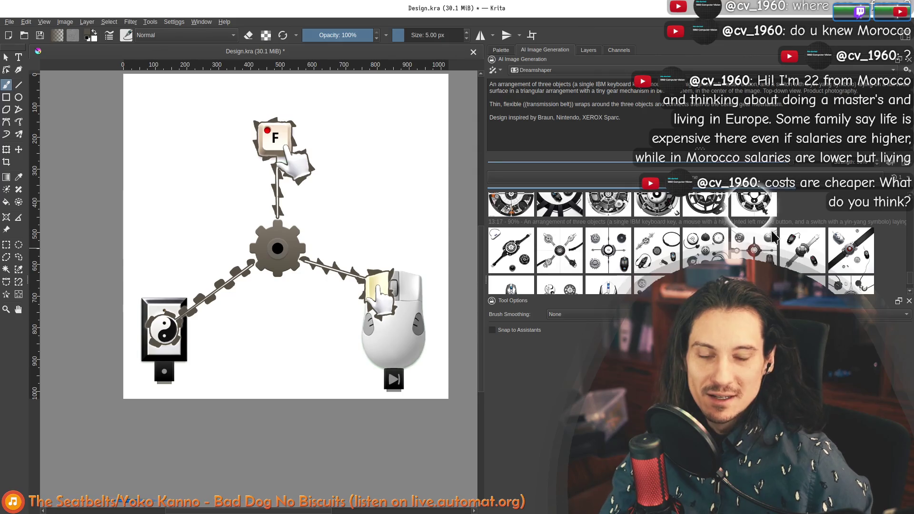
scroll(793, 218, down, 1)
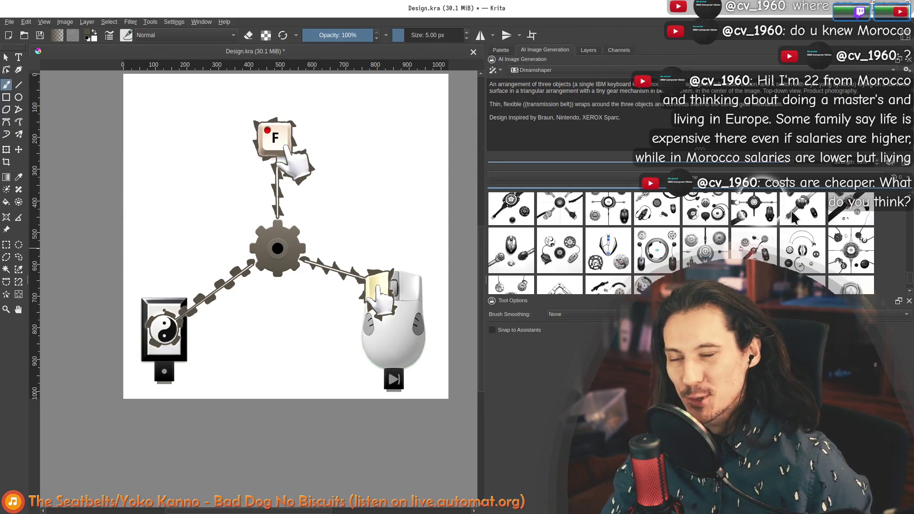
scroll(786, 221, up, 1)
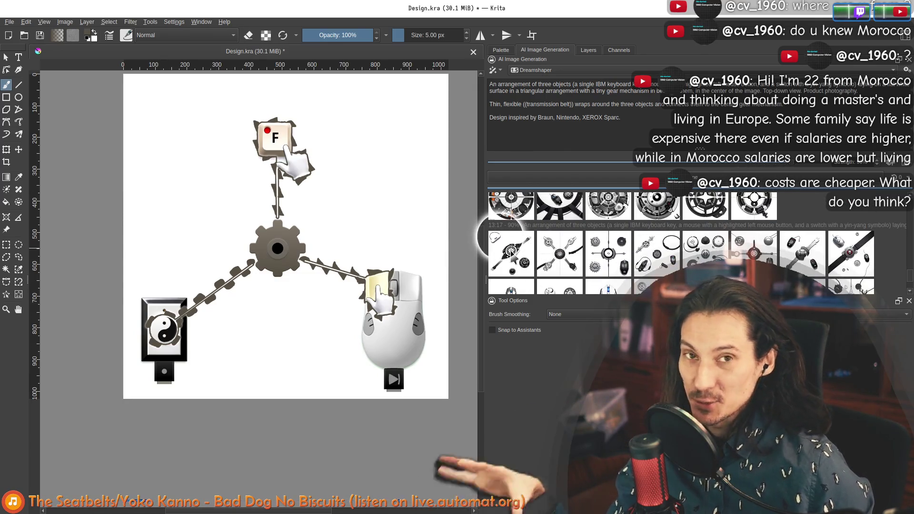
mouse_move(509, 252)
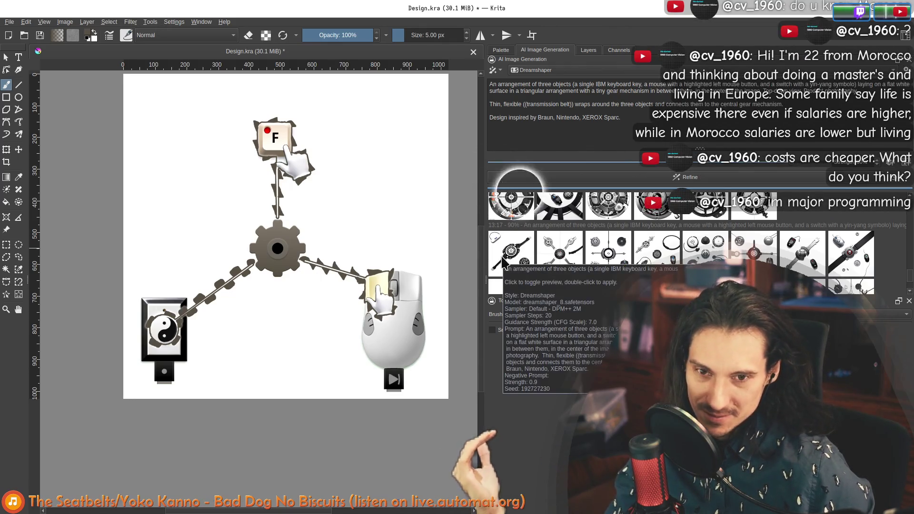
Preview each 90%-strength variation, from the strapped gear to the belt-and-gear one
click(503, 263)
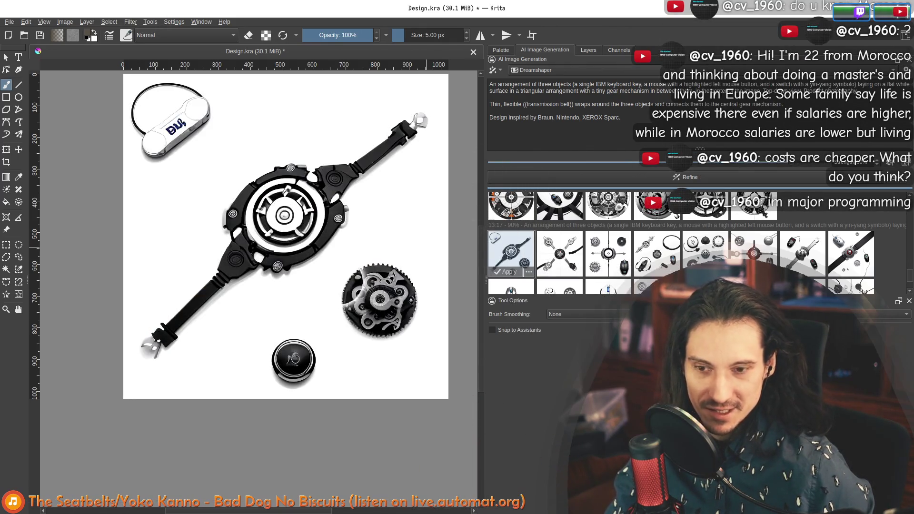
click(546, 258)
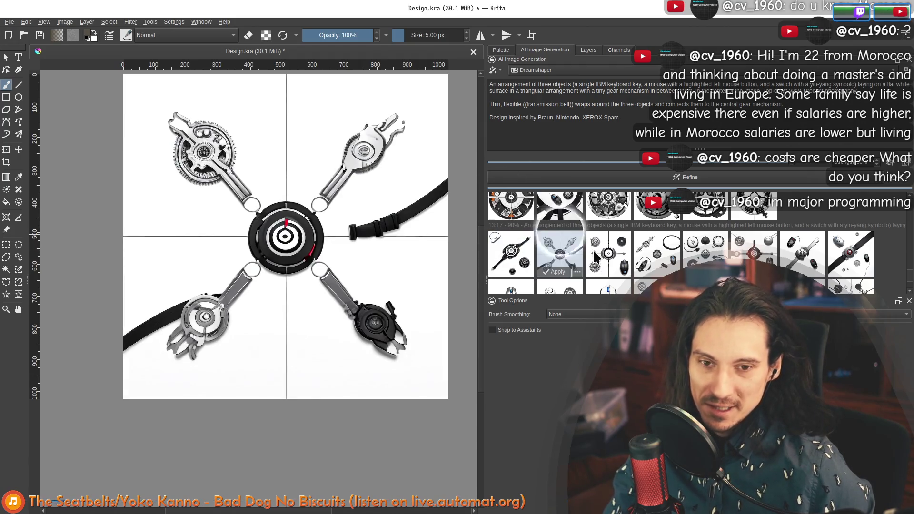
click(595, 257)
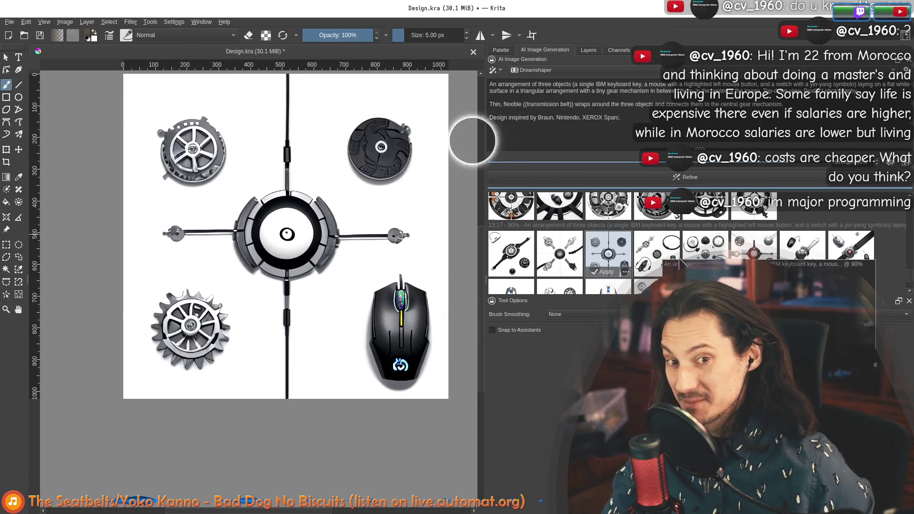
click(664, 253)
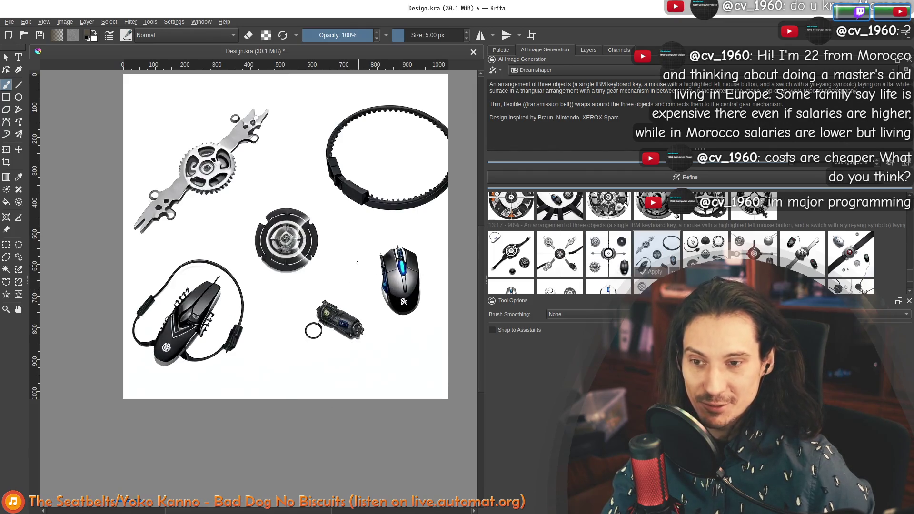
click(704, 253)
click(753, 253)
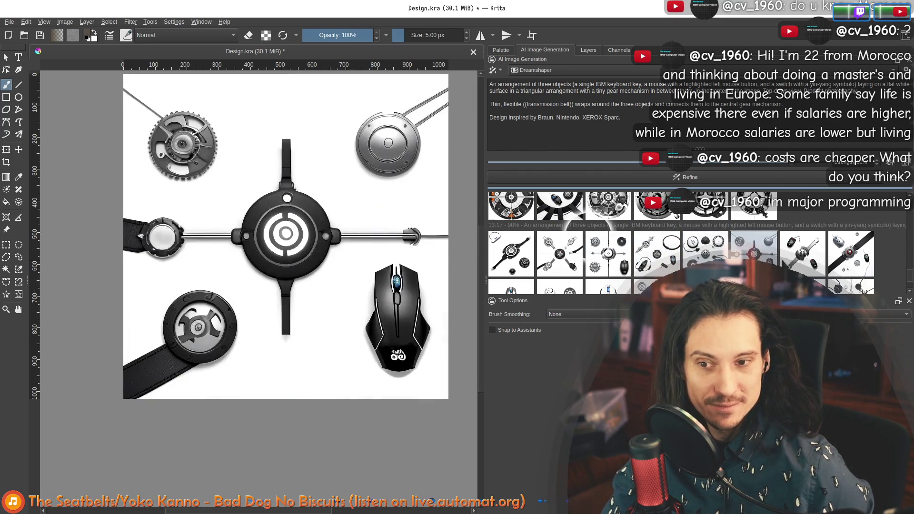
click(802, 252)
click(868, 252)
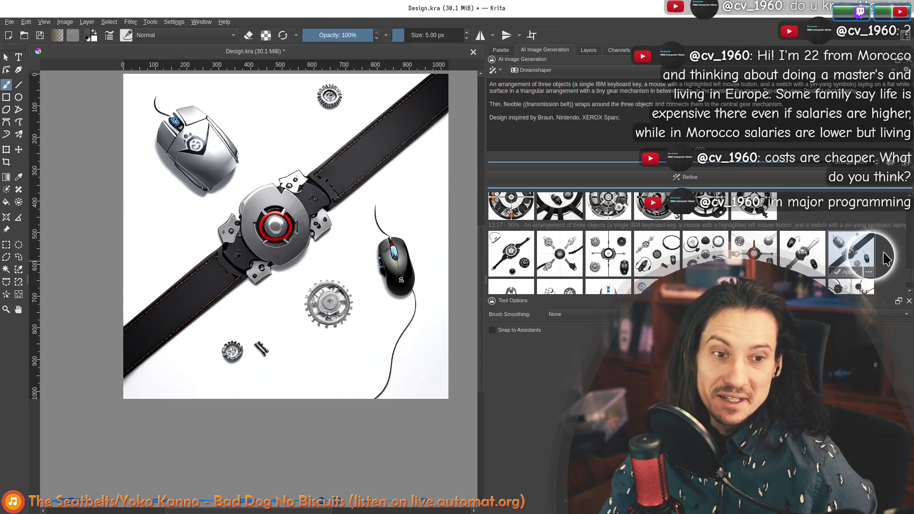
Toggle back to the original diagram, then preview the belt-and-gear, circular gear and arc cable variations
click(886, 248)
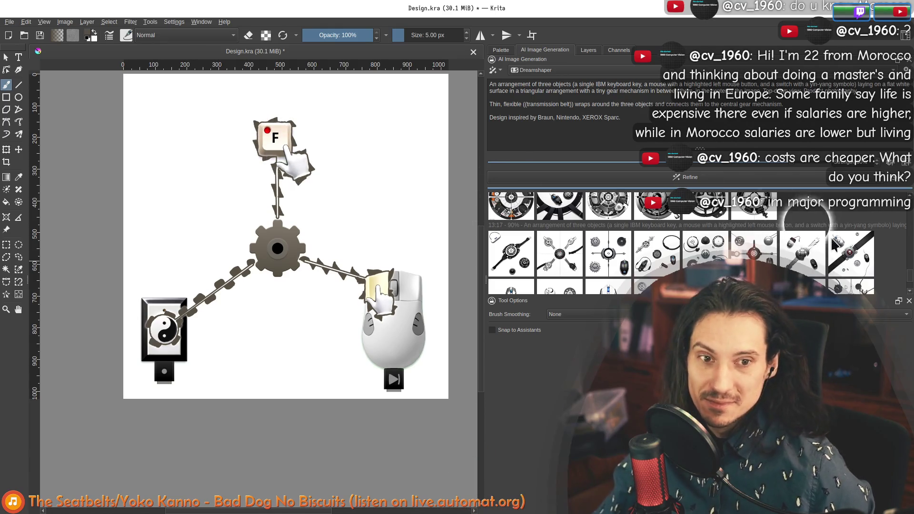
click(862, 258)
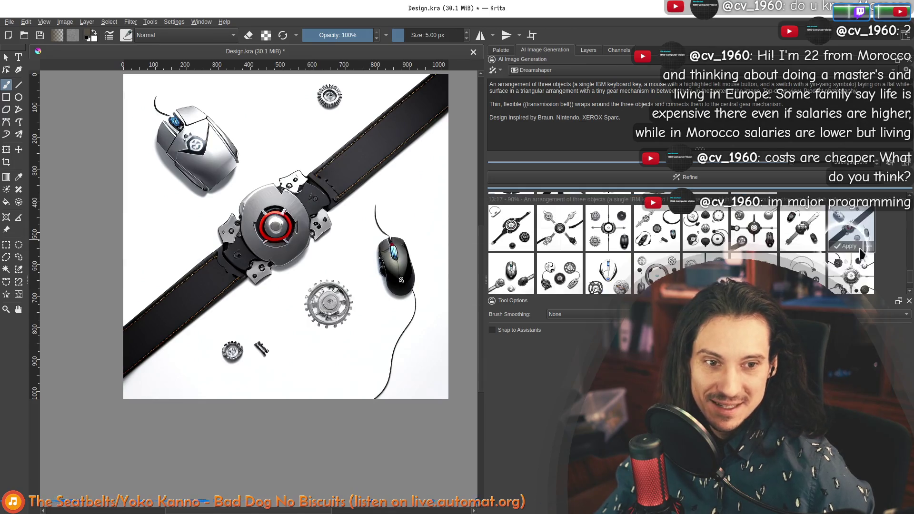
click(853, 268)
click(802, 268)
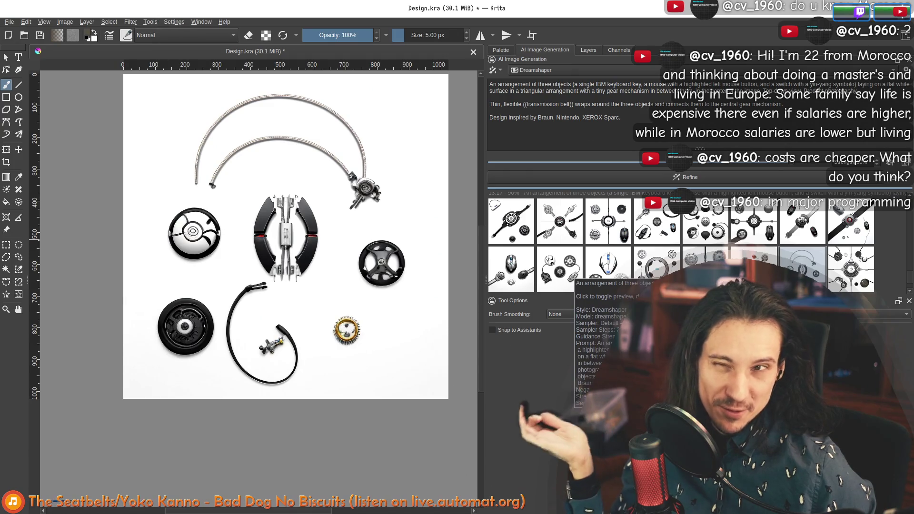
mouse_move(560, 274)
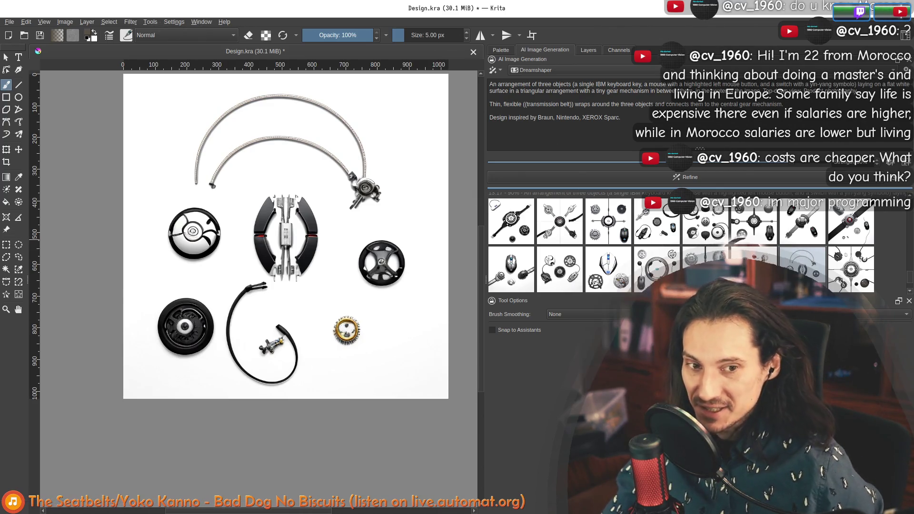
Step through the strap-dial-mouse row of variations down to the mouse one
click(802, 270)
click(706, 270)
click(657, 269)
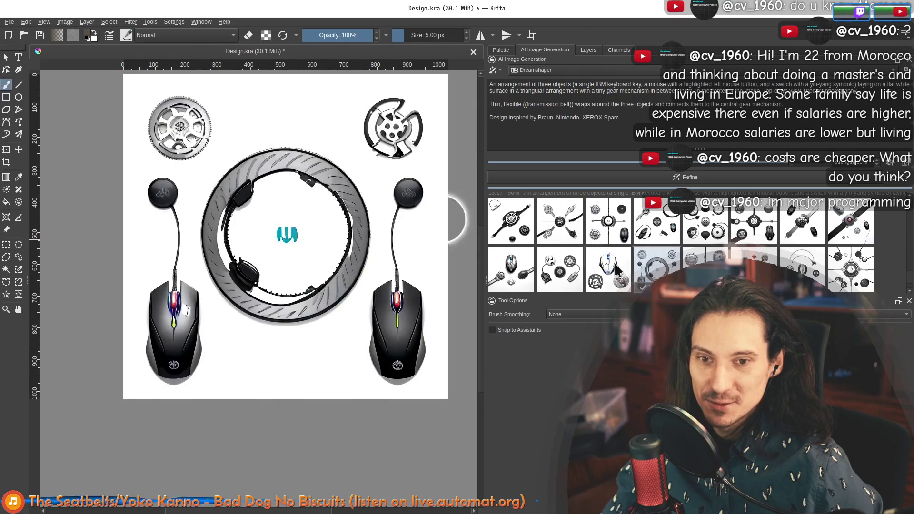
click(609, 269)
click(572, 266)
click(511, 267)
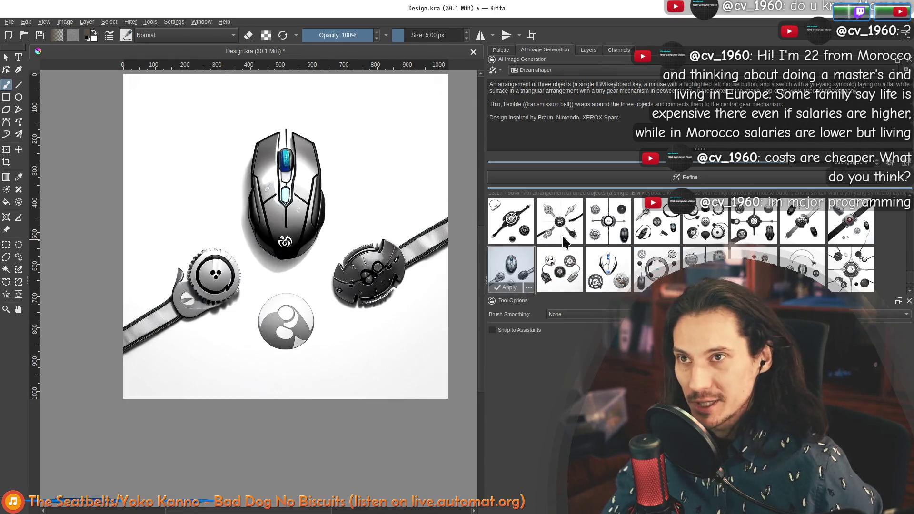
scroll(541, 268, down, 1)
scroll(541, 273, down, 1)
Preview the diamond-frame, gear-circles, keyboard-and-mouse and gear-belt variations
click(525, 265)
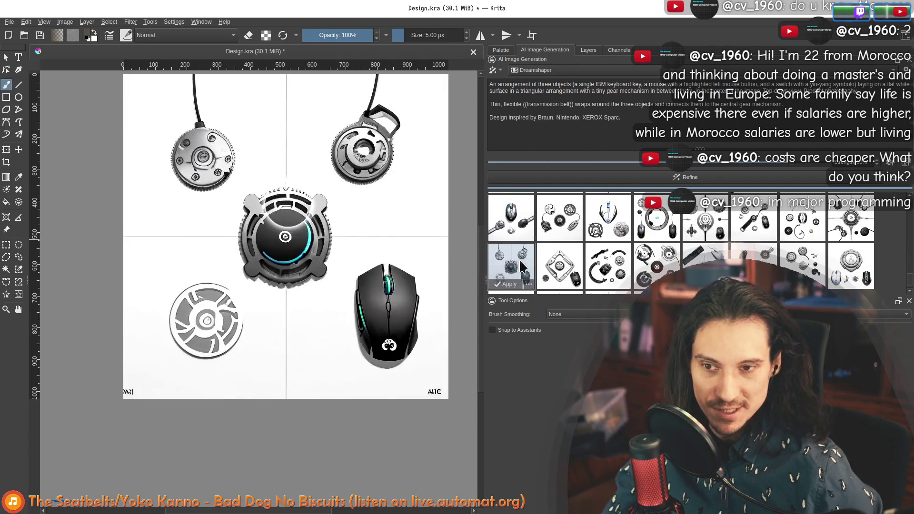
click(567, 260)
click(608, 265)
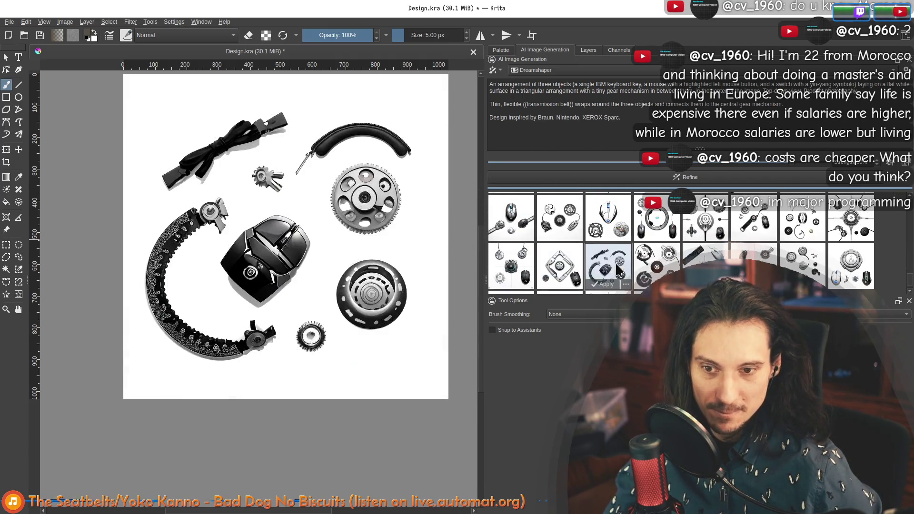
click(656, 263)
click(704, 258)
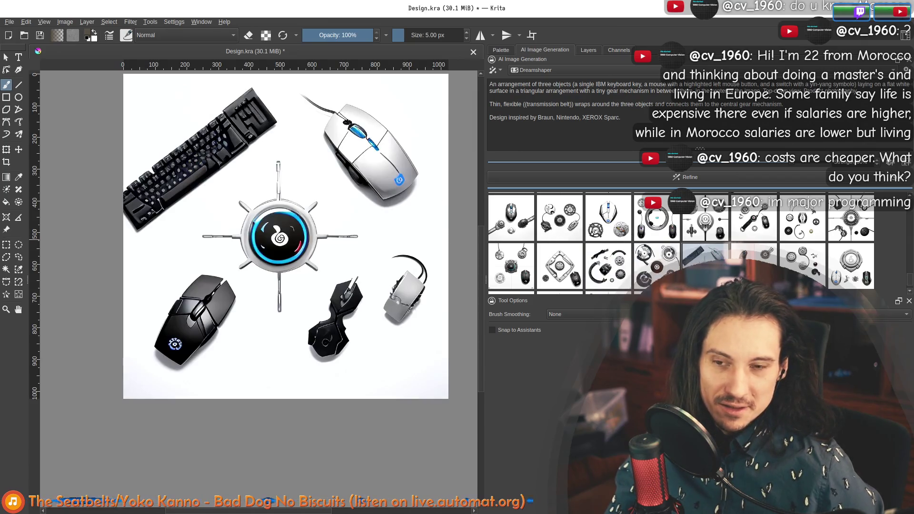
click(750, 261)
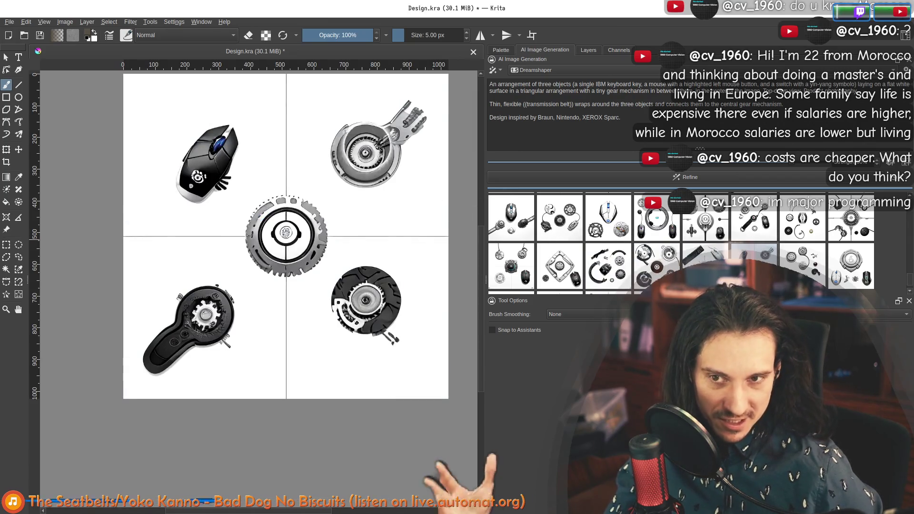
click(789, 263)
click(852, 265)
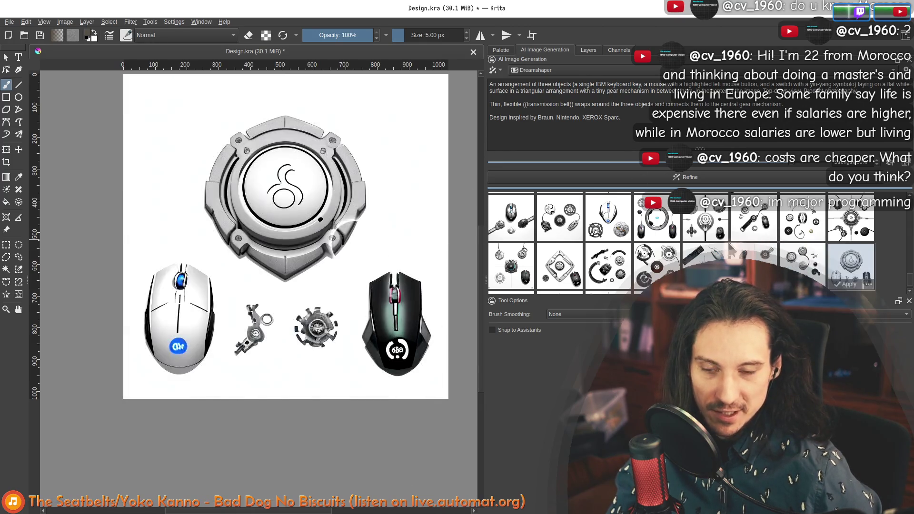
scroll(851, 265, down, 1)
Preview the spinner, large gear, gear ring and keycap-gear-switch-mouse variations
click(704, 266)
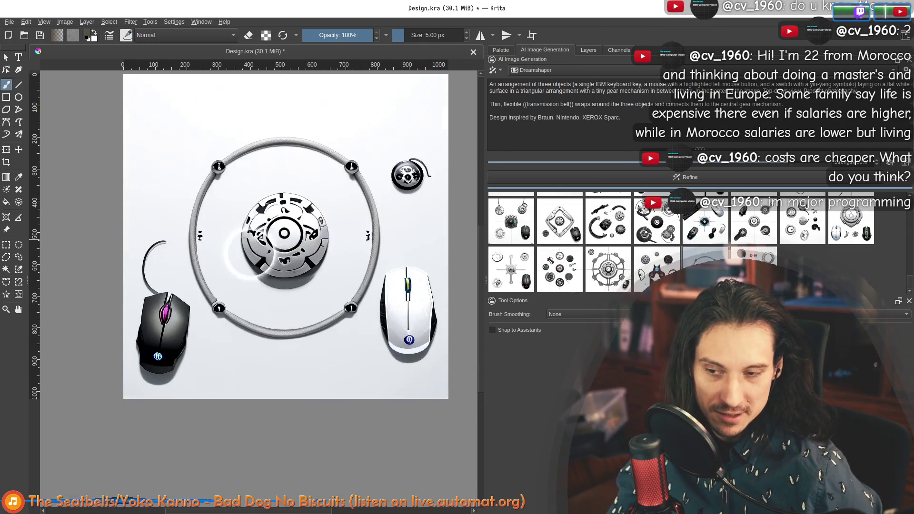
click(655, 274)
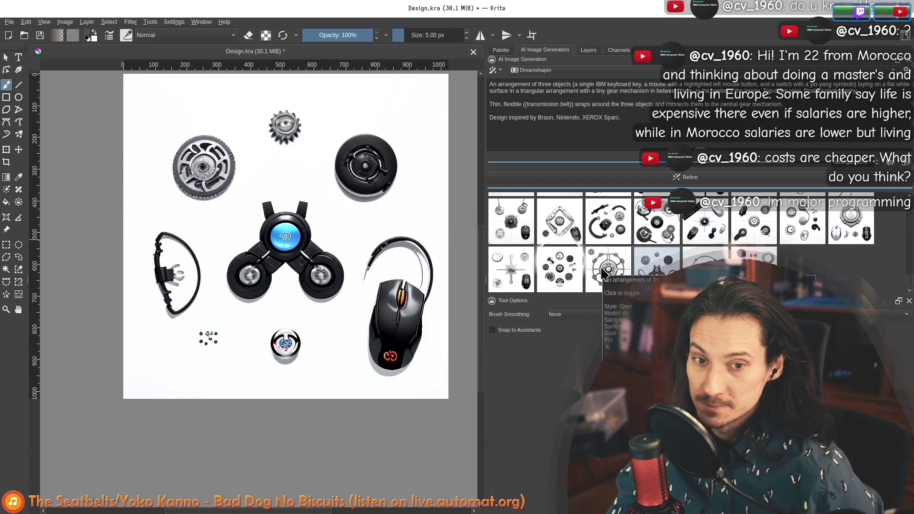
click(604, 270)
click(561, 269)
click(520, 270)
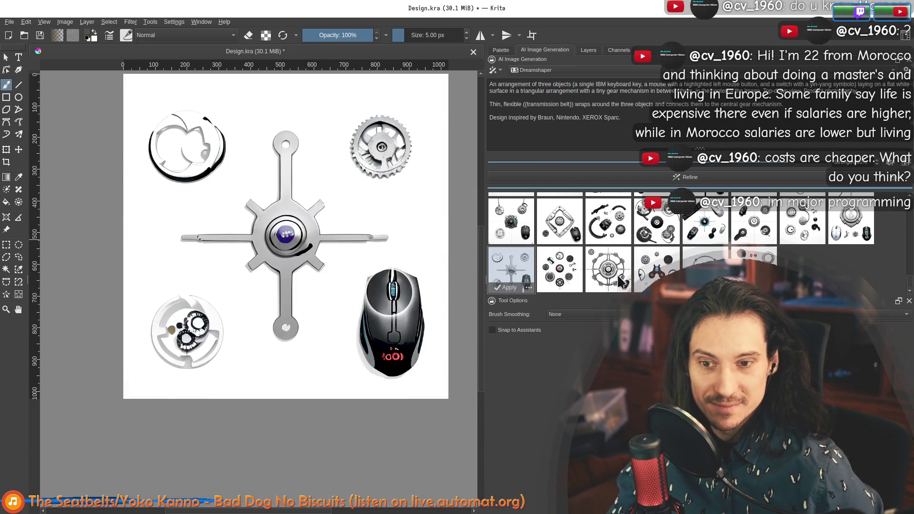
click(705, 217)
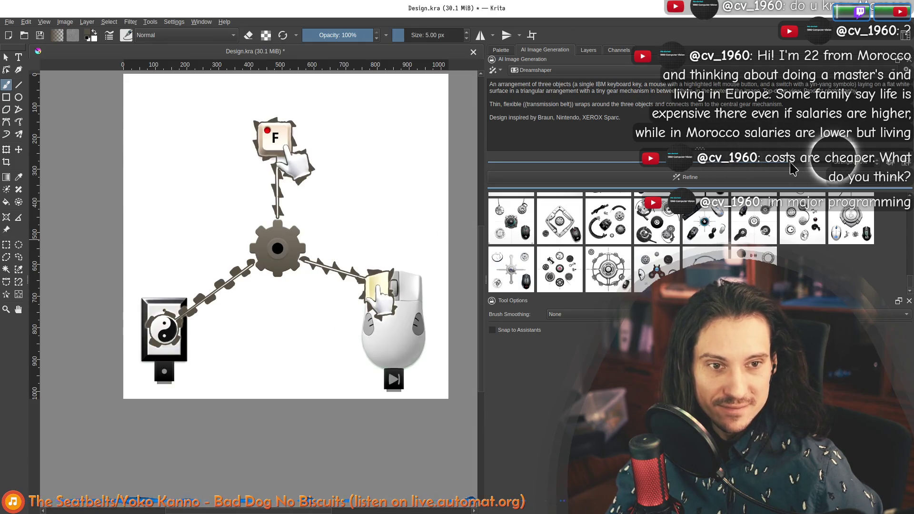
Generate a fresh 70%-strength batch and preview its first results, including the red-centred gear
click(739, 186)
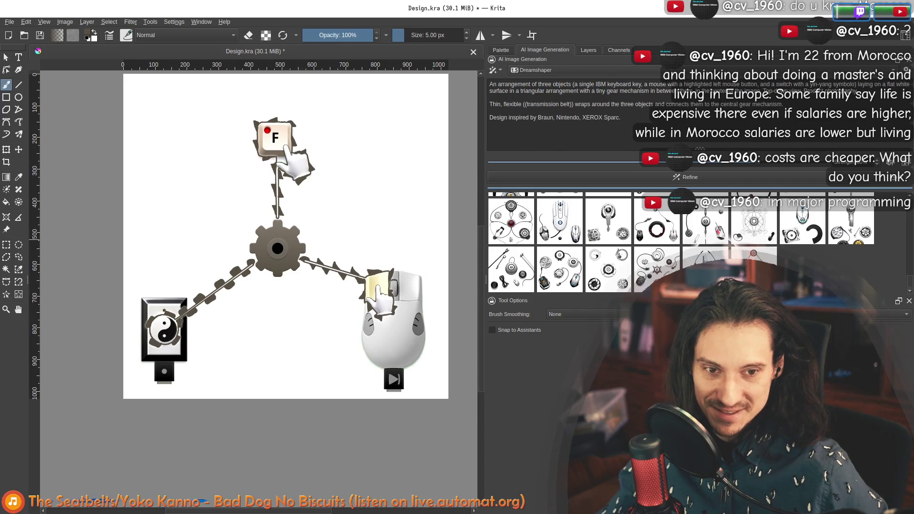
click(560, 221)
click(512, 271)
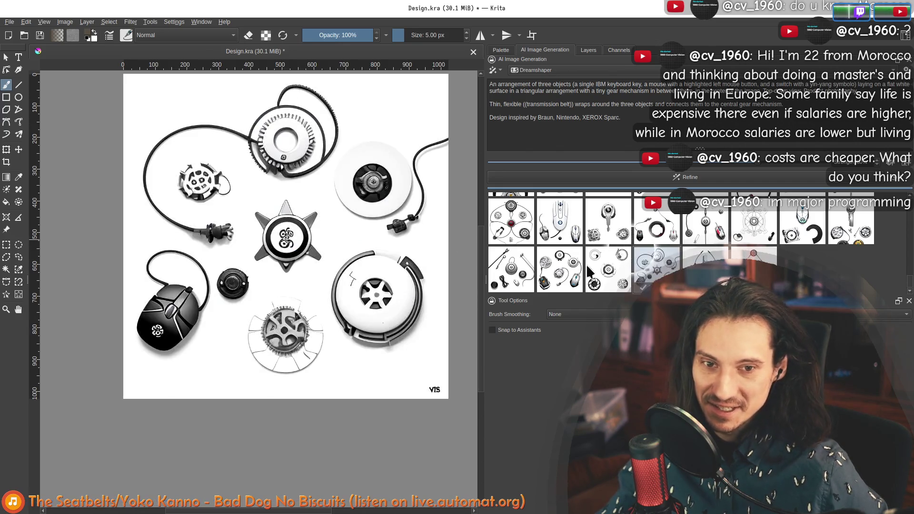
click(560, 271)
click(608, 270)
click(573, 275)
click(517, 273)
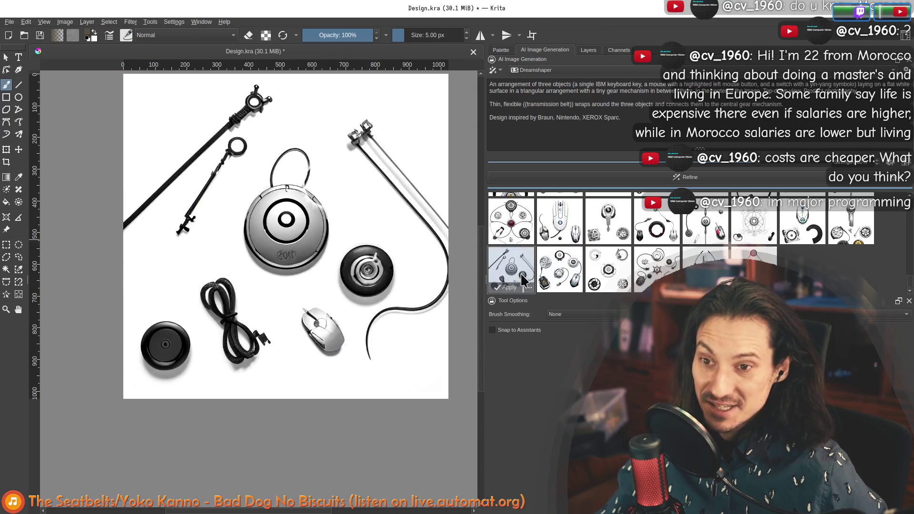
click(512, 223)
Preview the white mouse, ring-and-two-mice and white gear variations, then return to the original diagram
click(564, 231)
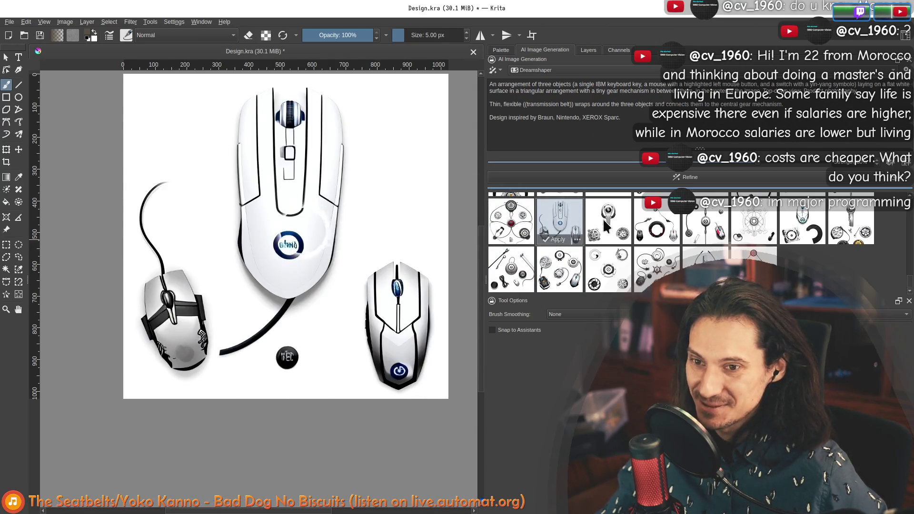
click(639, 228)
click(714, 232)
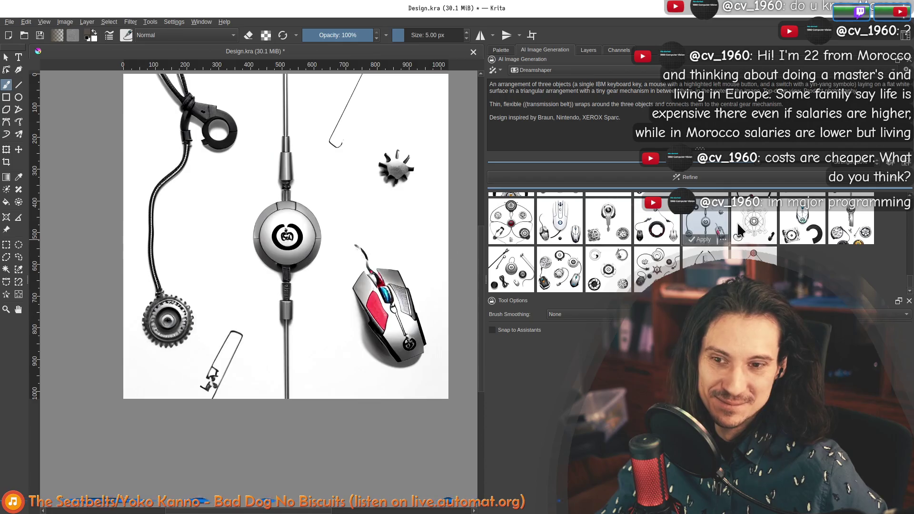
click(751, 227)
click(801, 222)
click(850, 223)
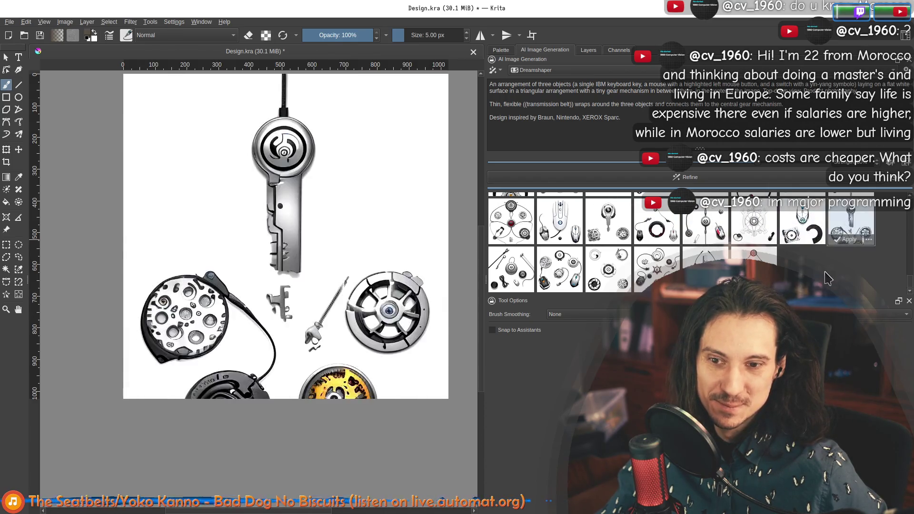
click(821, 274)
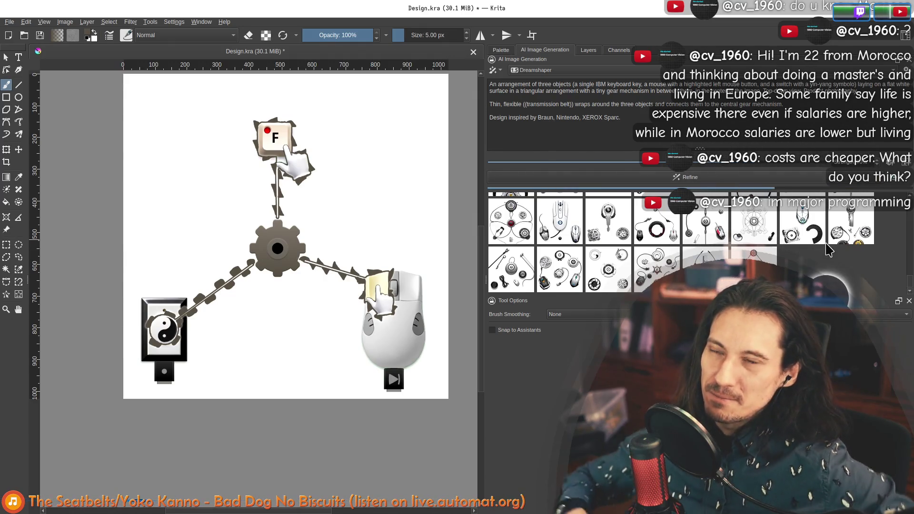
mouse_move(850, 222)
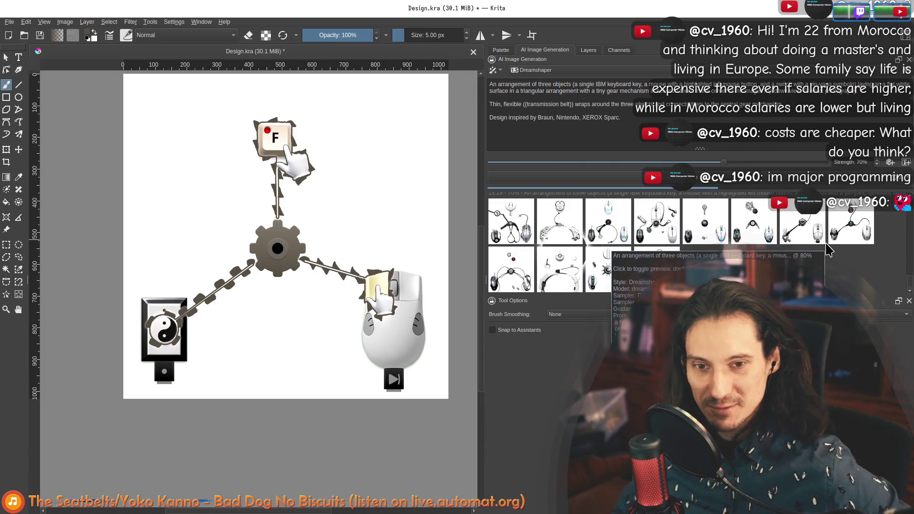
Preview the two-mice and central star gear variations from the 70% batch
click(532, 264)
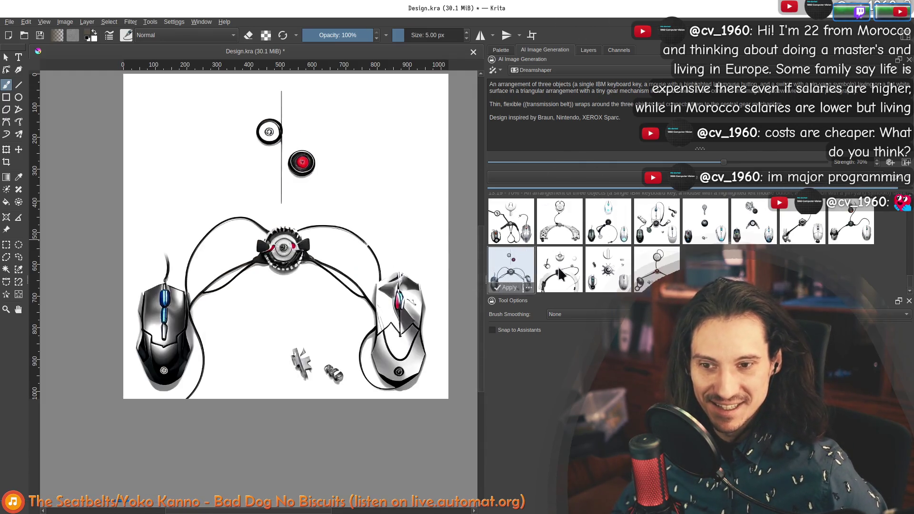
click(560, 275)
click(604, 220)
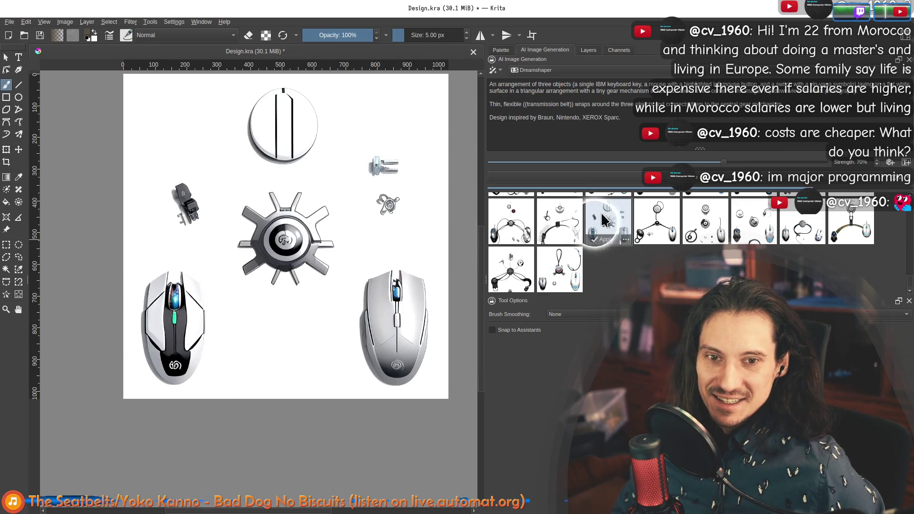
click(663, 223)
click(705, 220)
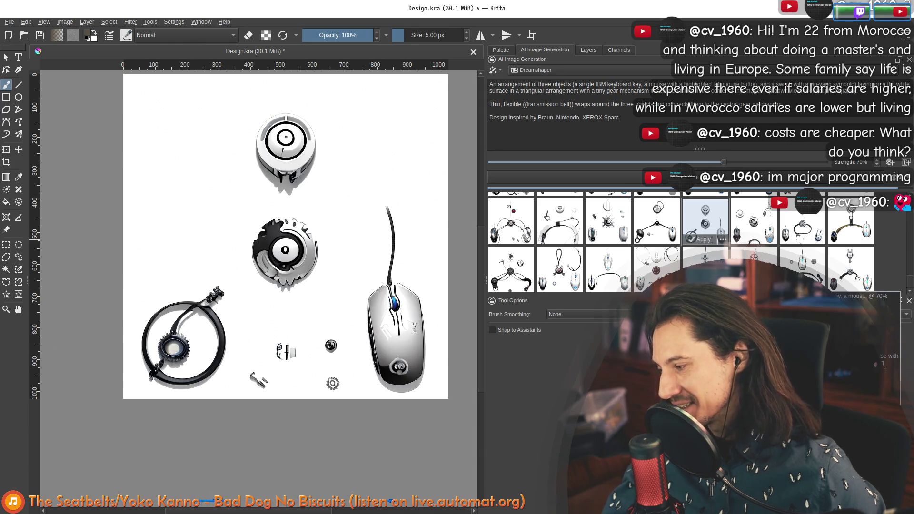
scroll(705, 229, down, 1)
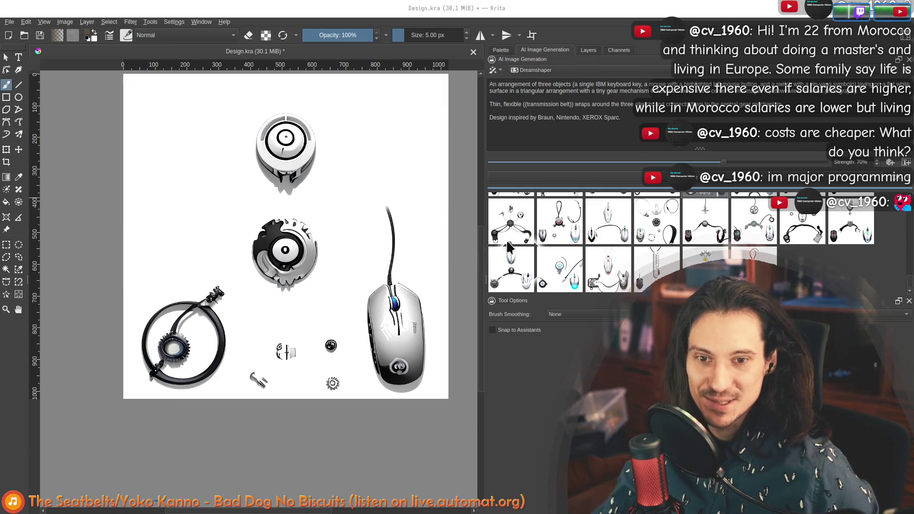
Revisit earlier results such as the key-swirl-mice, pendant-and-mice and gear-belt-two-mice ones
click(717, 233)
click(607, 266)
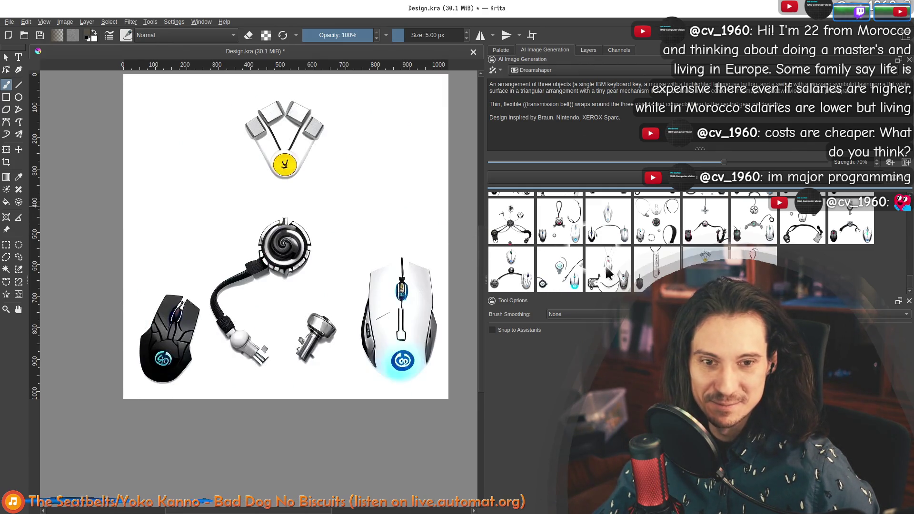
click(641, 267)
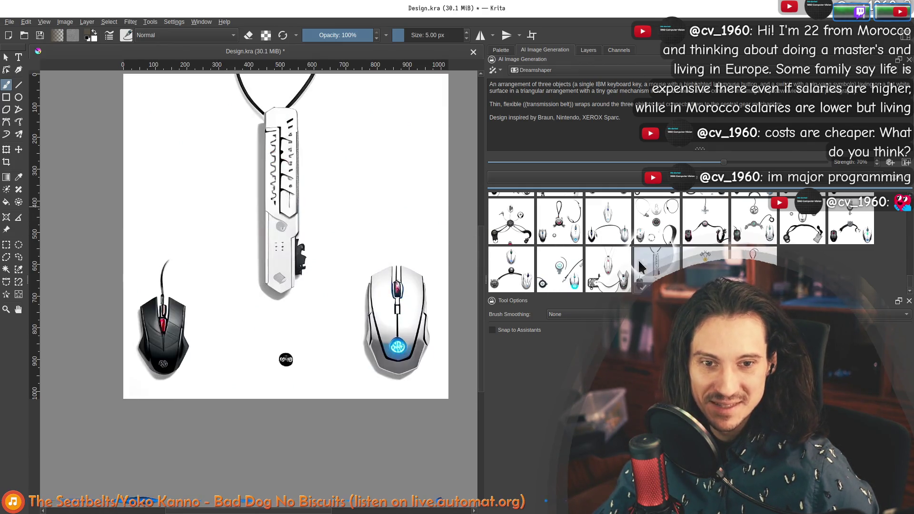
click(615, 274)
click(564, 270)
click(516, 263)
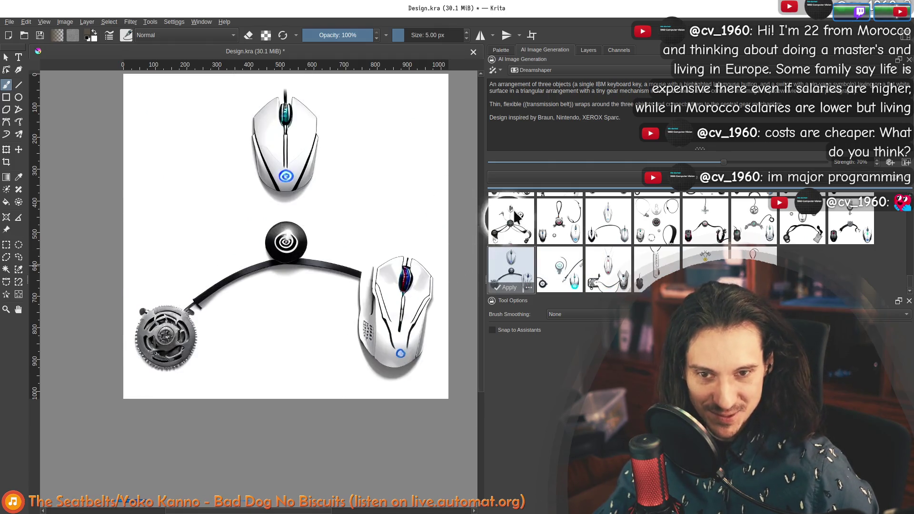
click(559, 218)
click(598, 213)
Preview the key, swirl and cable result and its neighbours in the row
click(664, 223)
click(705, 221)
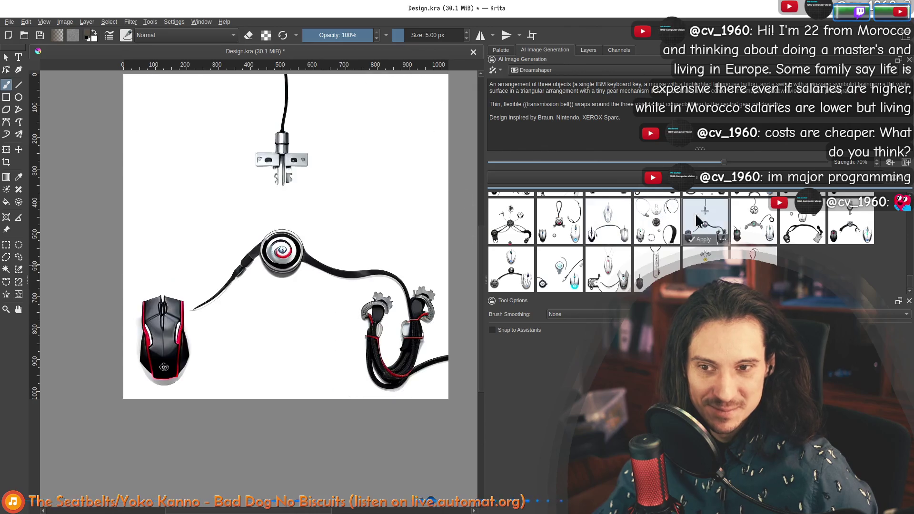
click(751, 217)
click(802, 222)
click(850, 223)
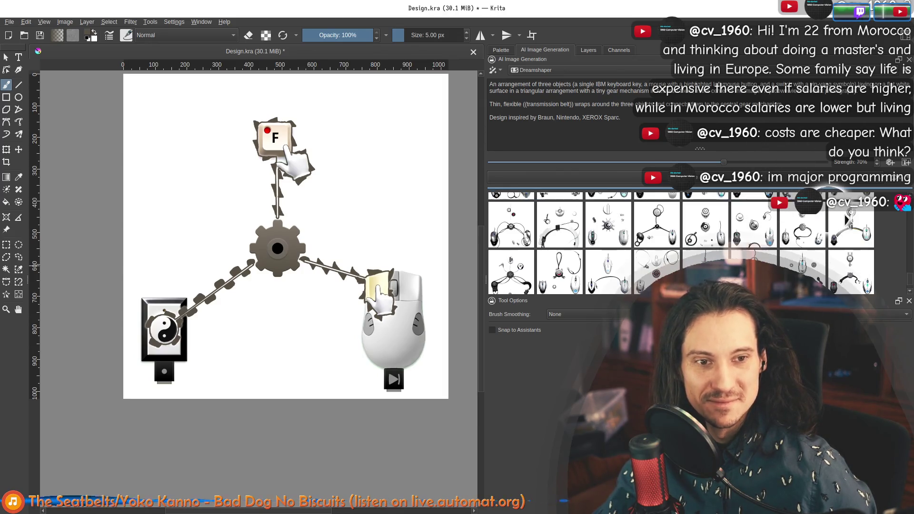
Preview the new results: pendant-bell-mice, three-way belted gear, ring-and-cable and red-ring gear
click(845, 231)
click(801, 228)
click(753, 228)
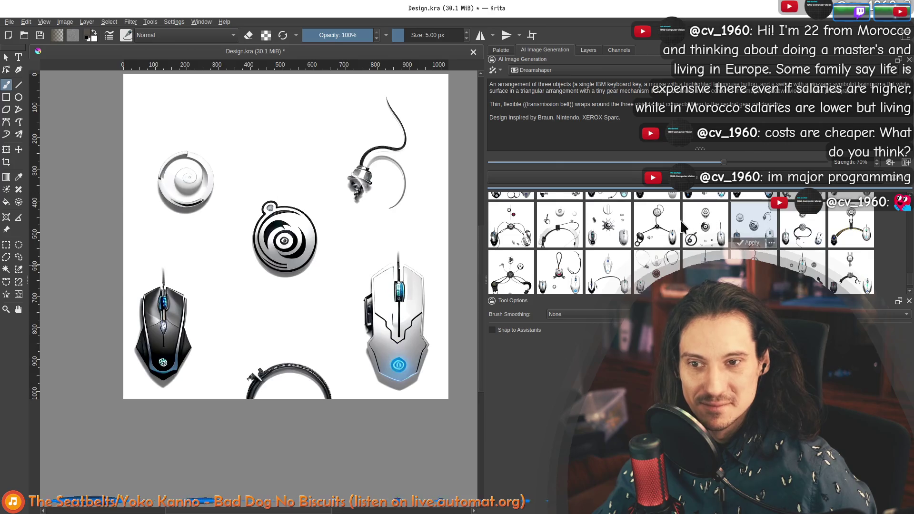
click(656, 227)
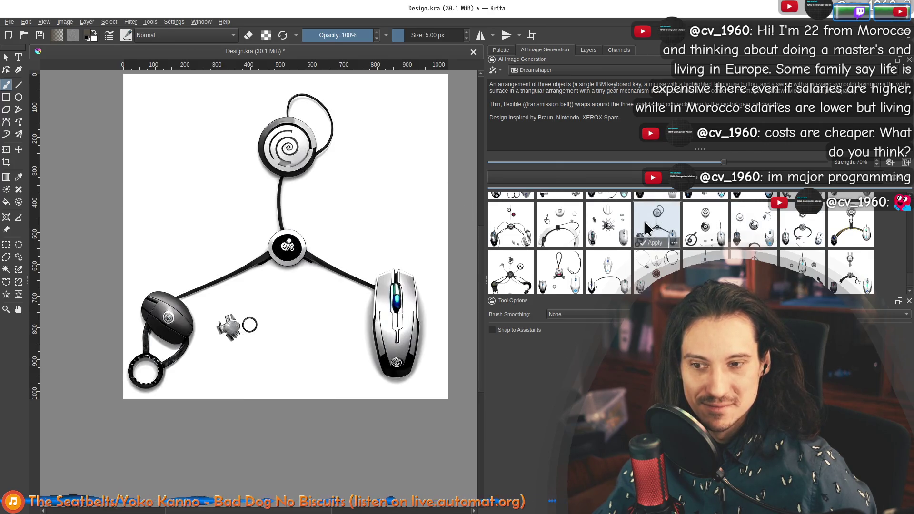
click(532, 221)
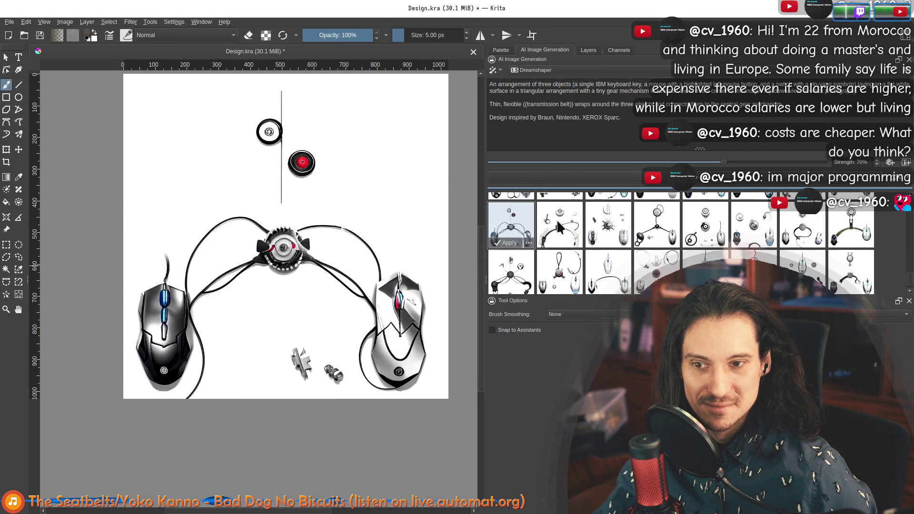
click(607, 225)
scroll(606, 236, down, 1)
click(705, 222)
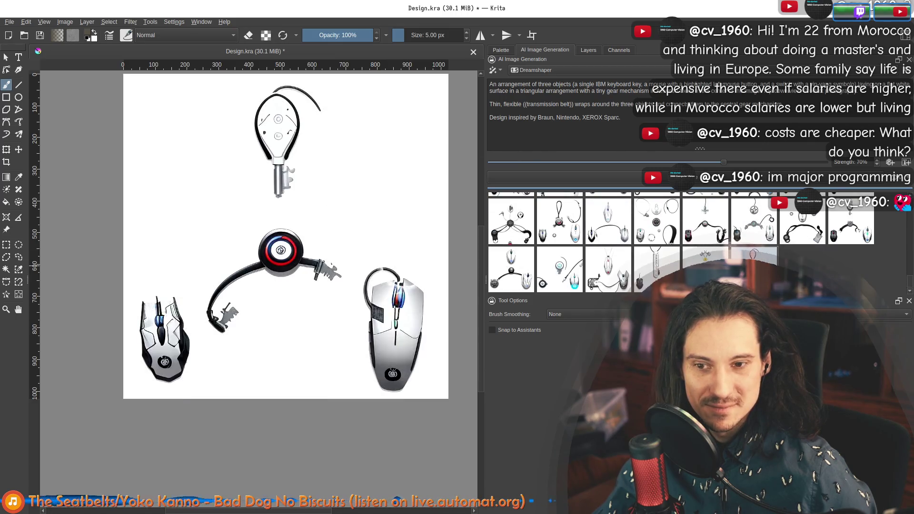
click(753, 224)
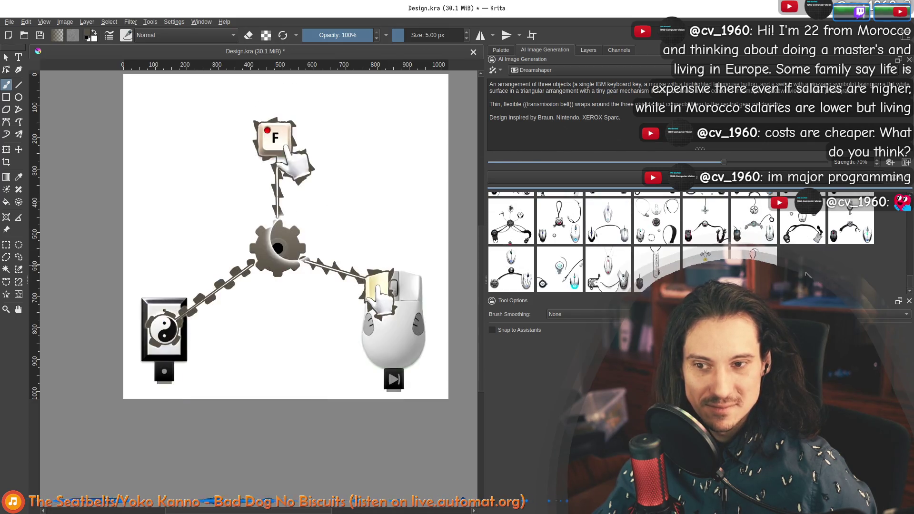
Check the pendant-and-mice variation again and return the canvas to the original diagram
click(616, 265)
click(656, 267)
click(758, 222)
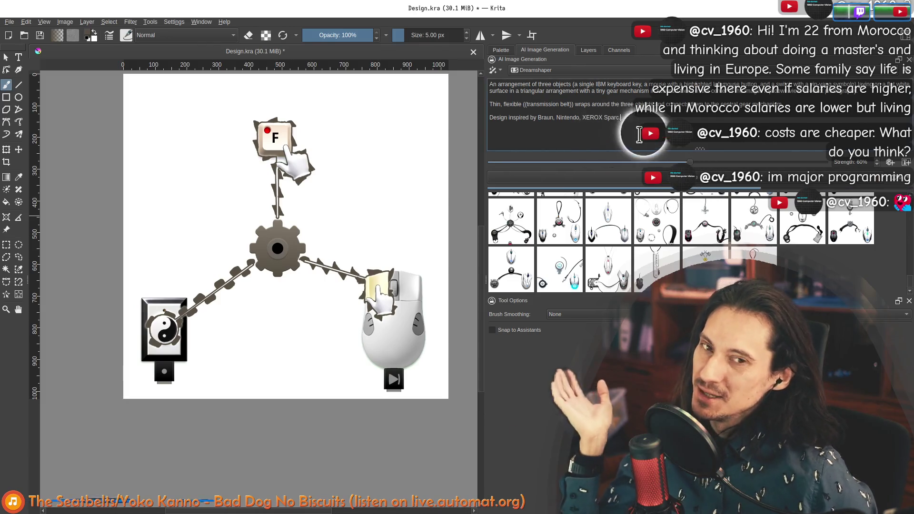
scroll(726, 214, down, 2)
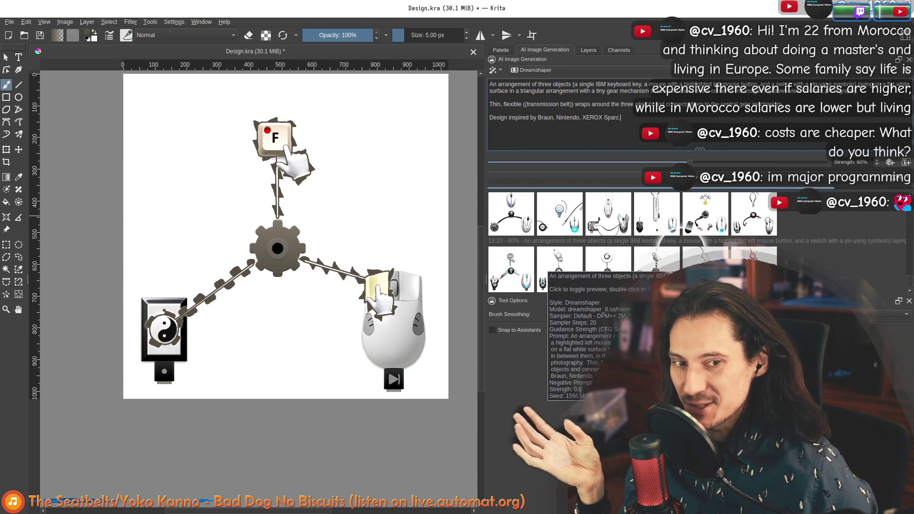
scroll(800, 261, down, 2)
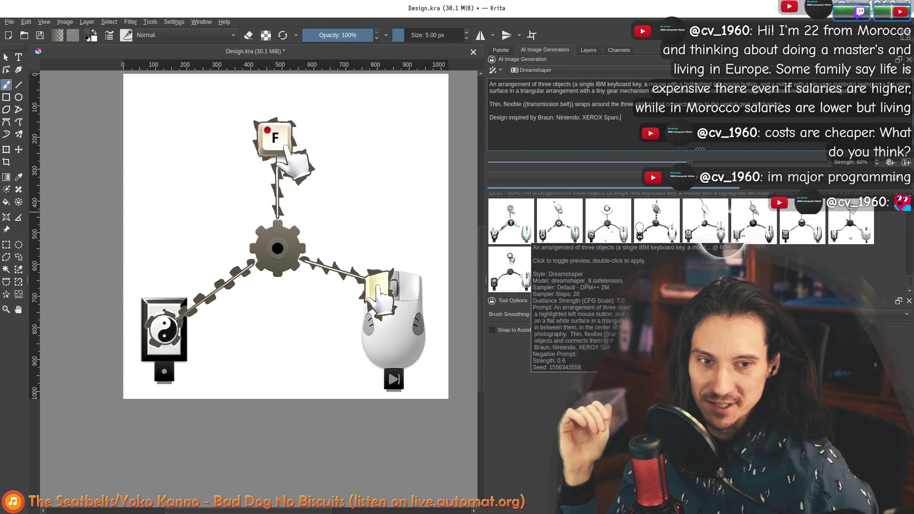
scroll(529, 243, up, 1)
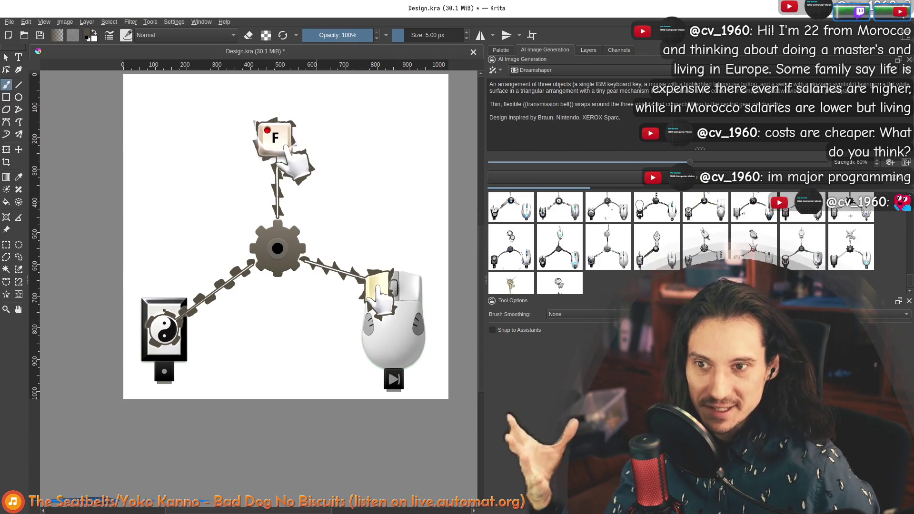
scroll(241, 215, up, 1)
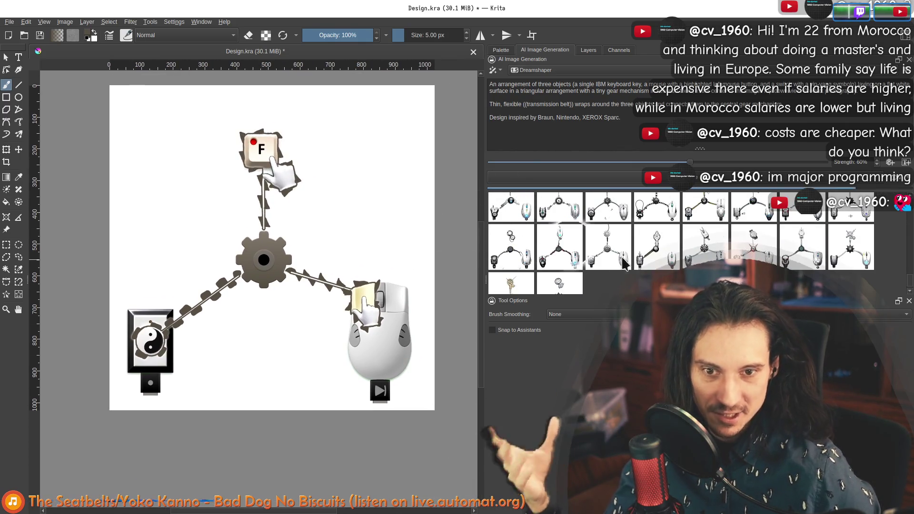
scroll(543, 243, down, 1)
Preview the 60%-strength variations, including the yellow-lanyard one, across the row
click(510, 268)
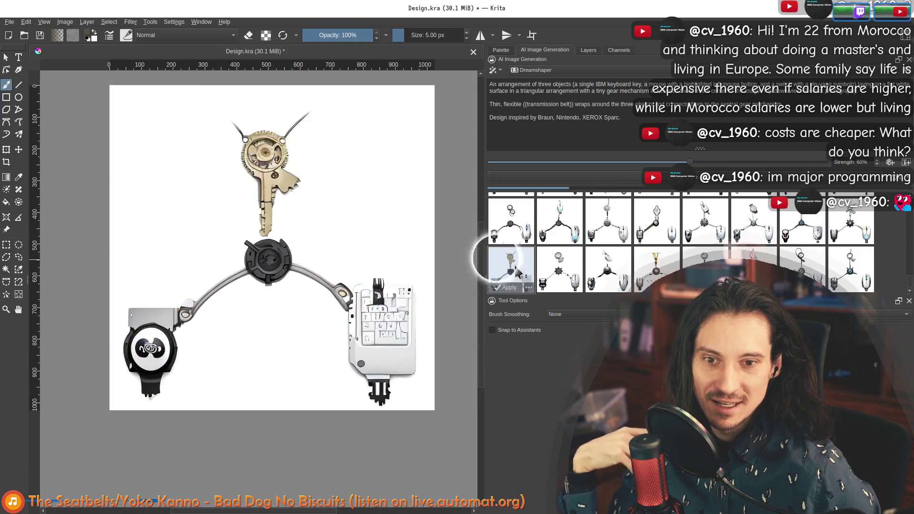
click(562, 275)
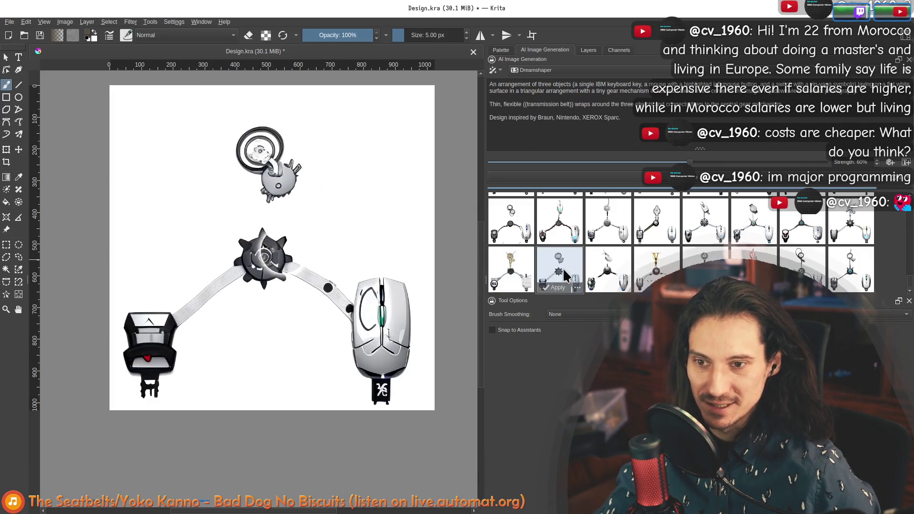
click(610, 268)
scroll(643, 242, down, 1)
click(657, 222)
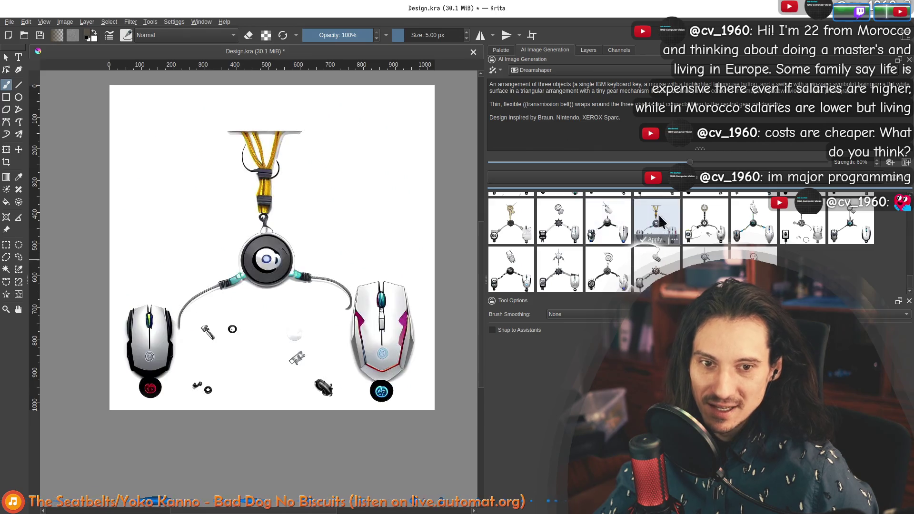
click(721, 227)
click(744, 225)
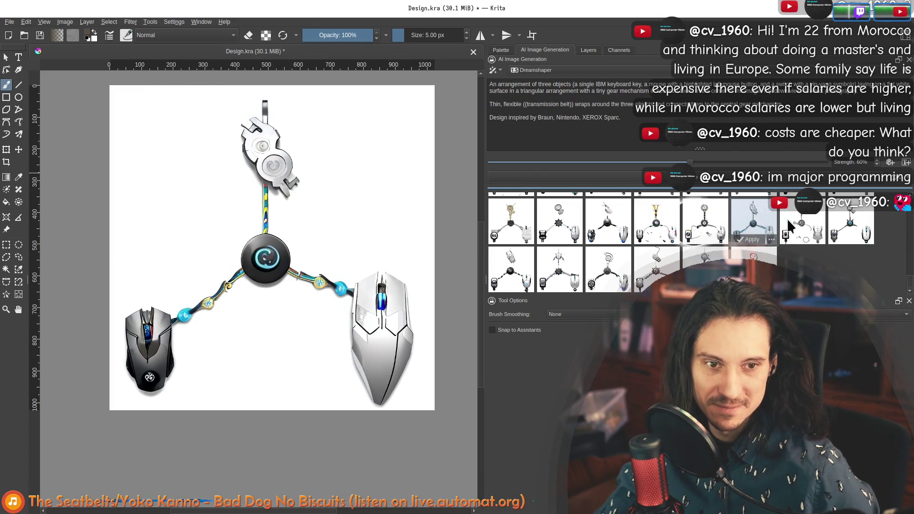
click(791, 226)
click(845, 230)
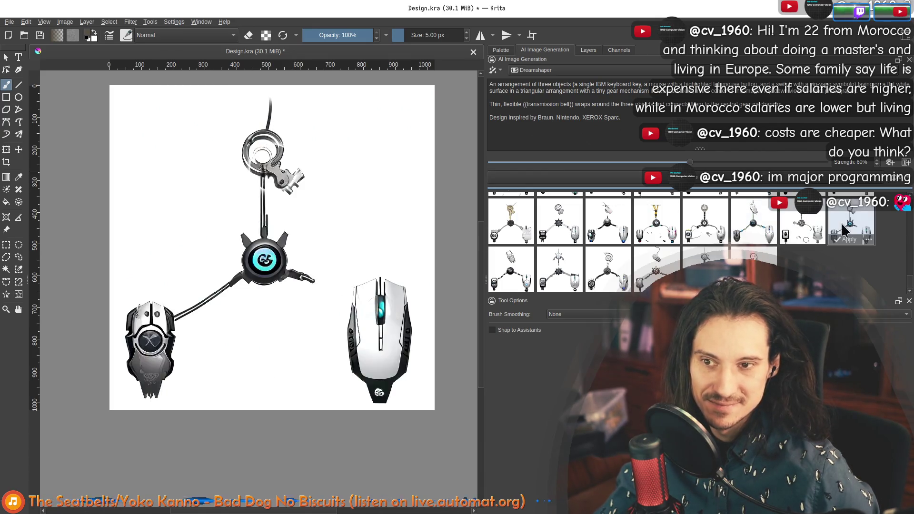
Preview the round-button and joystick-stand variations, then start generating a new 50% batch
click(523, 270)
click(600, 268)
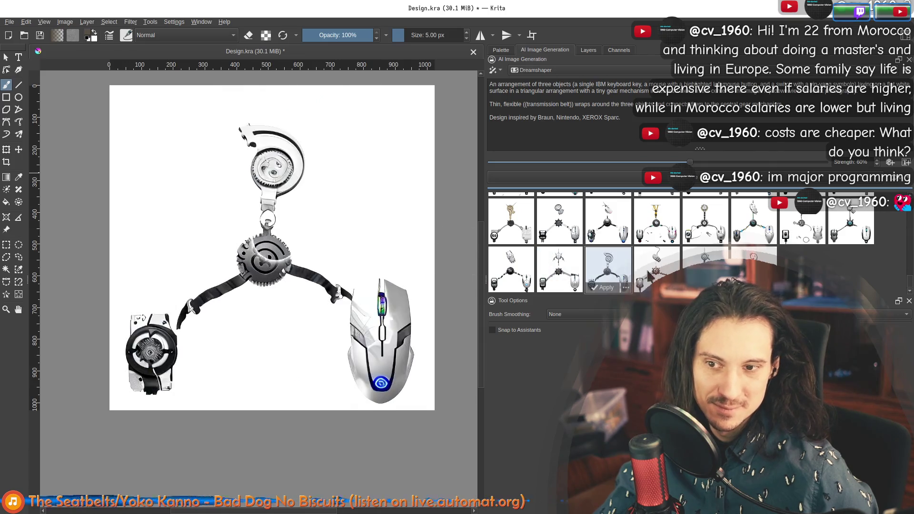
click(650, 275)
click(704, 269)
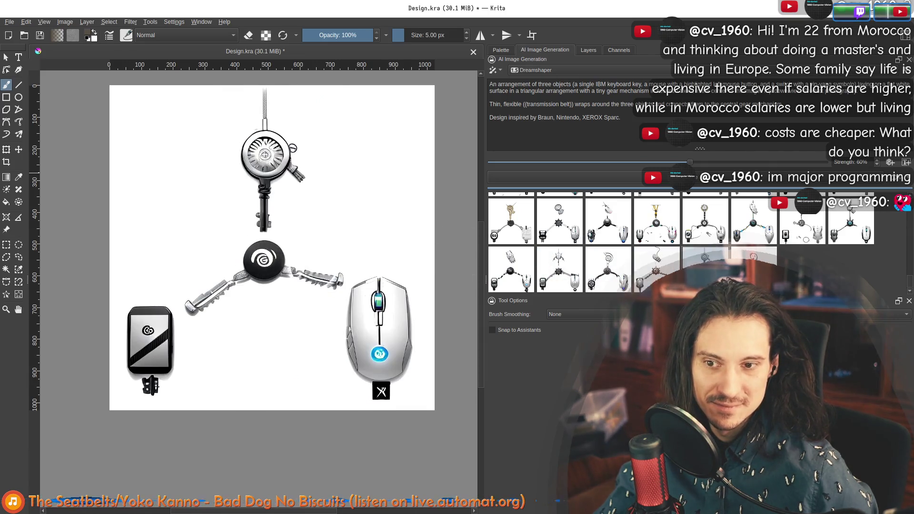
click(753, 270)
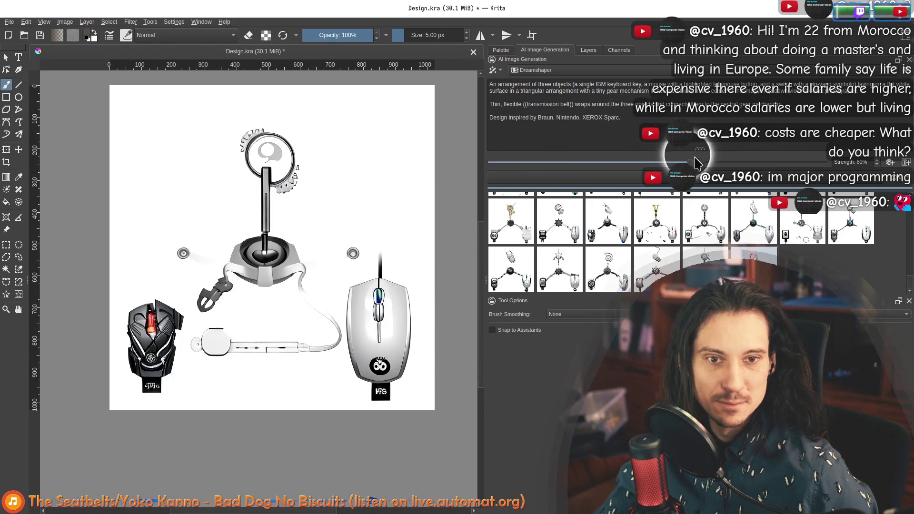
click(659, 183)
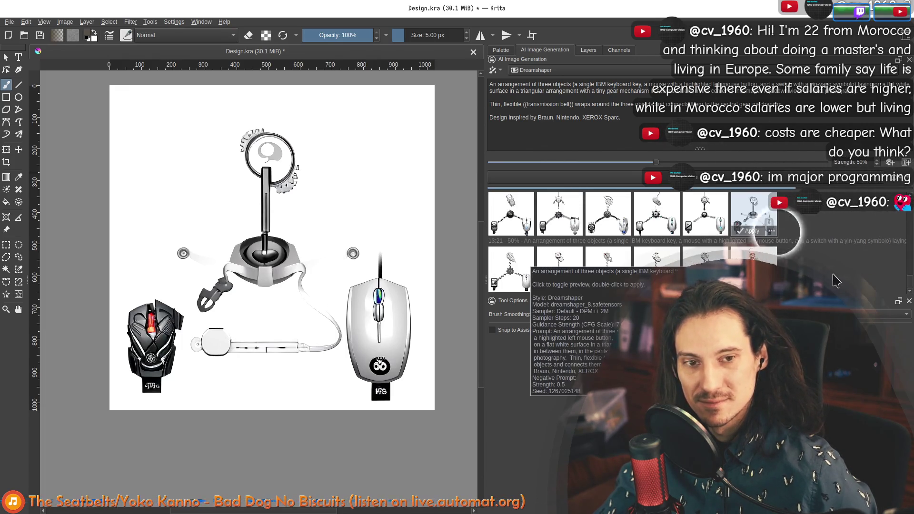
Preview the three-belt gear result and the first row of new 50%-strength variations
click(507, 267)
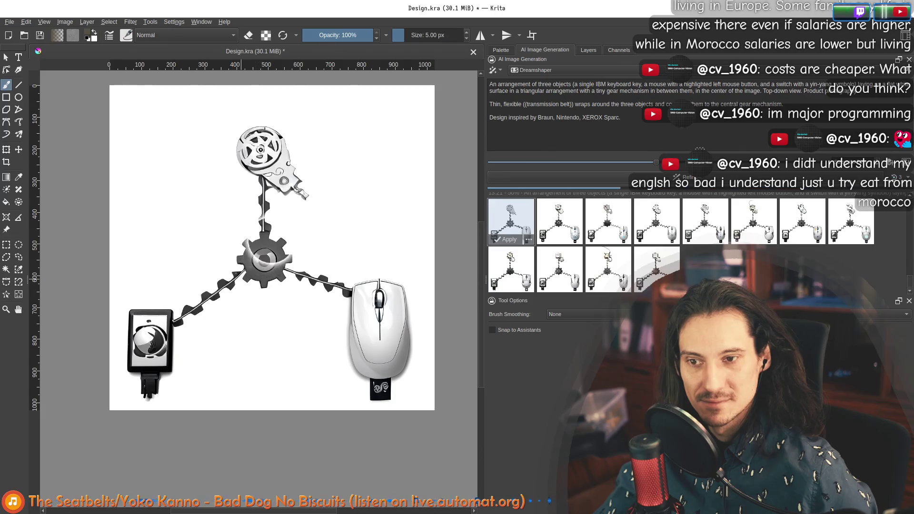
scroll(235, 234, up, 5)
scroll(335, 267, down, 2)
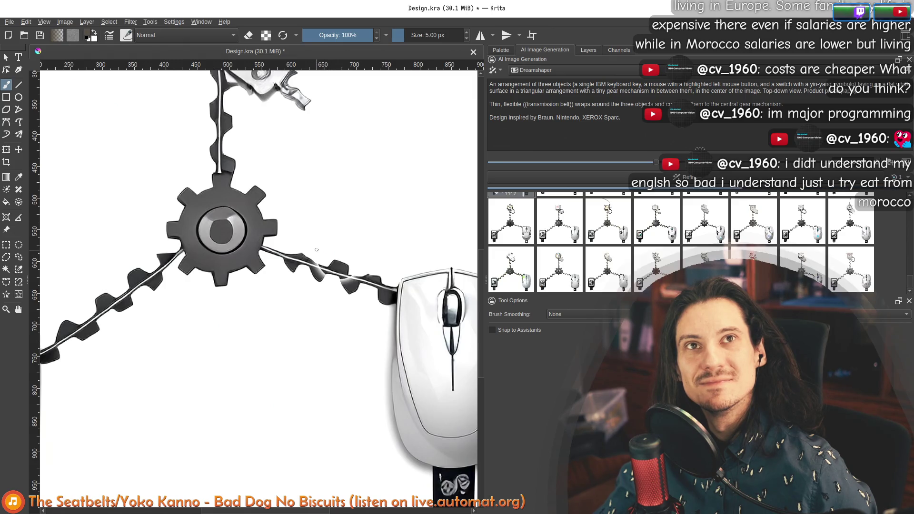
scroll(310, 246, down, 2)
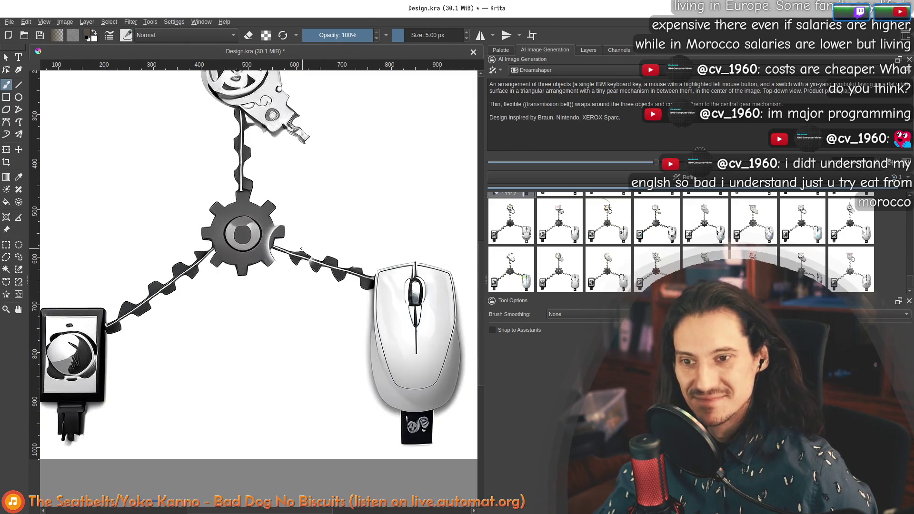
scroll(270, 243, up, 1)
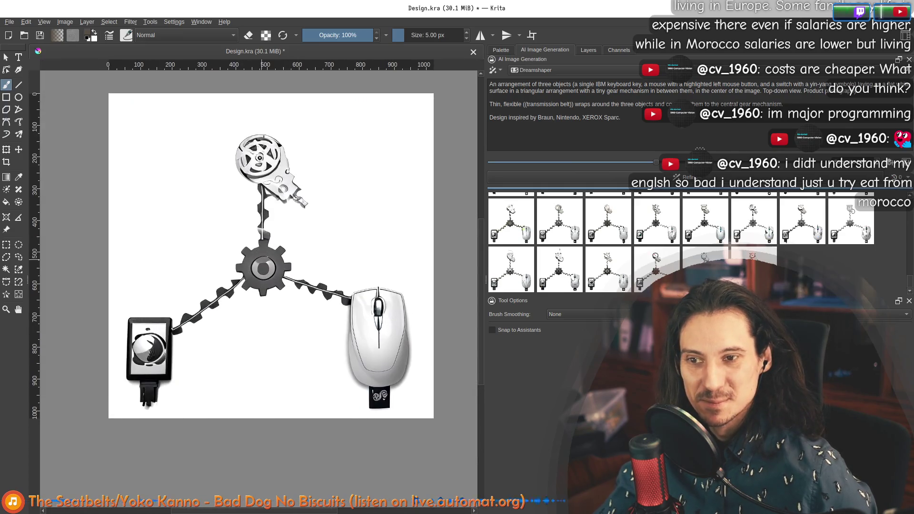
click(553, 228)
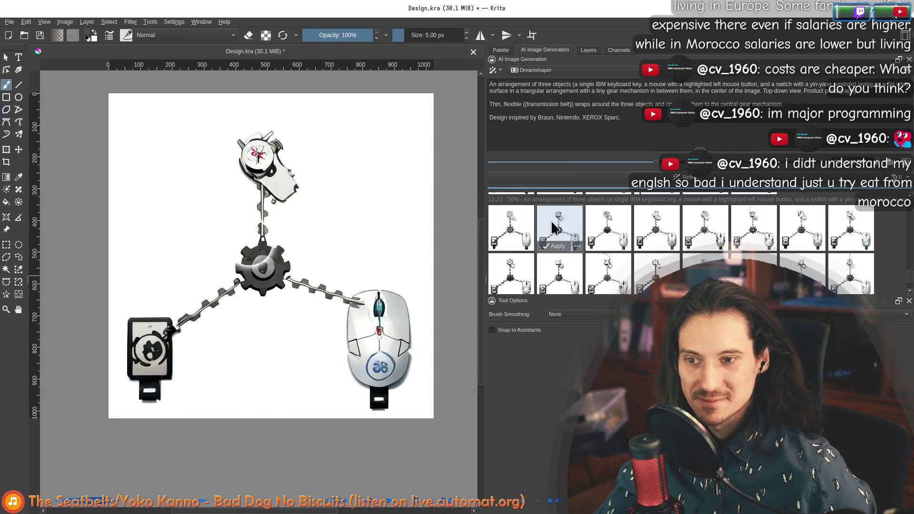
click(606, 229)
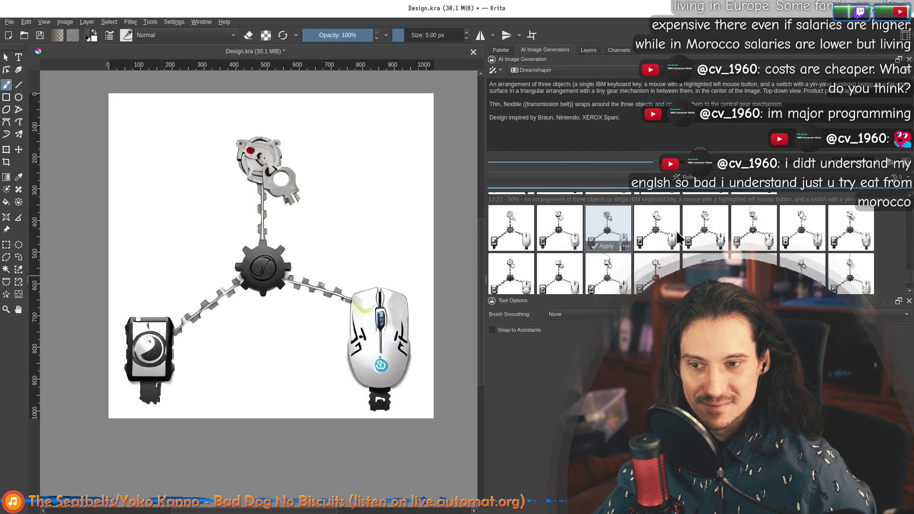
click(656, 230)
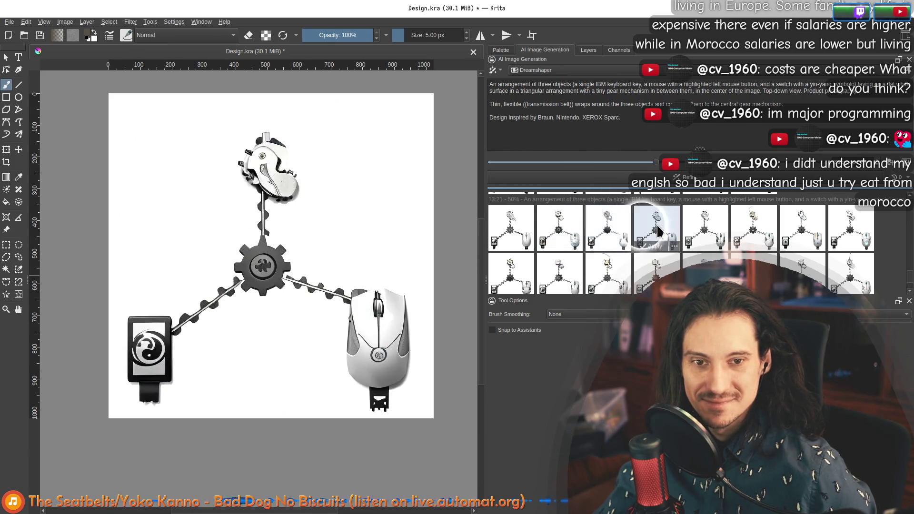
click(718, 230)
click(655, 232)
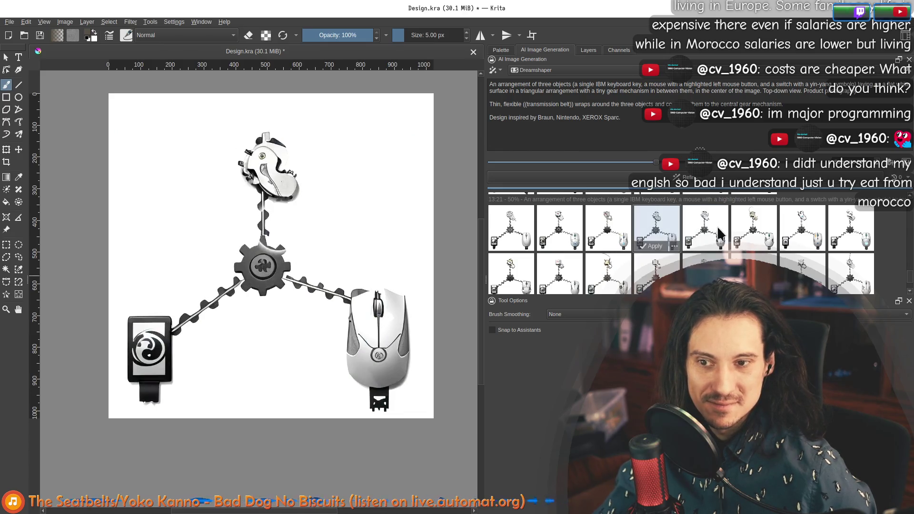
click(761, 241)
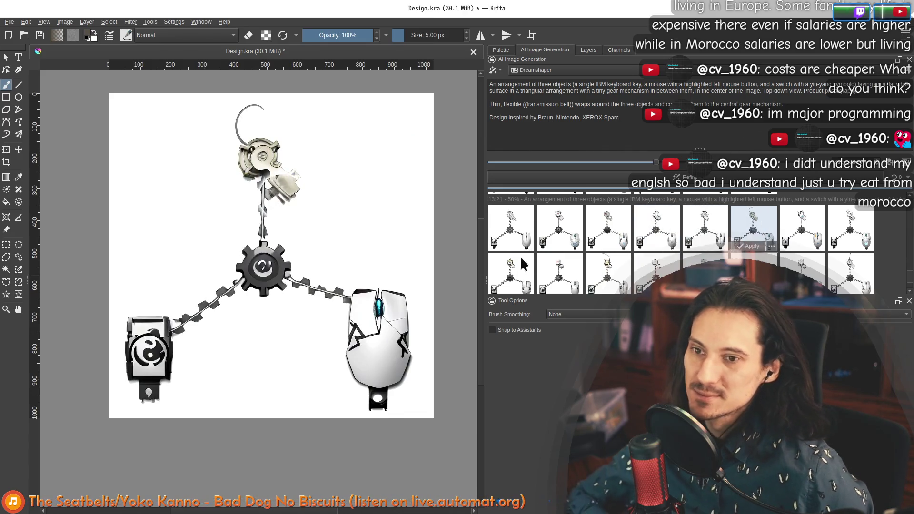
click(803, 230)
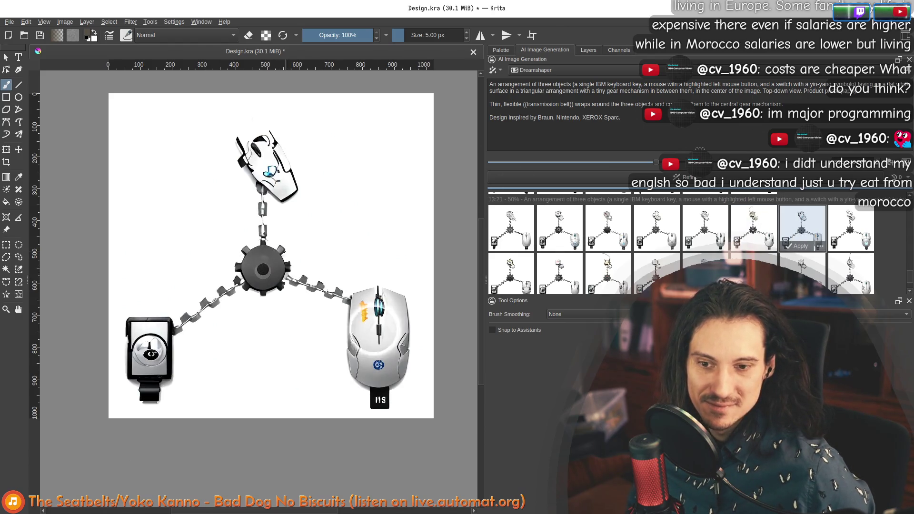
scroll(239, 253, up, 3)
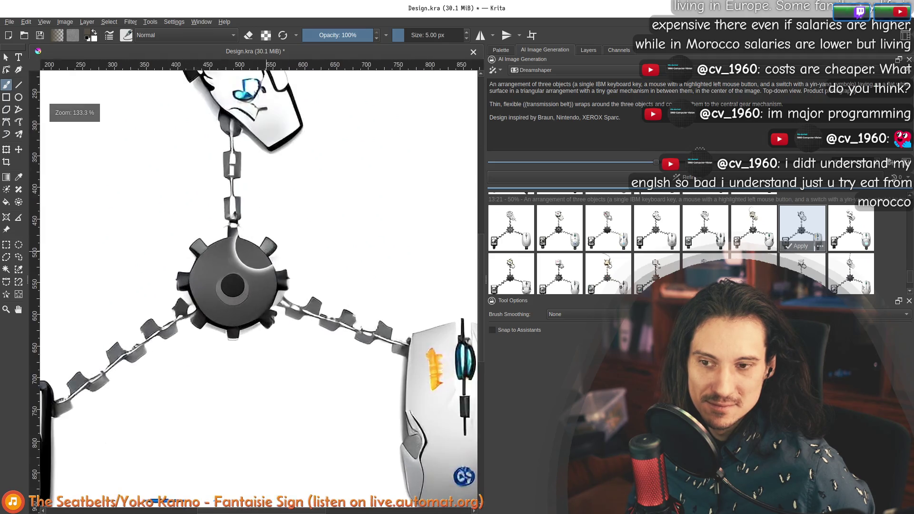
scroll(132, 259, down, 1)
scroll(530, 248, down, 1)
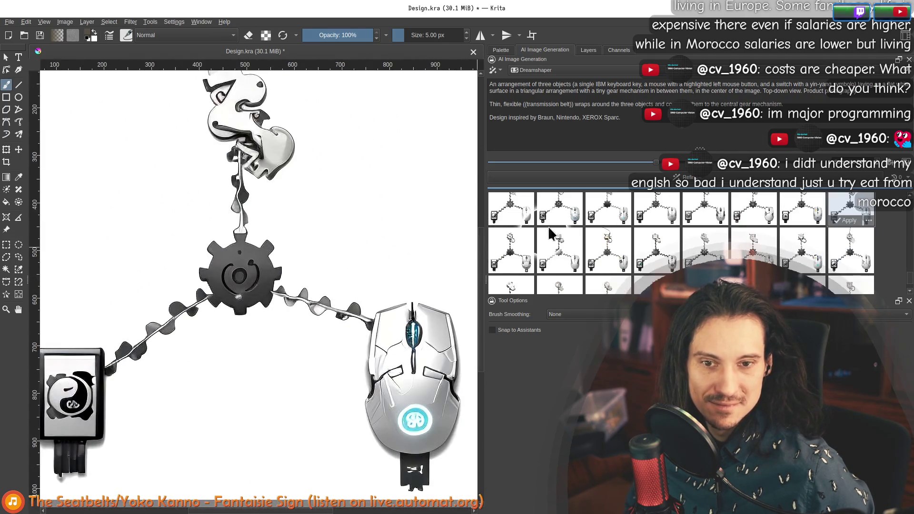
Preview the next row of 50%-strength variations, ending on the yin-yang switch one
click(506, 255)
click(559, 250)
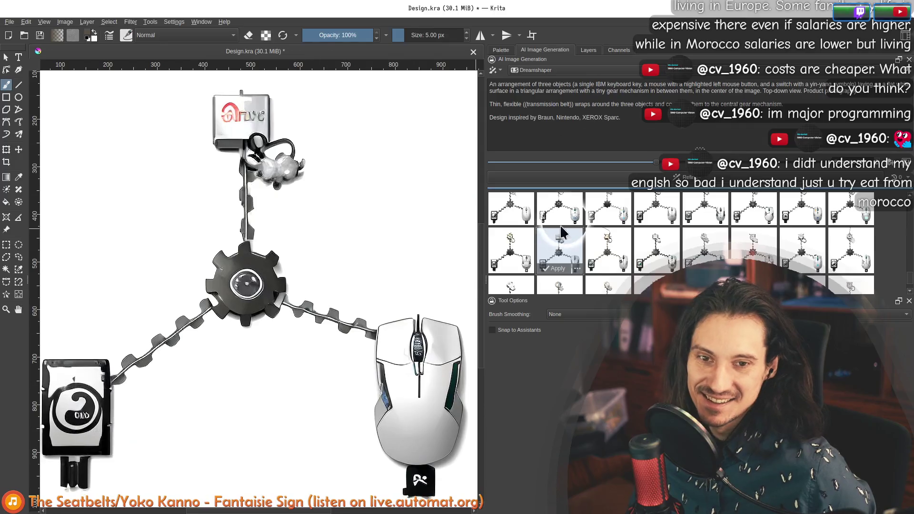
click(608, 250)
click(657, 250)
scroll(349, 288, up, 1)
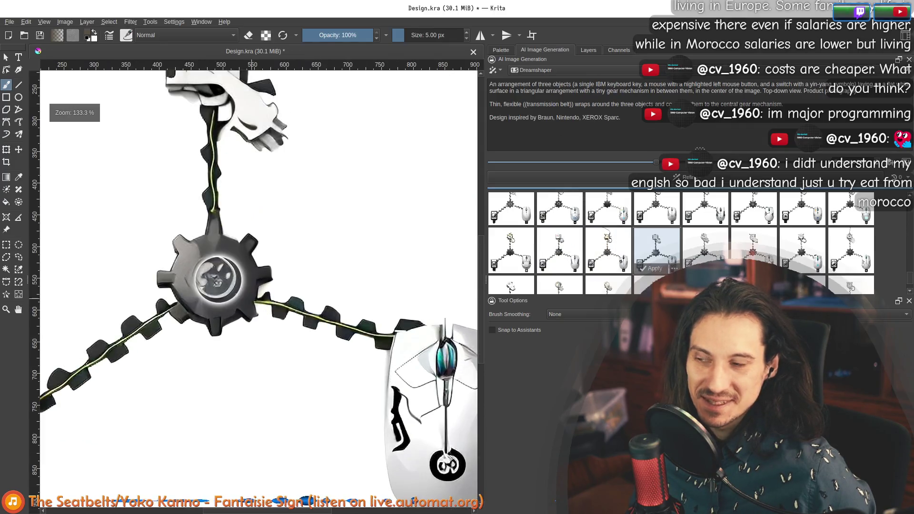
click(714, 247)
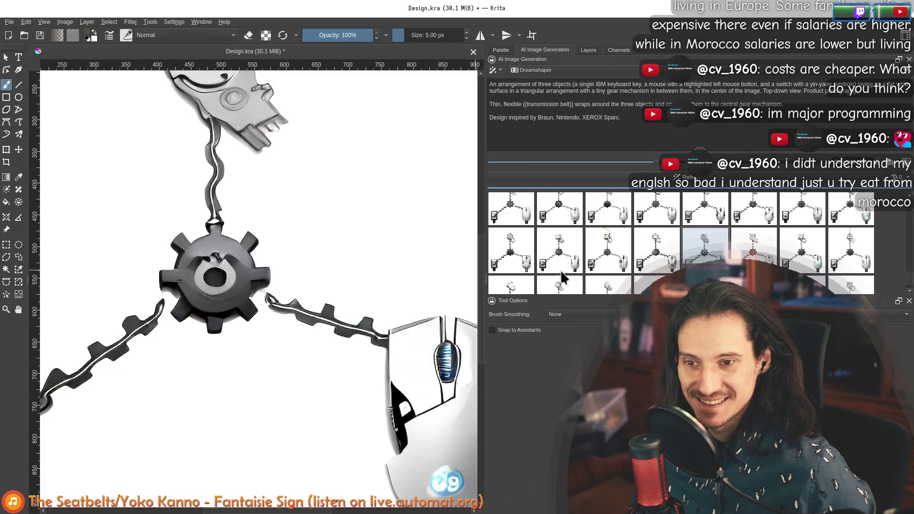
scroll(312, 193, down, 1)
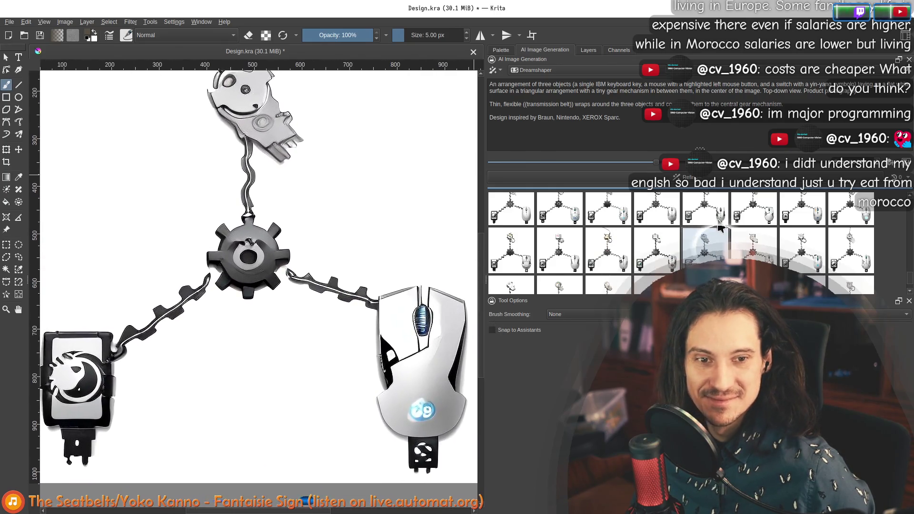
click(746, 250)
scroll(327, 229, down, 1)
scroll(306, 241, up, 1)
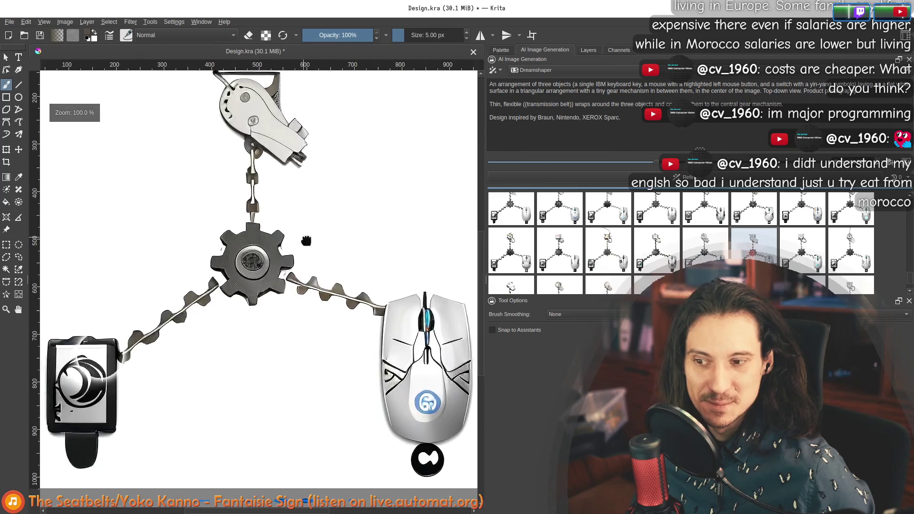
click(791, 258)
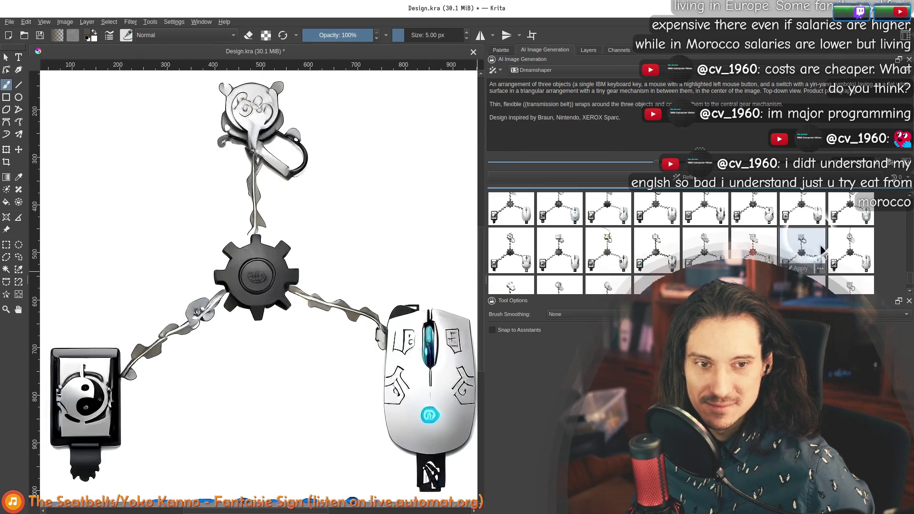
click(849, 250)
scroll(715, 279, down, 1)
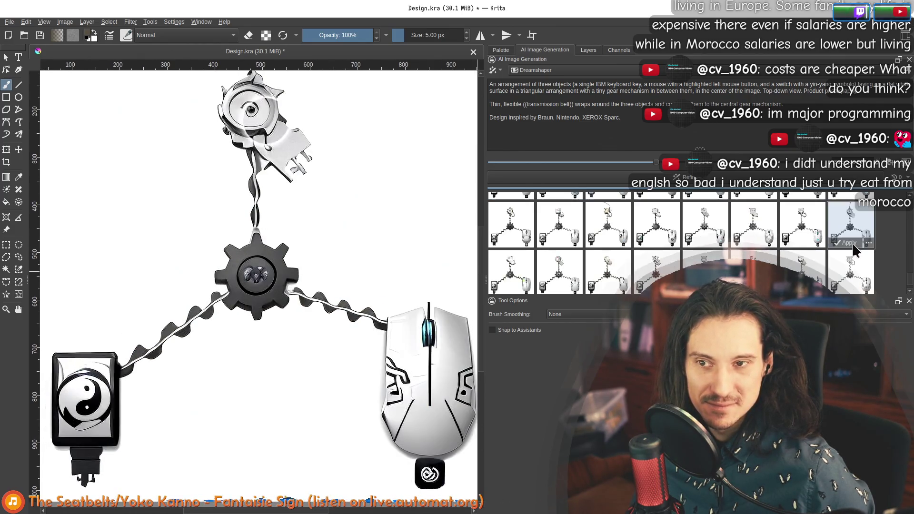
Run through the later rows of 50%-strength results, previewing each variation on the canvas
click(508, 265)
click(573, 268)
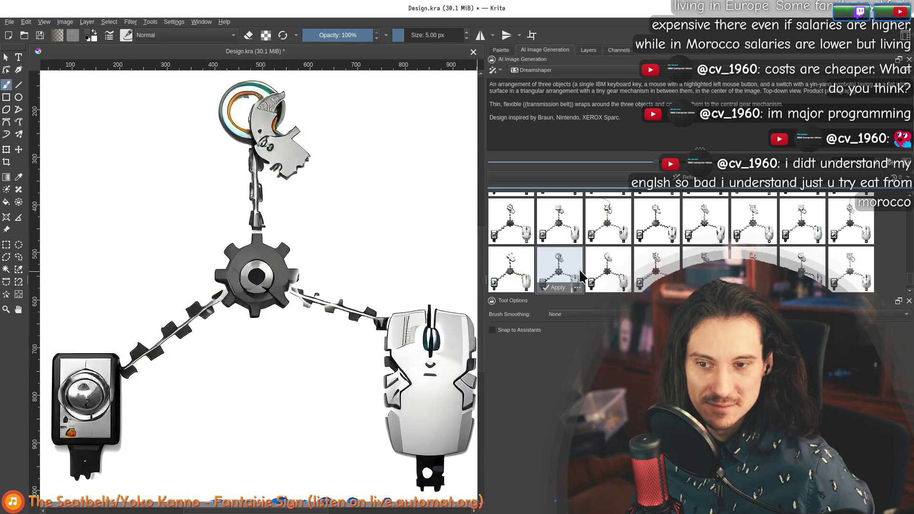
click(605, 270)
click(643, 264)
click(703, 268)
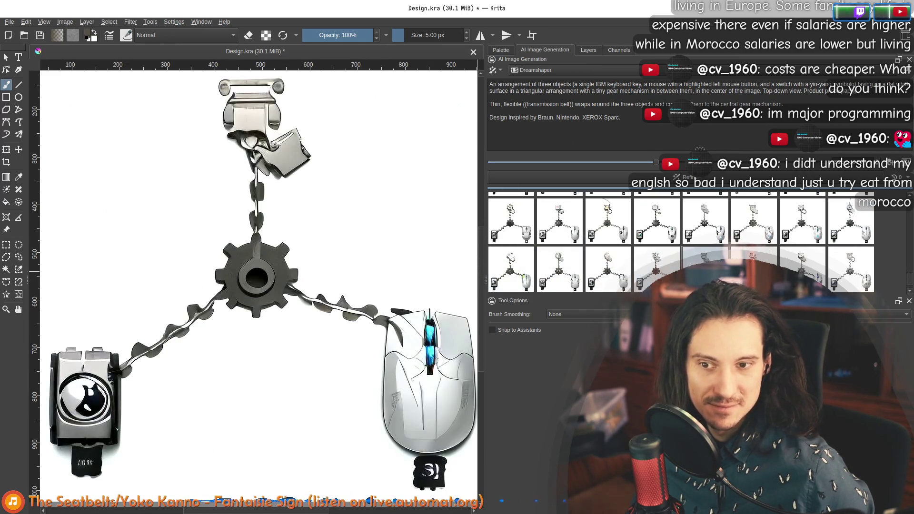
click(753, 263)
click(814, 266)
click(861, 270)
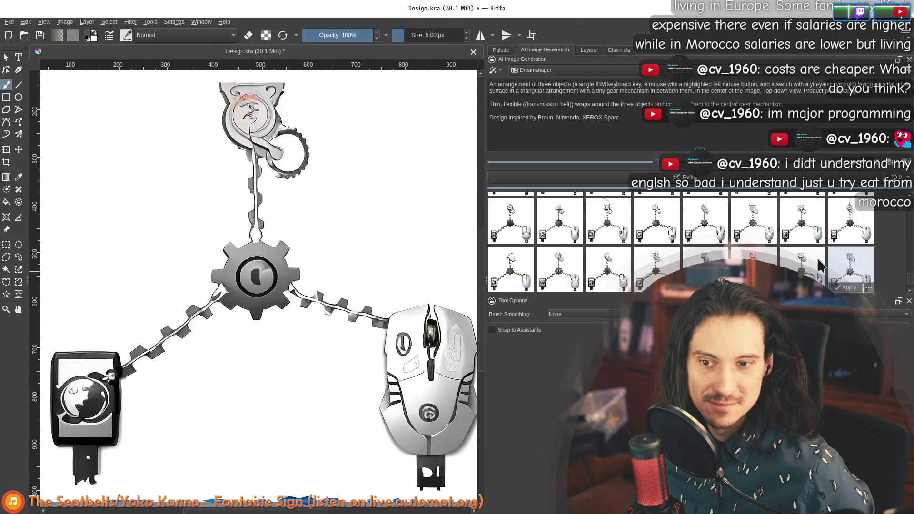
click(520, 274)
click(560, 268)
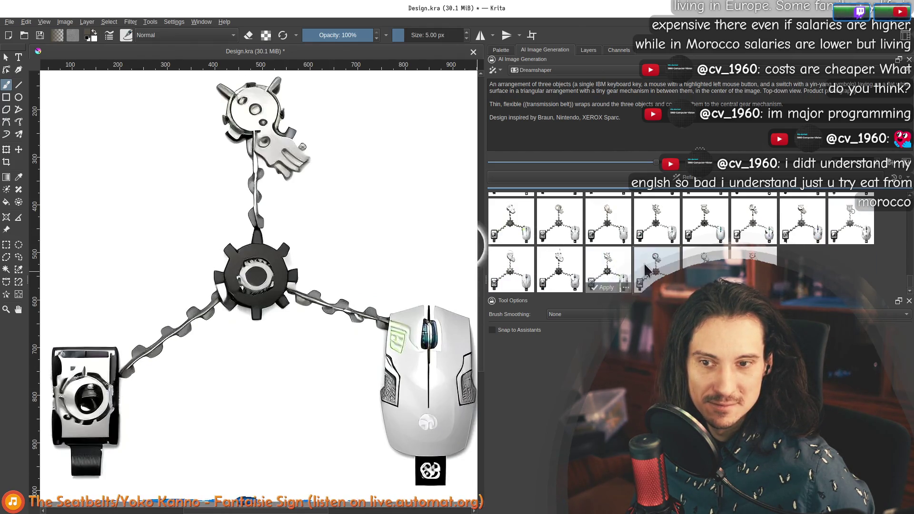
click(607, 267)
click(657, 265)
click(705, 264)
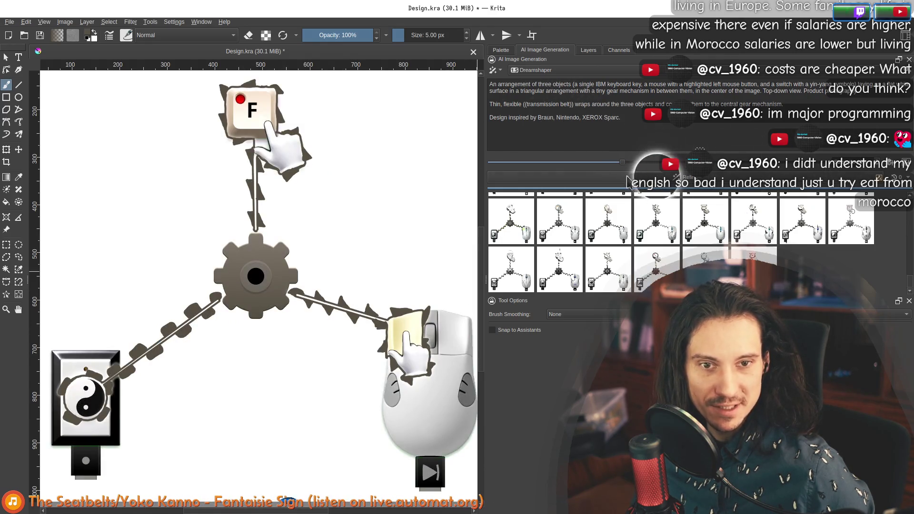
Preview further variations, ending on the red-dotted key with yellow-marked white mouse
click(603, 270)
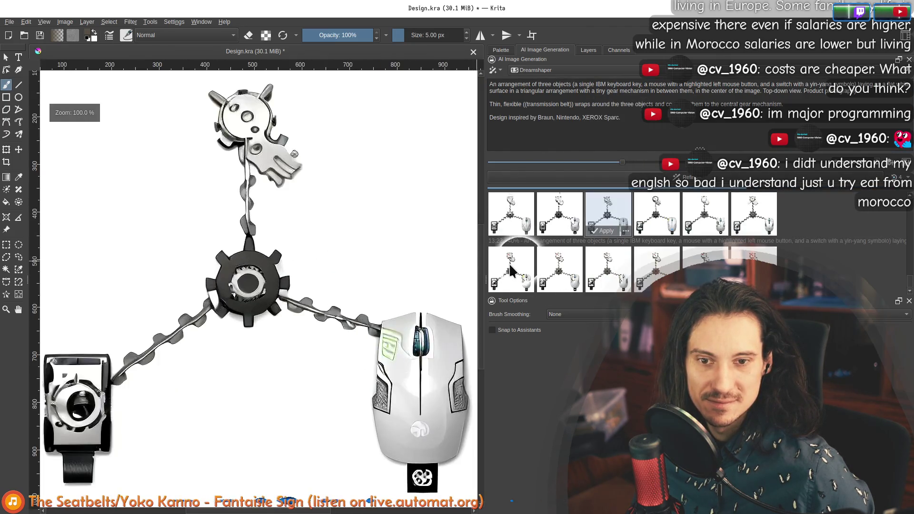
click(511, 270)
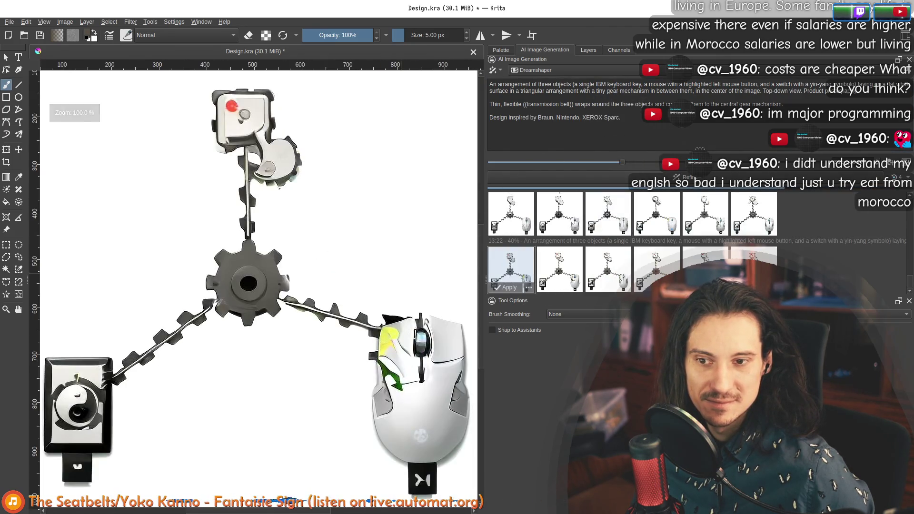
click(602, 275)
click(658, 270)
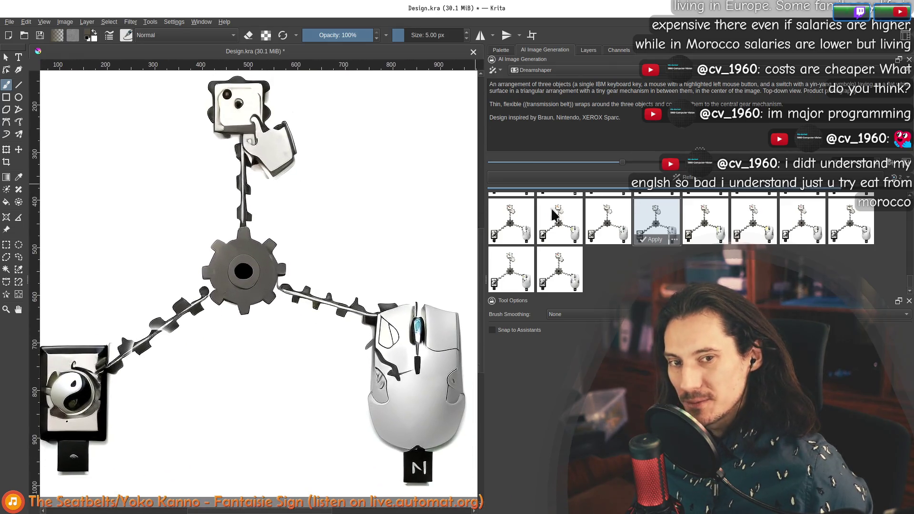
click(706, 226)
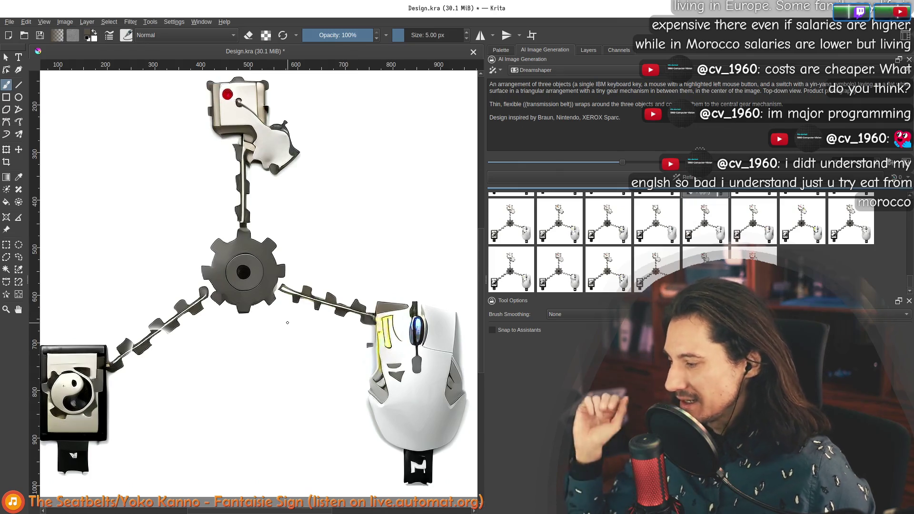
scroll(751, 218, down, 1)
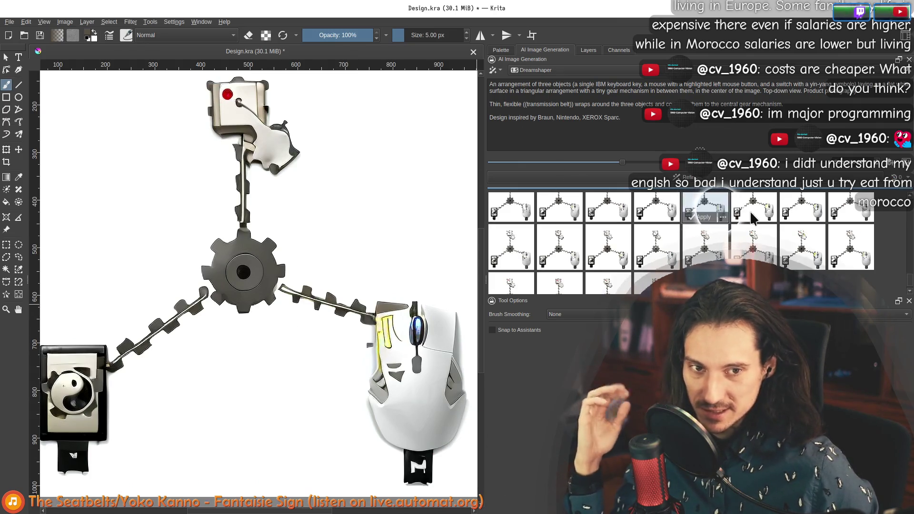
Preview a newly revealed variation, magnify its dark-centred gear, then switch to another result
click(751, 218)
scroll(751, 218, up, 1)
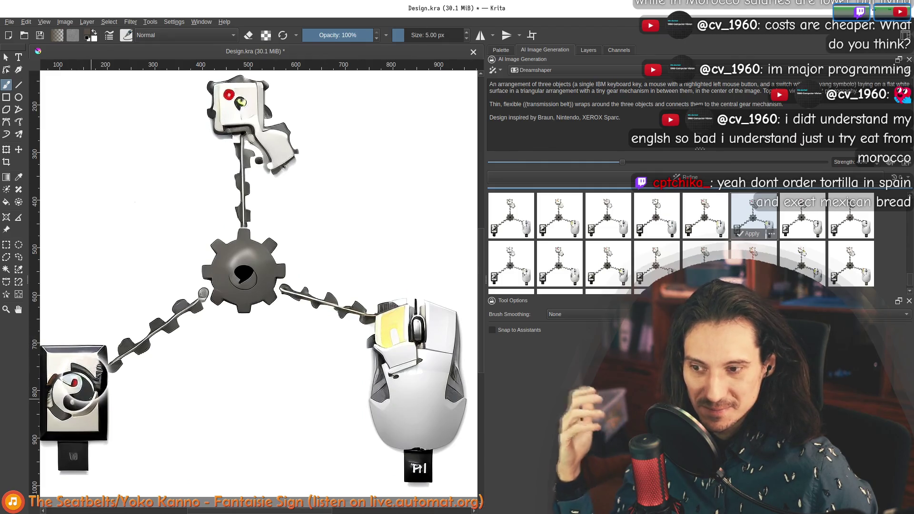
key(plus)
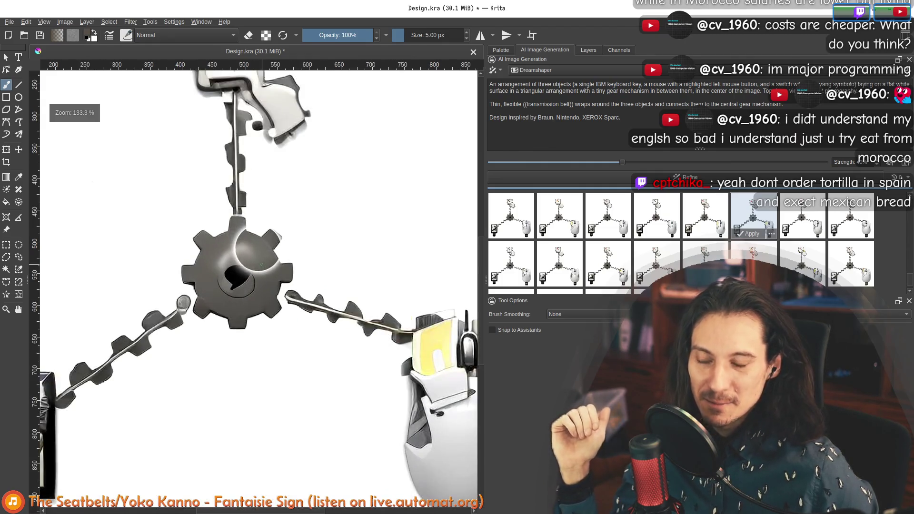
scroll(315, 268, down, 4)
scroll(314, 268, down, 3)
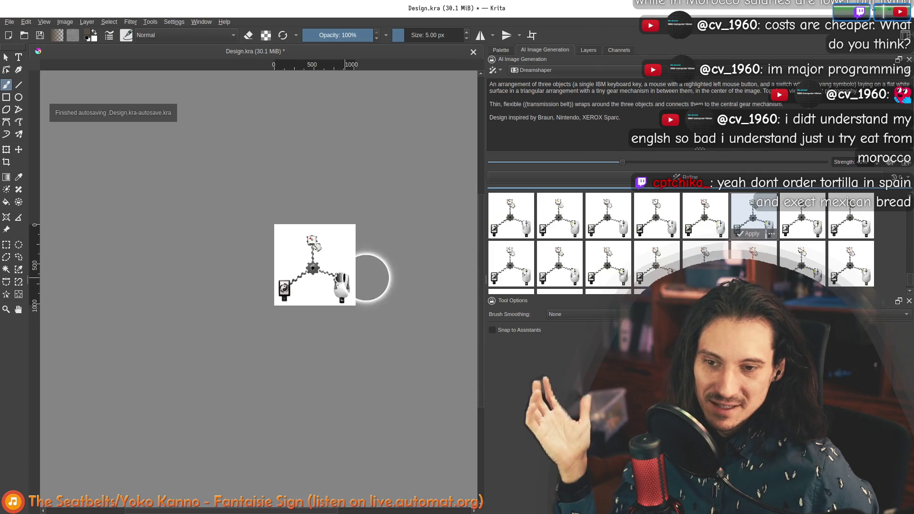
scroll(369, 278, up, 1)
scroll(369, 278, up, 1)
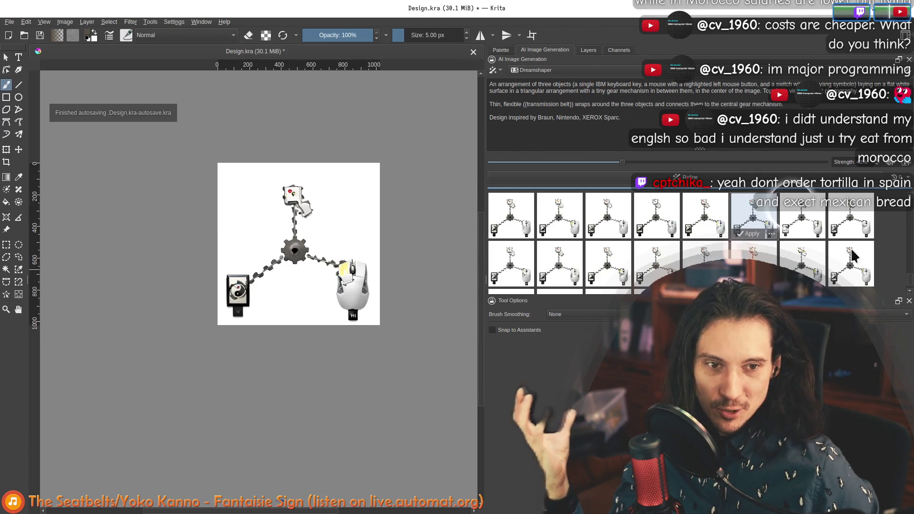
click(774, 248)
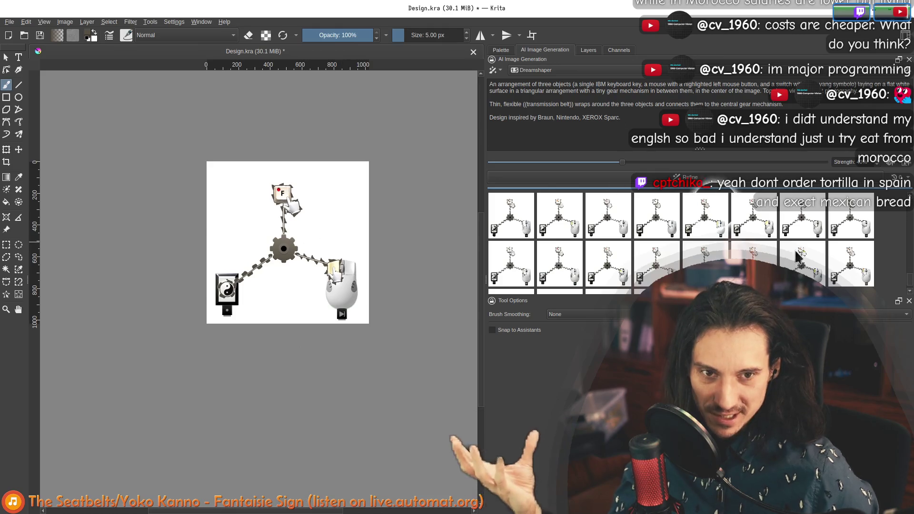
click(754, 214)
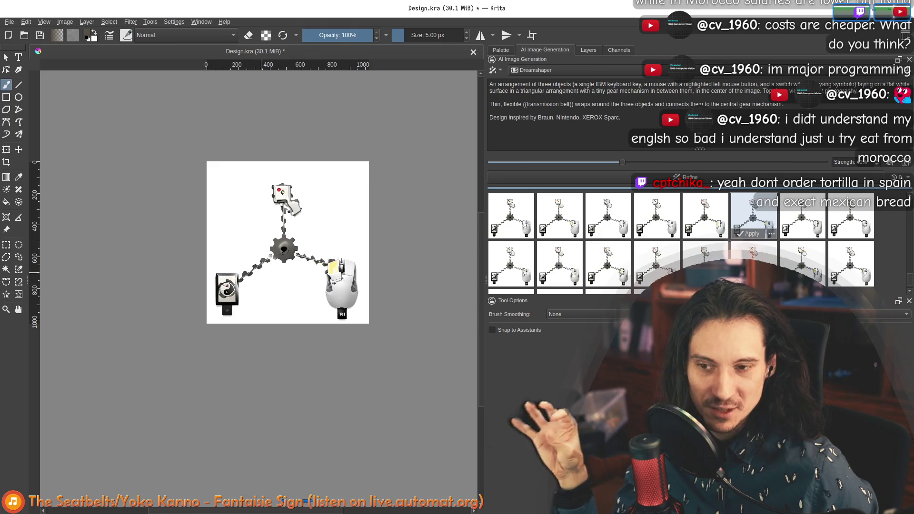
scroll(280, 207, up, 2)
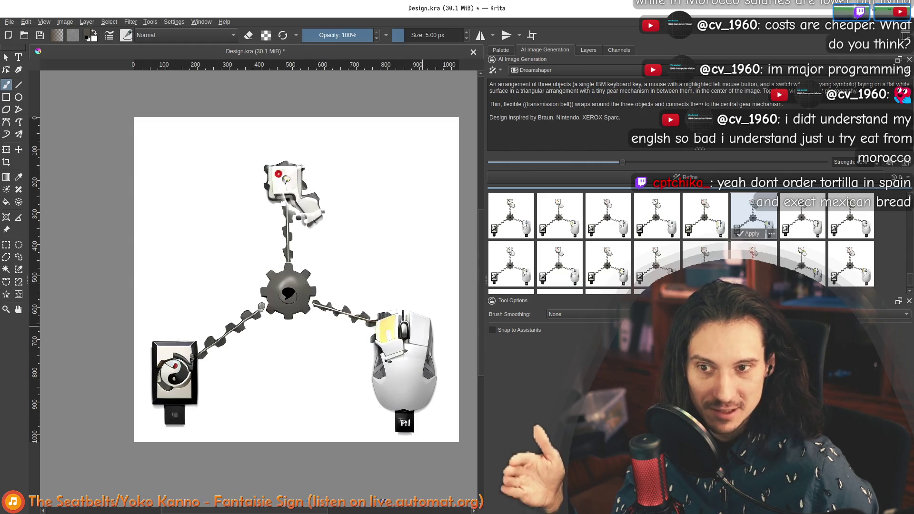
Step forward through row two's variations, comparing mouse designs including the yellow-button one
key(Right)
key(Right)
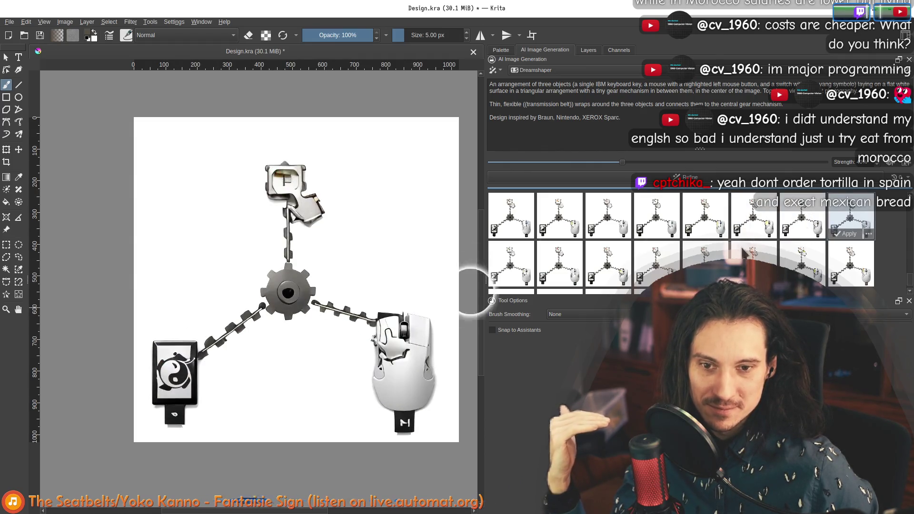
key(Right)
click(554, 269)
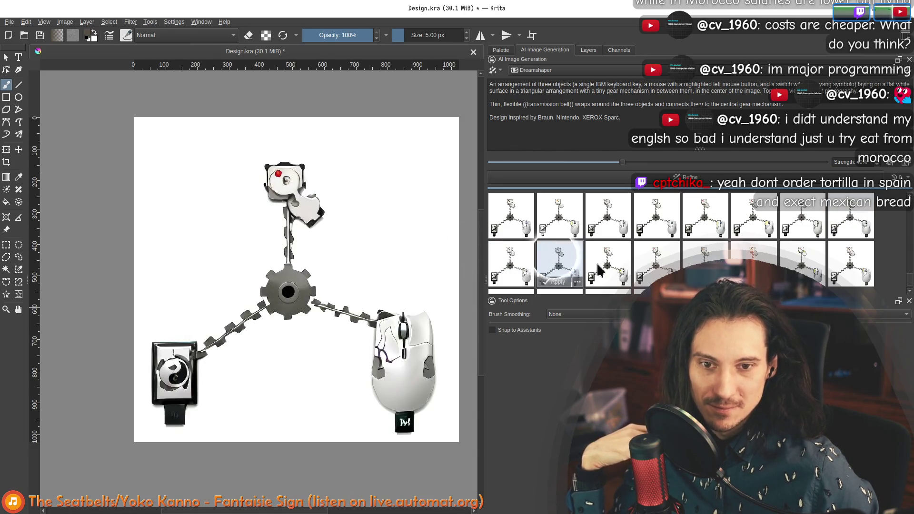
click(603, 270)
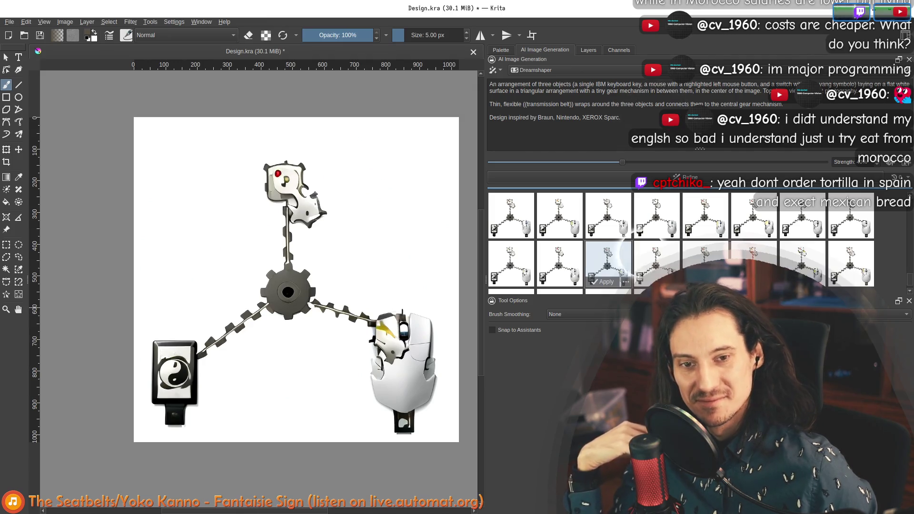
click(652, 261)
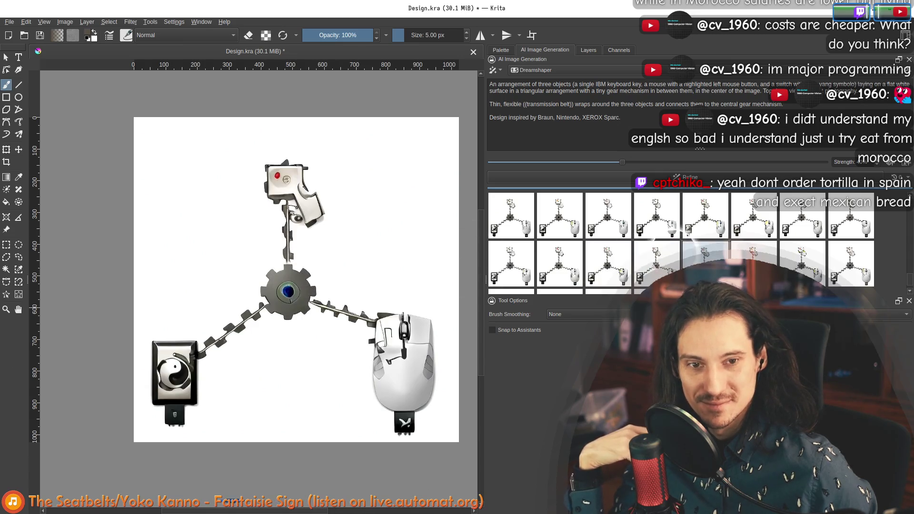
click(806, 264)
click(806, 265)
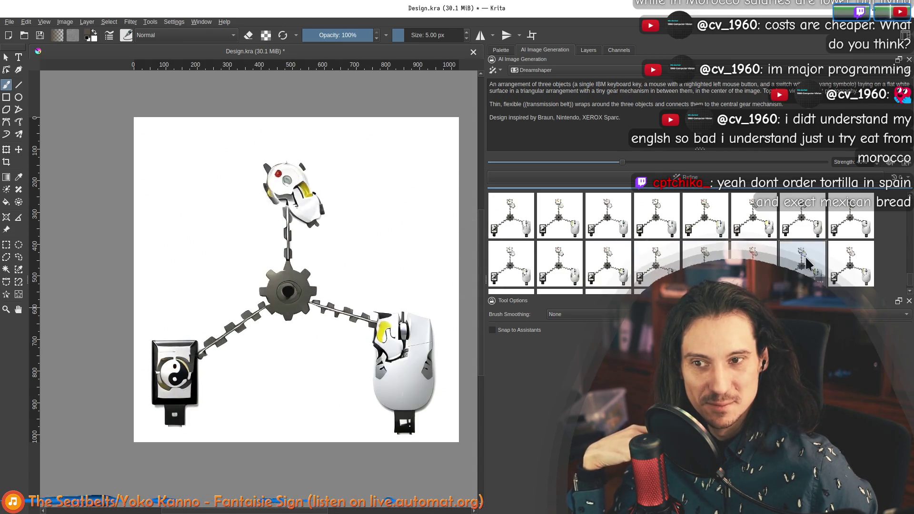
click(852, 259)
click(812, 263)
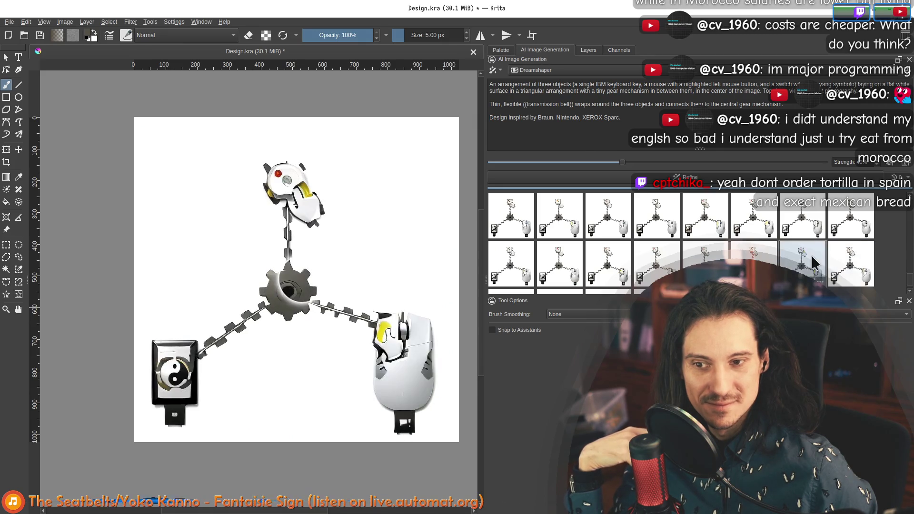
click(753, 259)
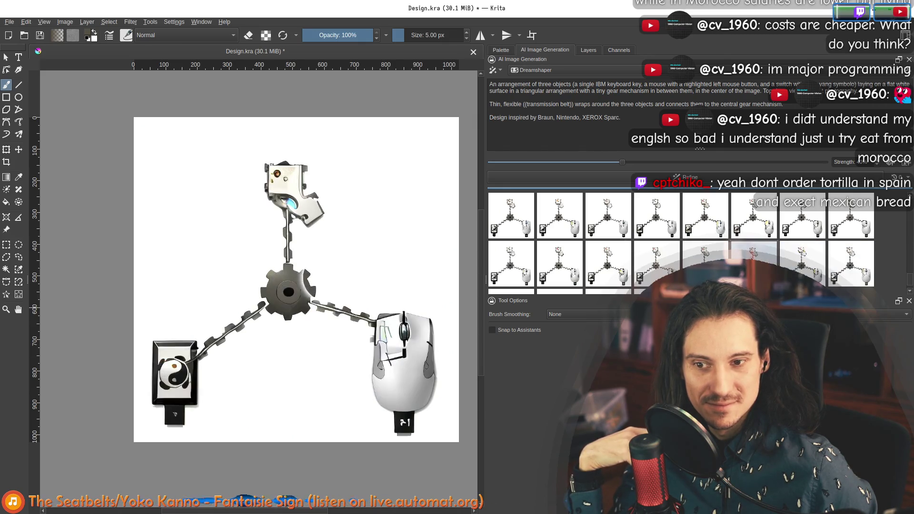
click(848, 265)
scroll(843, 267, down, 1)
Move back through row two to its first result, ending on the F-key 40% Dreamshaper variation
click(802, 223)
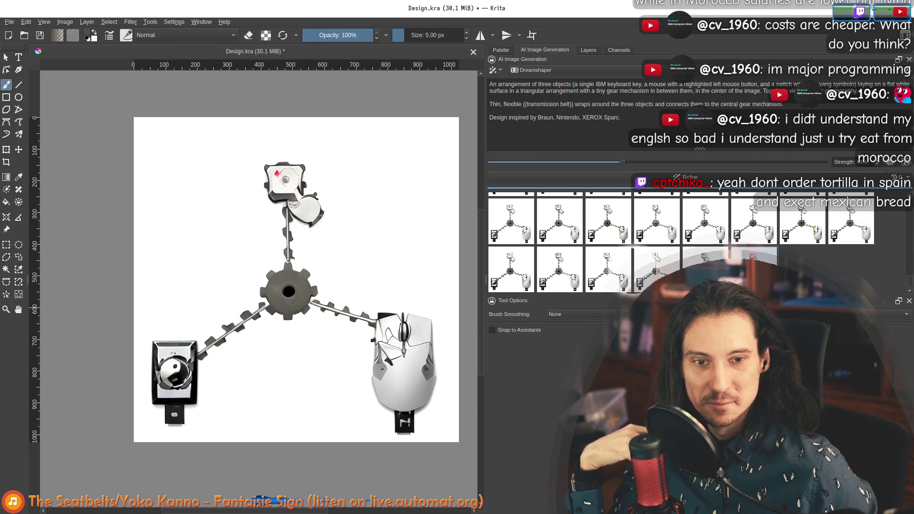
click(705, 259)
click(658, 261)
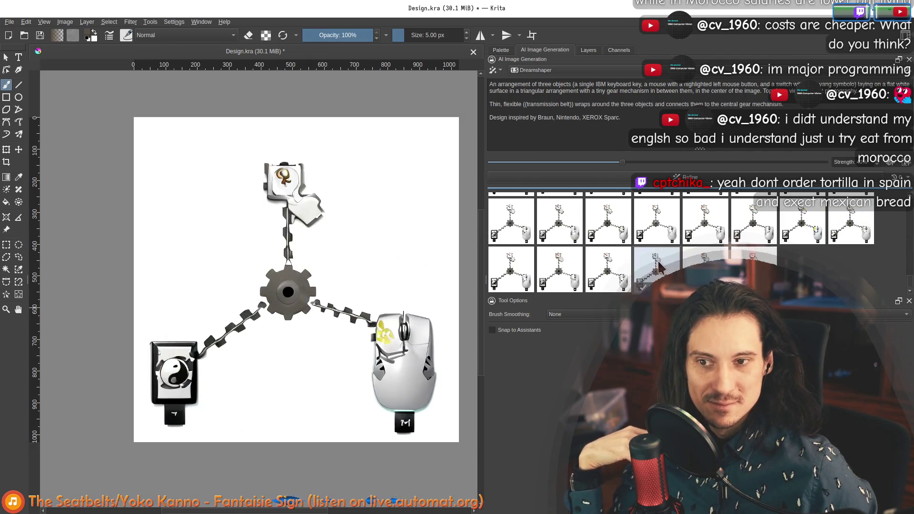
click(651, 275)
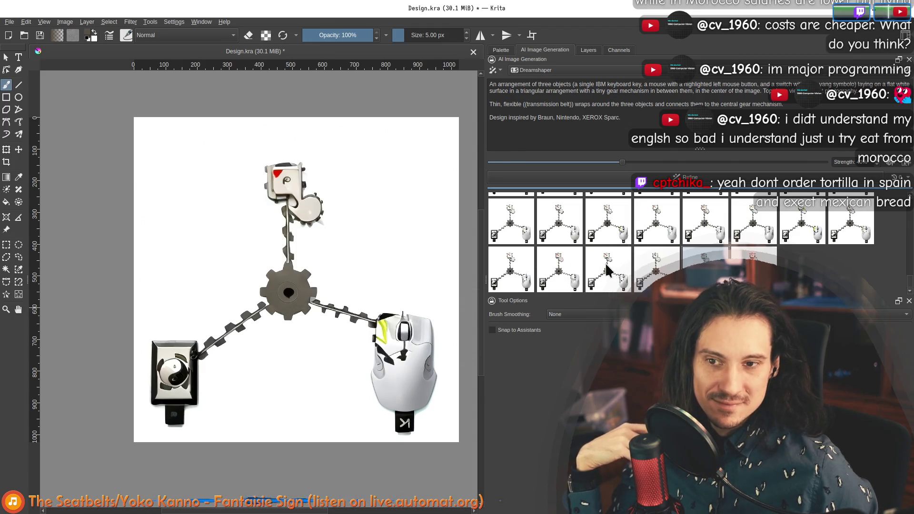
click(605, 262)
click(559, 269)
click(511, 267)
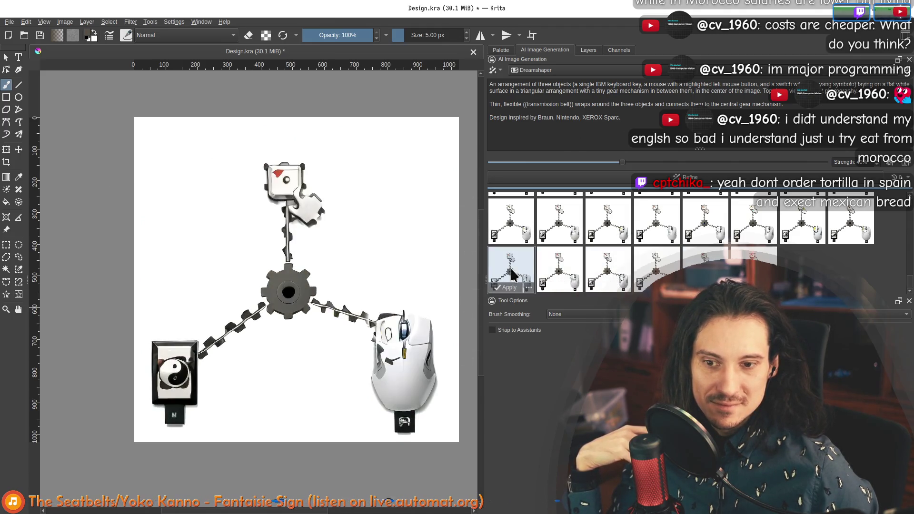
click(705, 268)
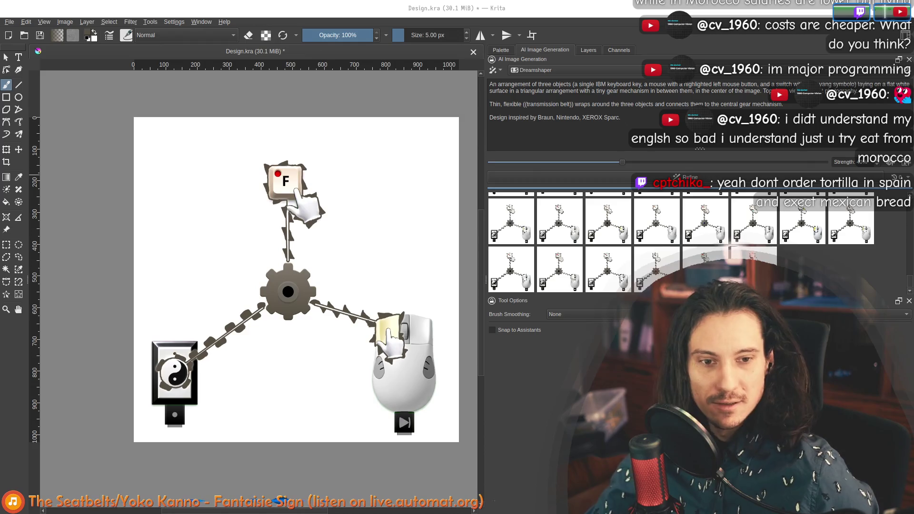
Preview the new mouse-and-key variation, then the one with a golden key emblem
click(814, 277)
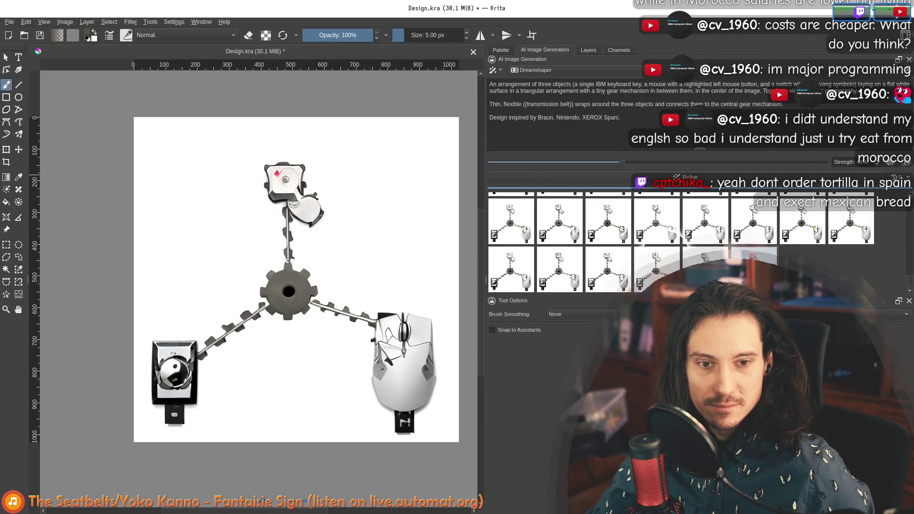
click(666, 227)
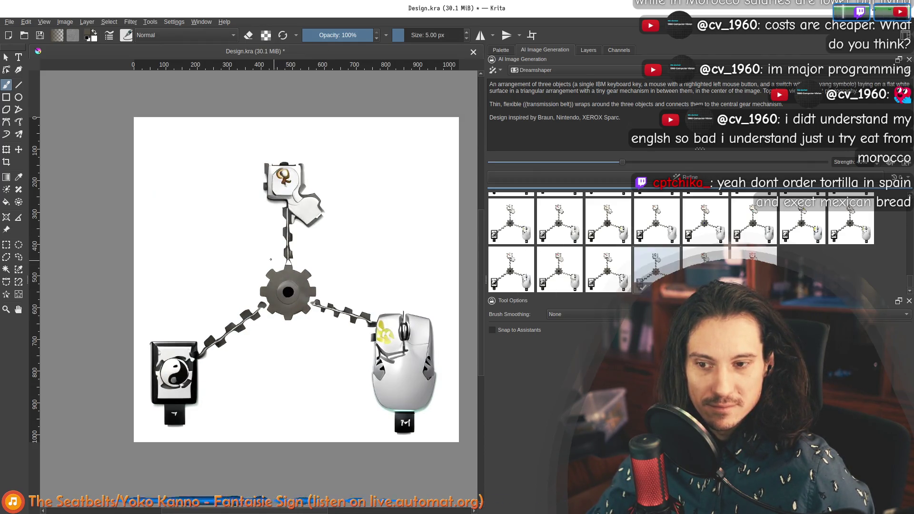
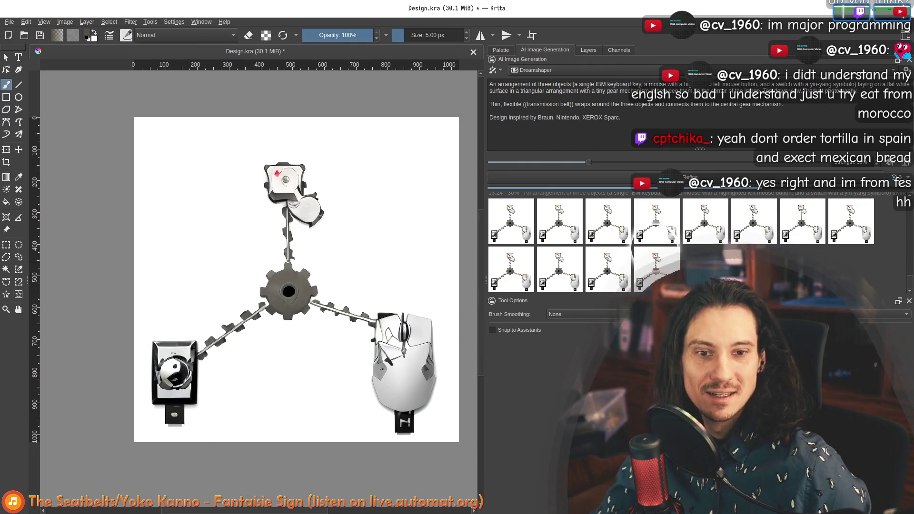
Preview each variant in the first row of generated results on the canvas
click(513, 272)
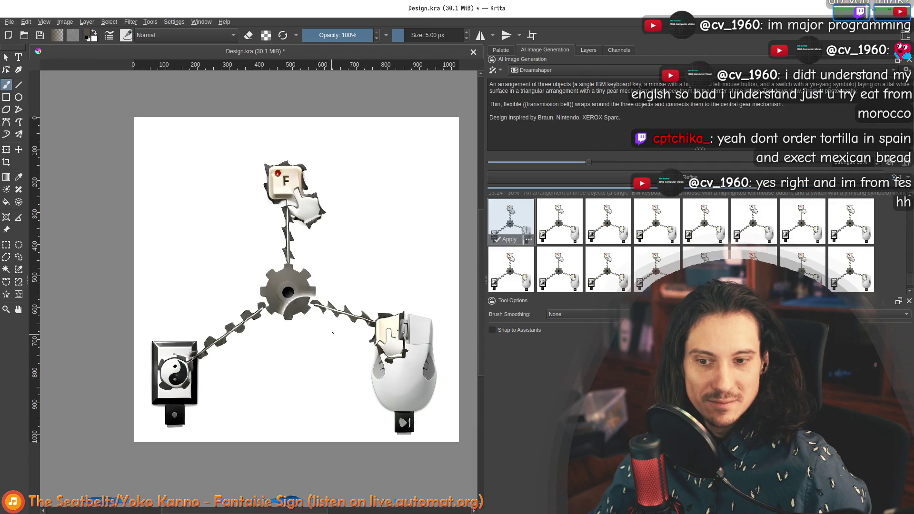
scroll(333, 332, up, 2)
scroll(340, 324, down, 2)
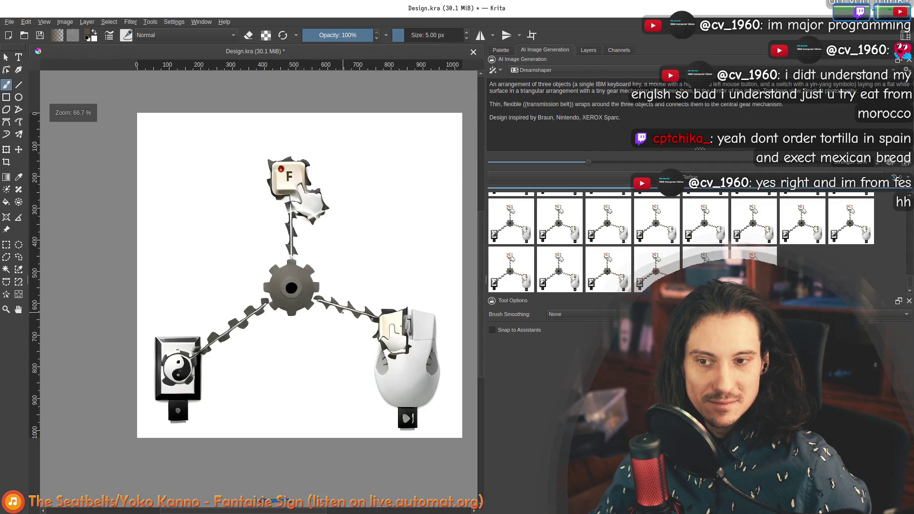
scroll(301, 284, up, 2)
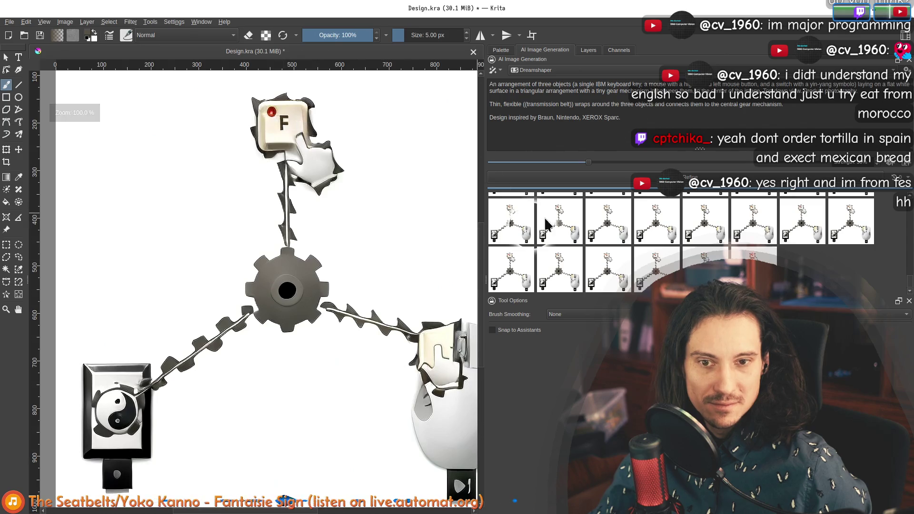
scroll(512, 226, down, 1)
scroll(550, 244, down, 1)
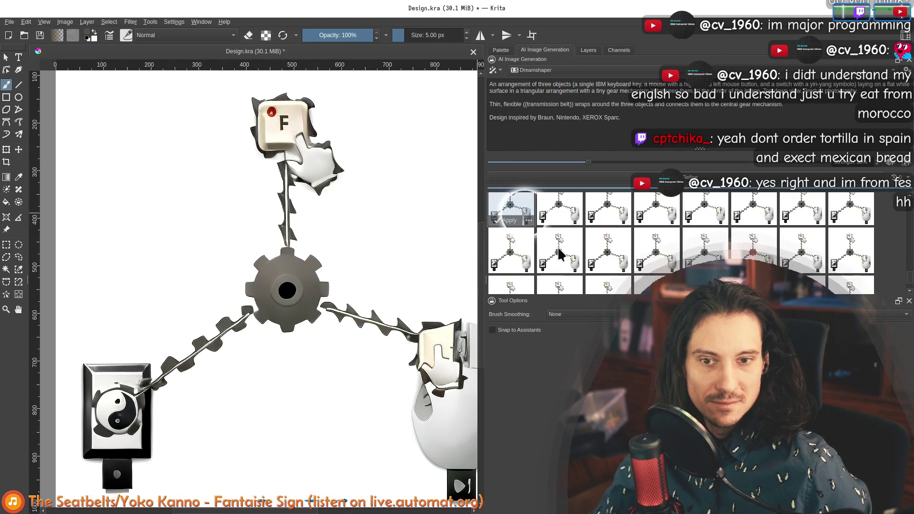
click(561, 210)
scroll(606, 242, up, 1)
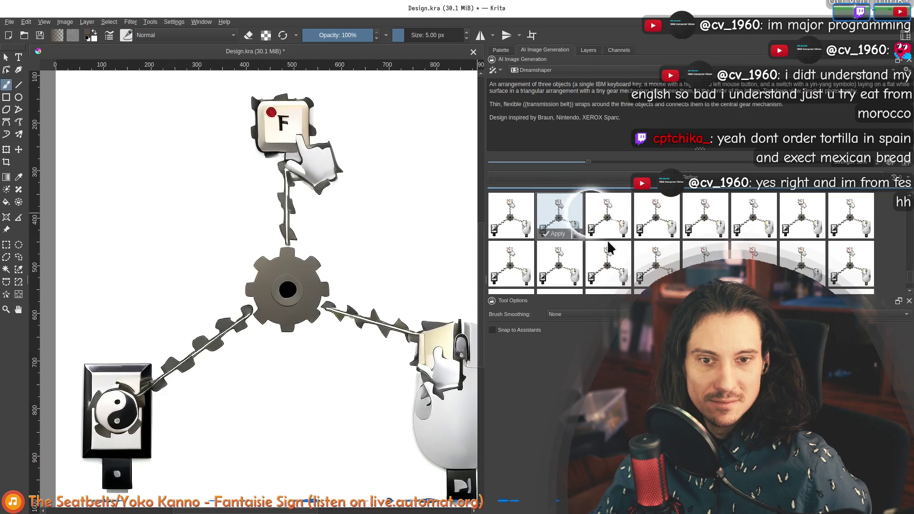
click(615, 215)
click(661, 219)
click(707, 218)
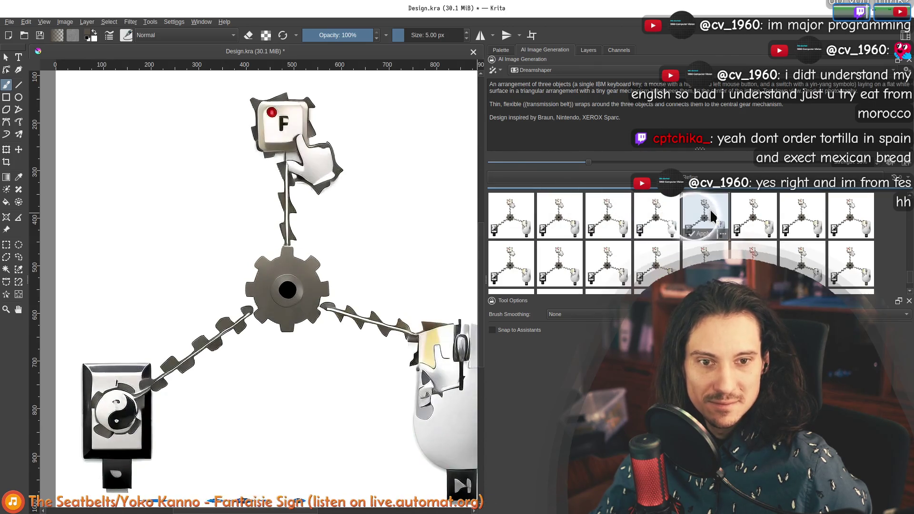
click(755, 218)
click(794, 224)
click(852, 218)
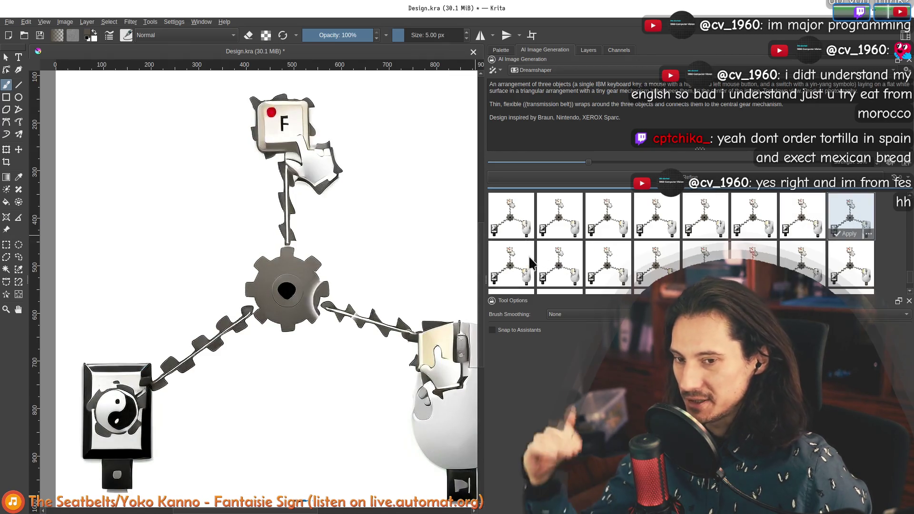
mouse_move(510, 264)
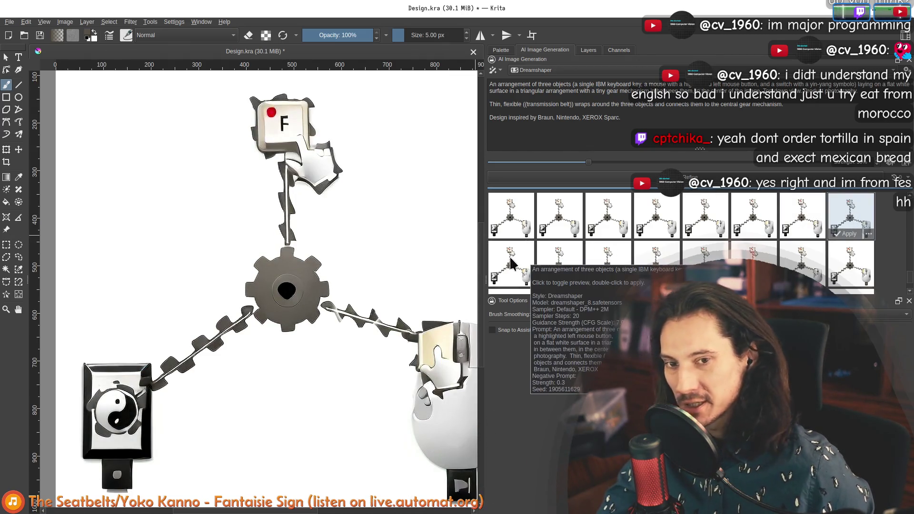
Compare the second-row variants zoomed out, ending on the F key, yin-yang switch and mouse version
click(530, 264)
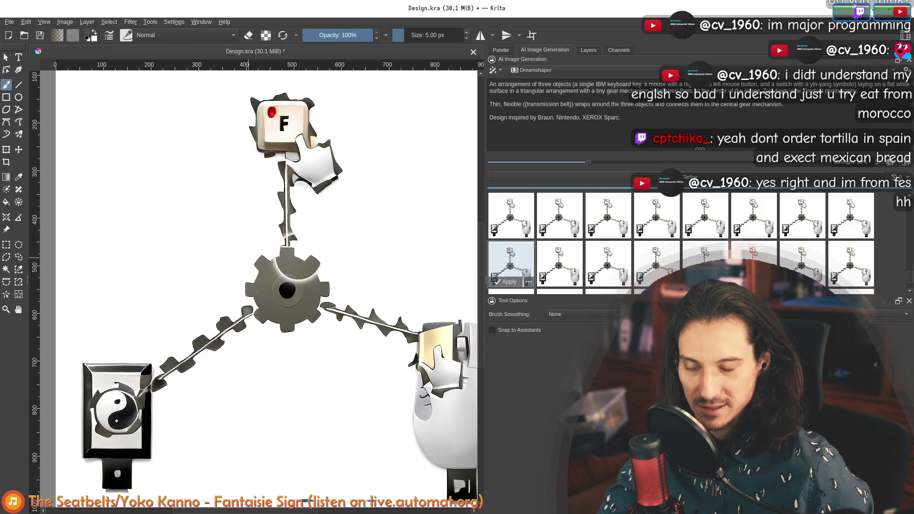
key(minus)
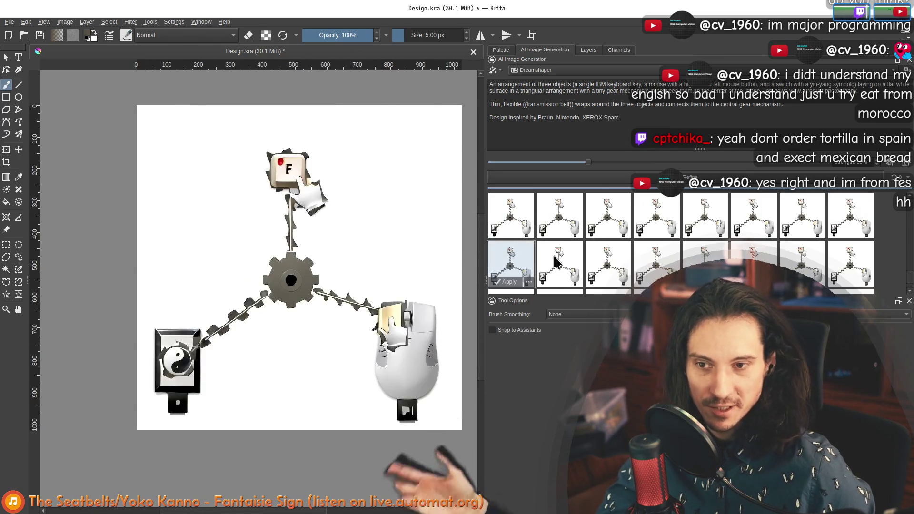
click(553, 256)
click(610, 263)
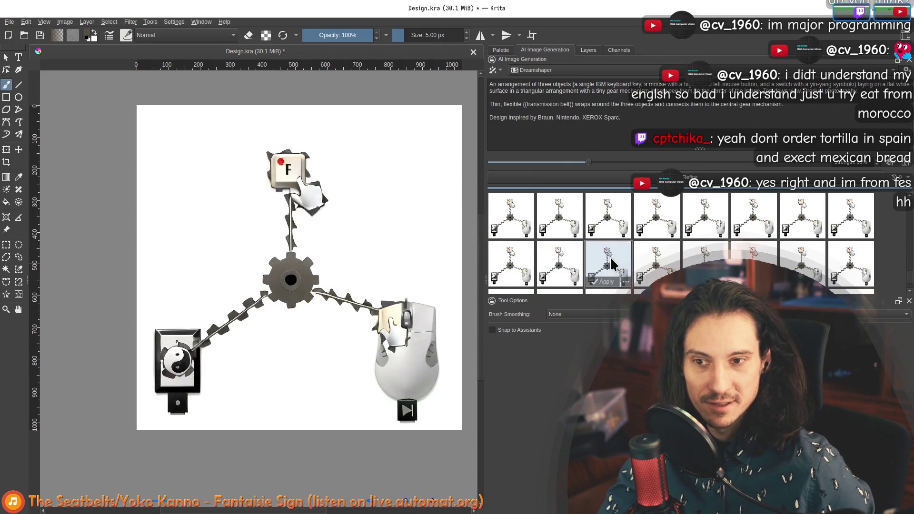
click(666, 266)
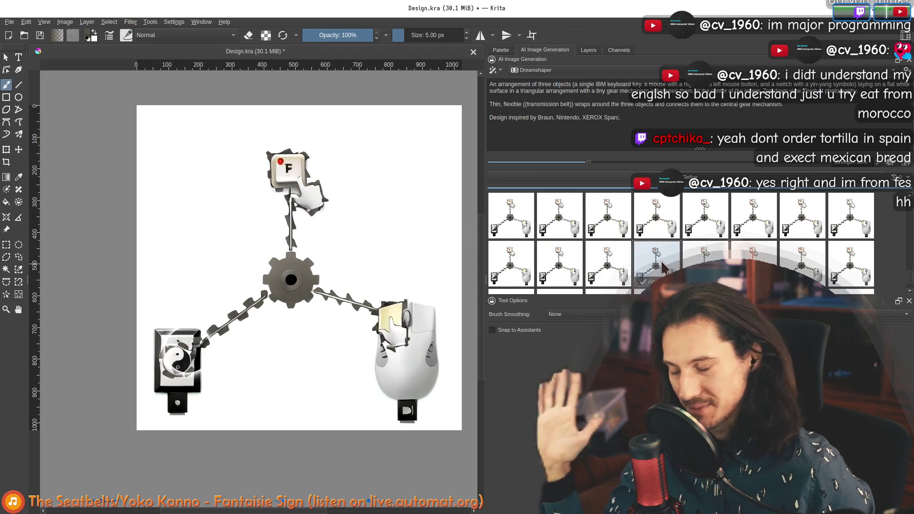
click(706, 259)
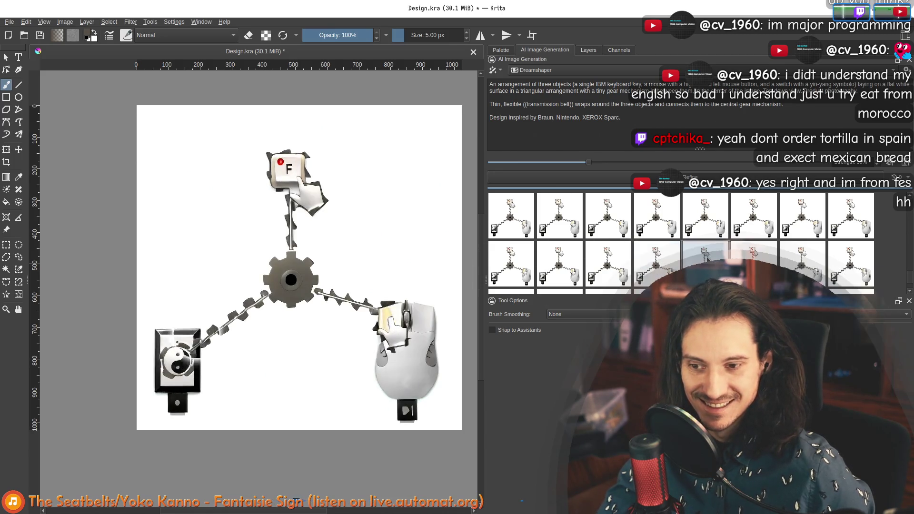
scroll(397, 328, up, 1)
scroll(397, 327, up, 1)
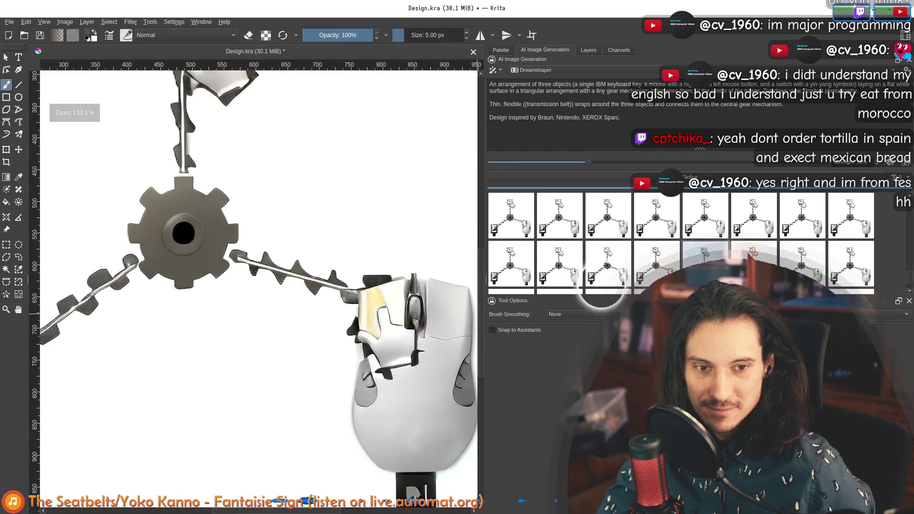
scroll(360, 333, down, 2)
scroll(323, 263, up, 1)
scroll(323, 264, up, 1)
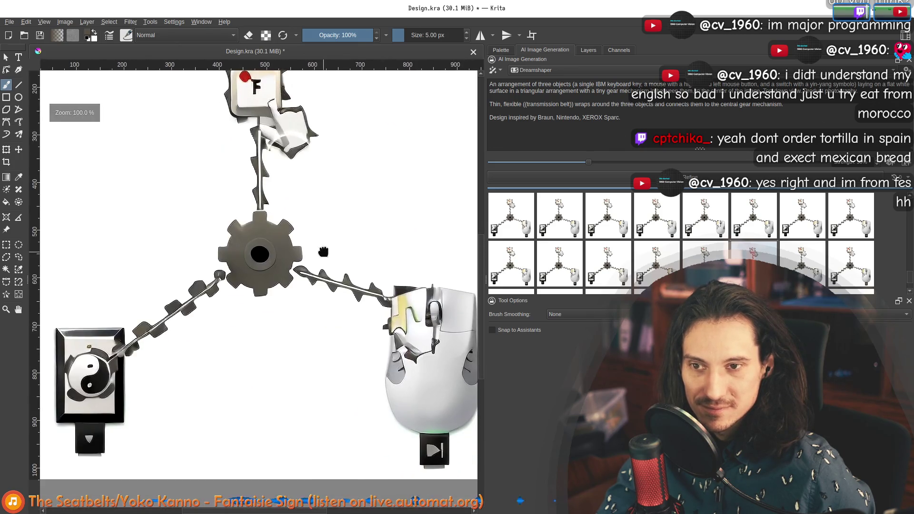
scroll(322, 264, down, 1)
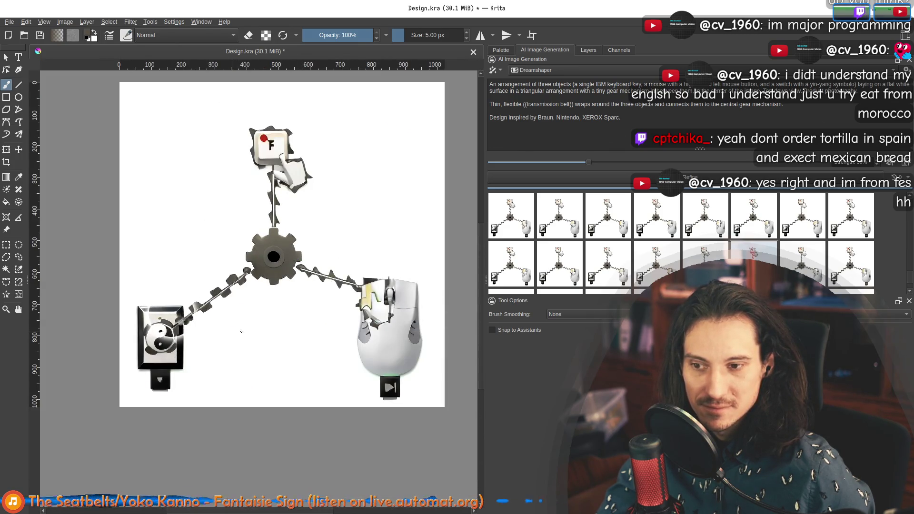
mouse_move(850, 266)
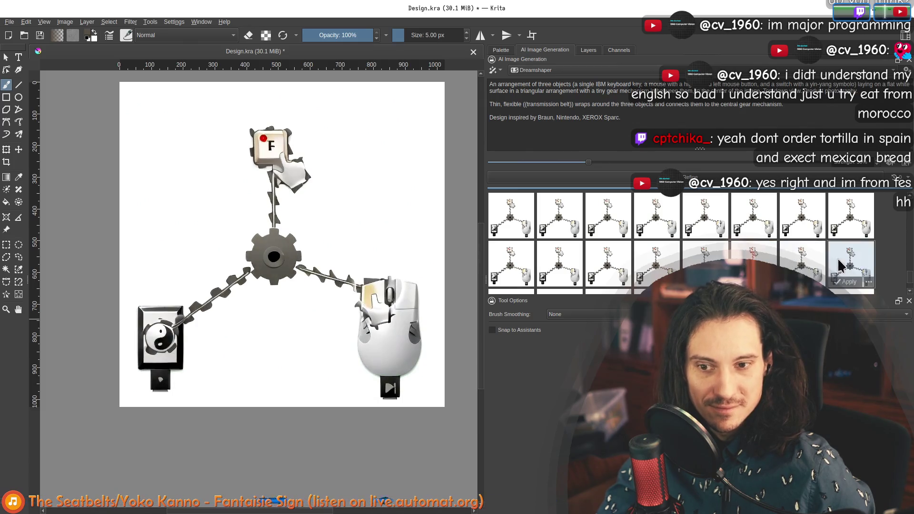
scroll(555, 258, down, 1)
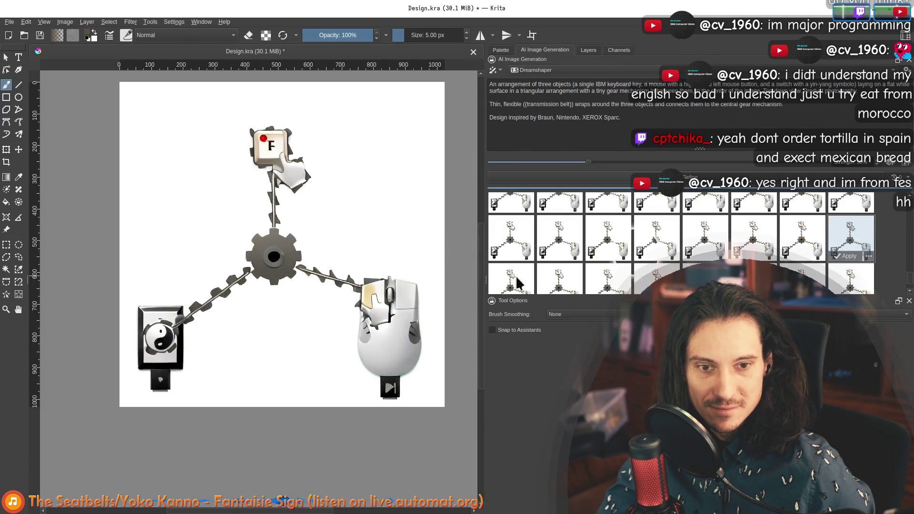
scroll(519, 283, up, 1)
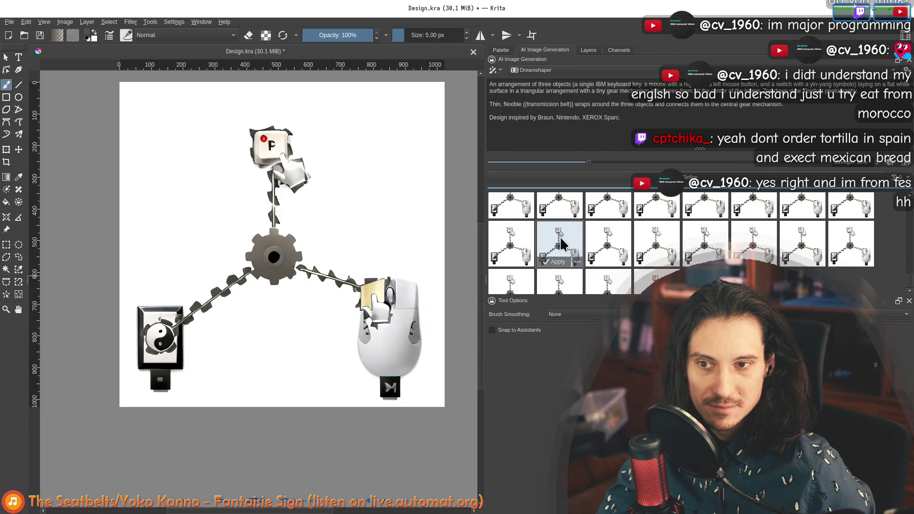
mouse_move(802, 243)
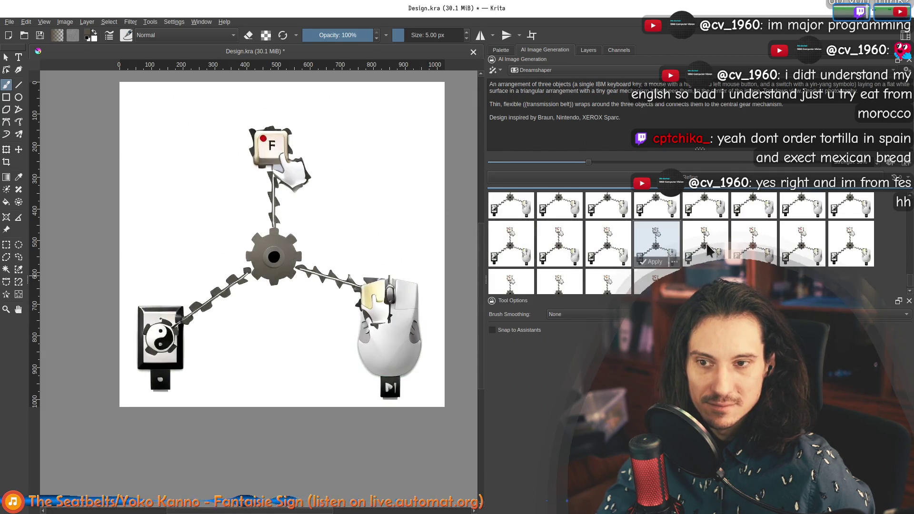
mouse_move(850, 243)
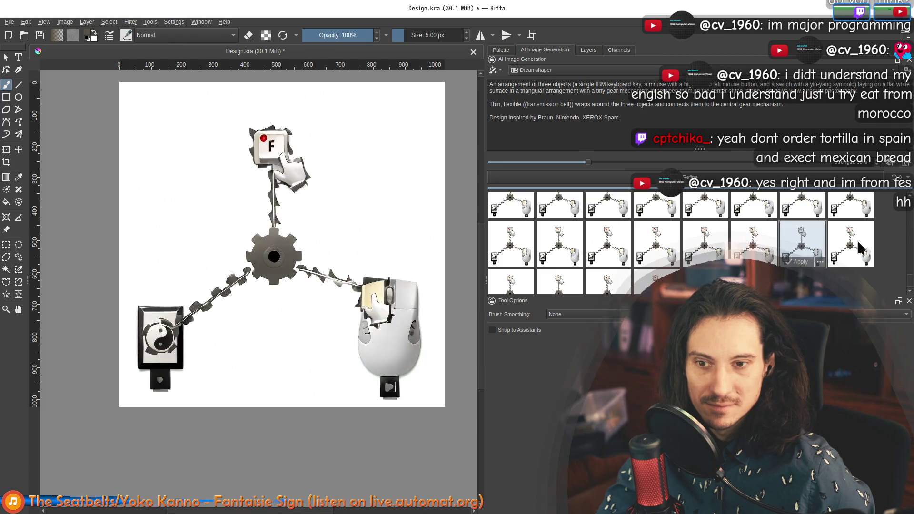
scroll(534, 274, down, 1)
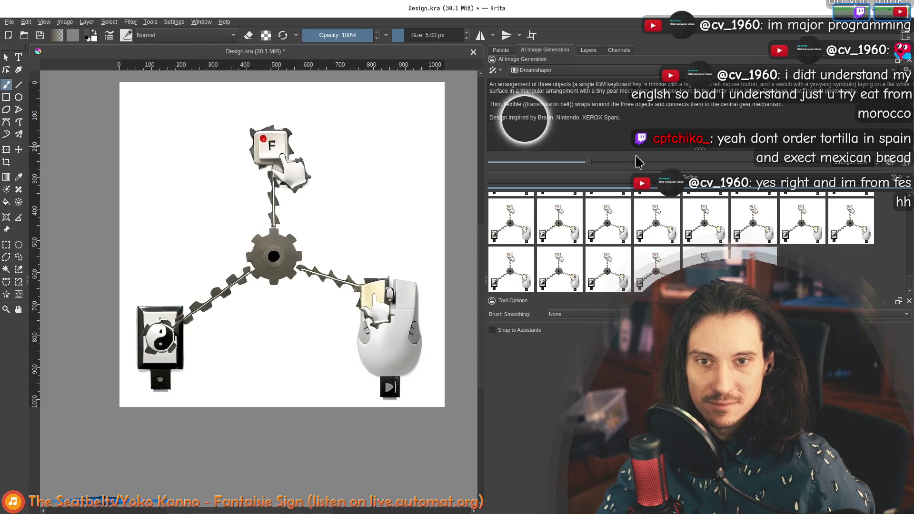
click(639, 122)
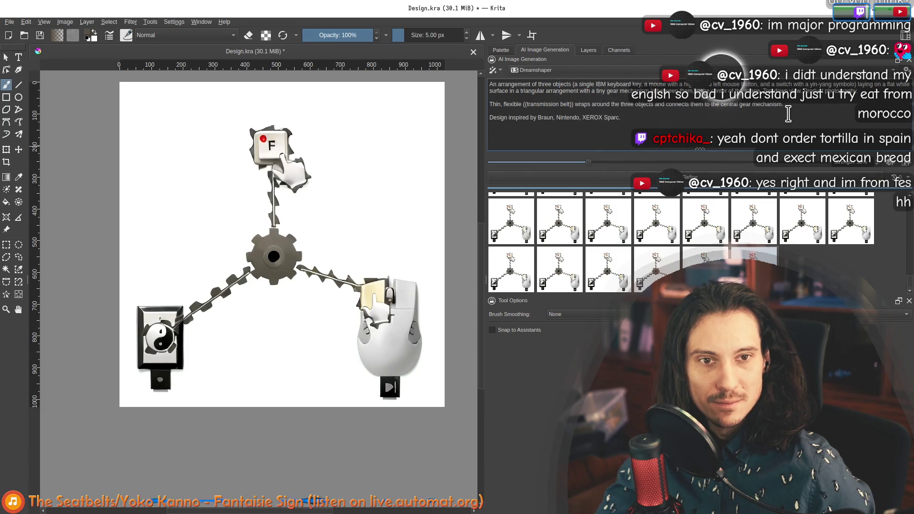
Add a tiny hand to the prompt, refine at 30% strength and preview the new batch's first variant
drag(484, 134, 422, 138)
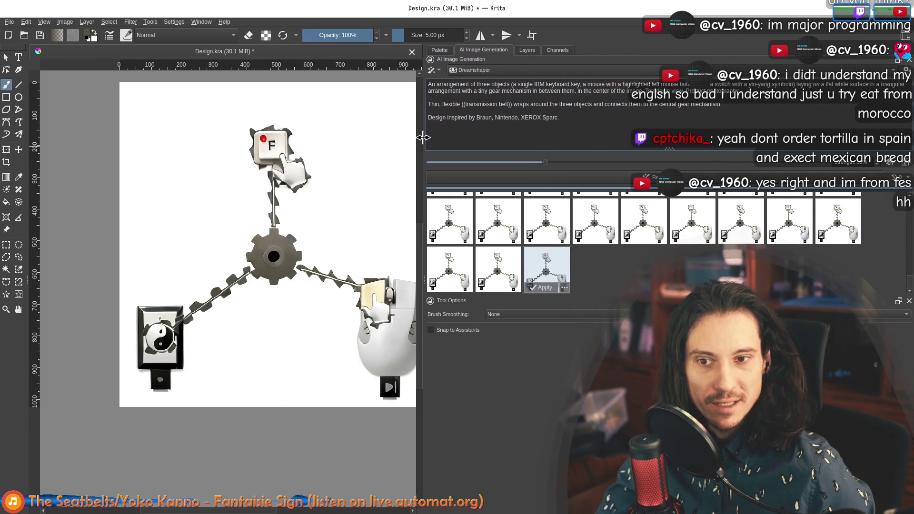
drag(428, 83, 552, 84)
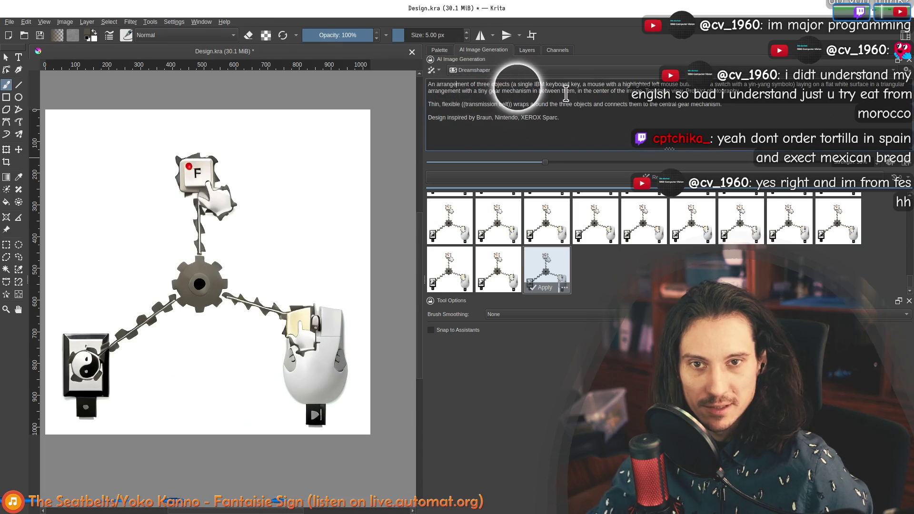
click(623, 147)
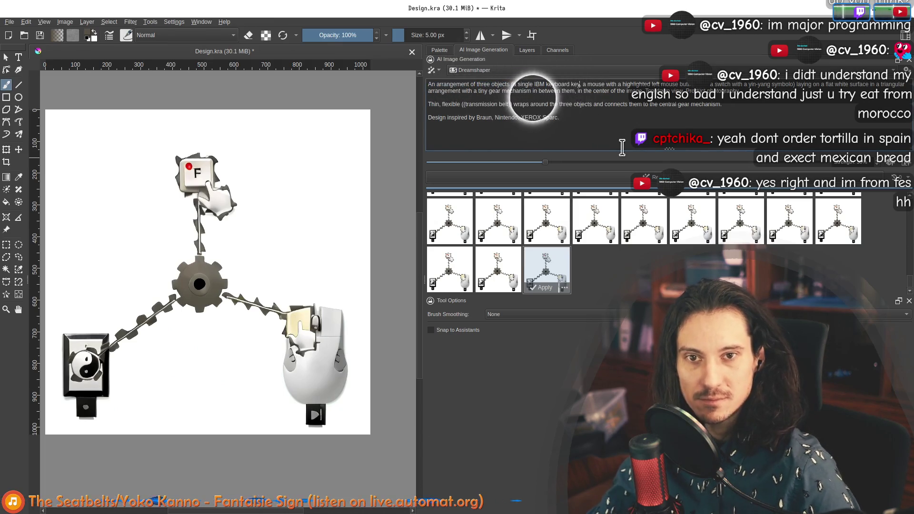
key(BackSpace)
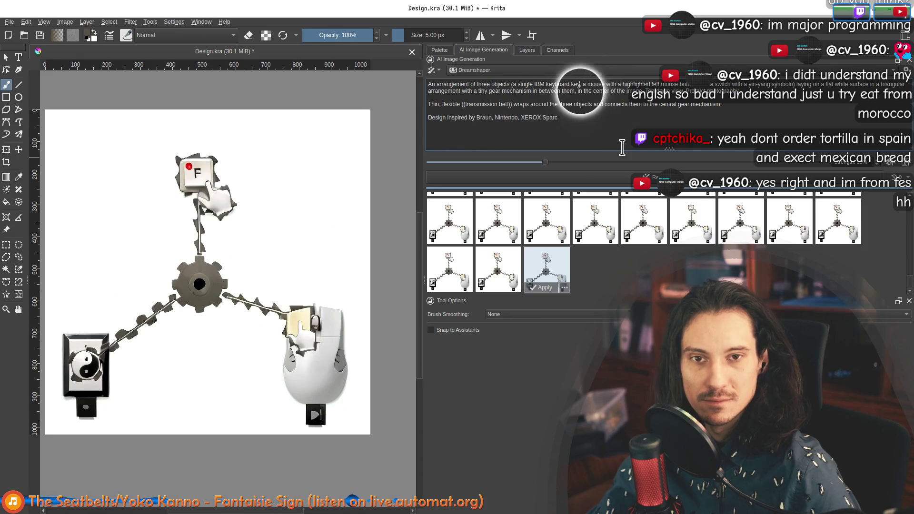
text(with a tiny hand)
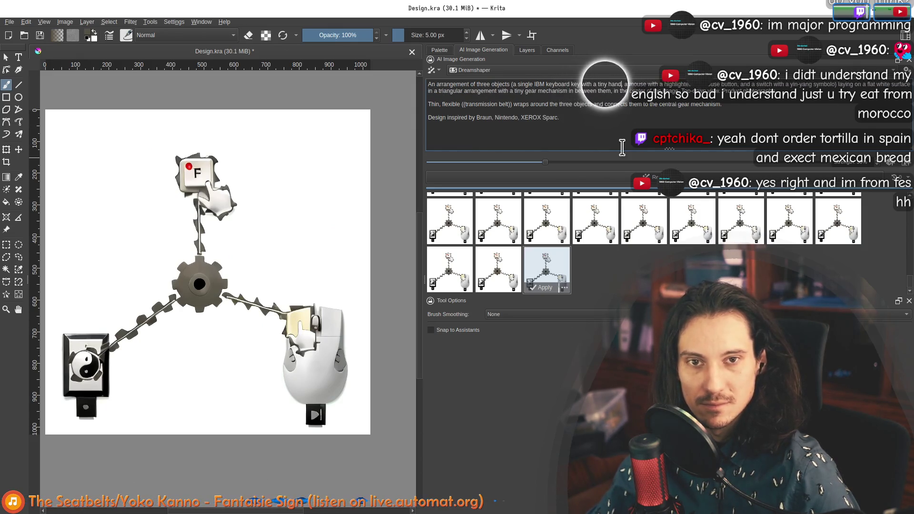
text(,)
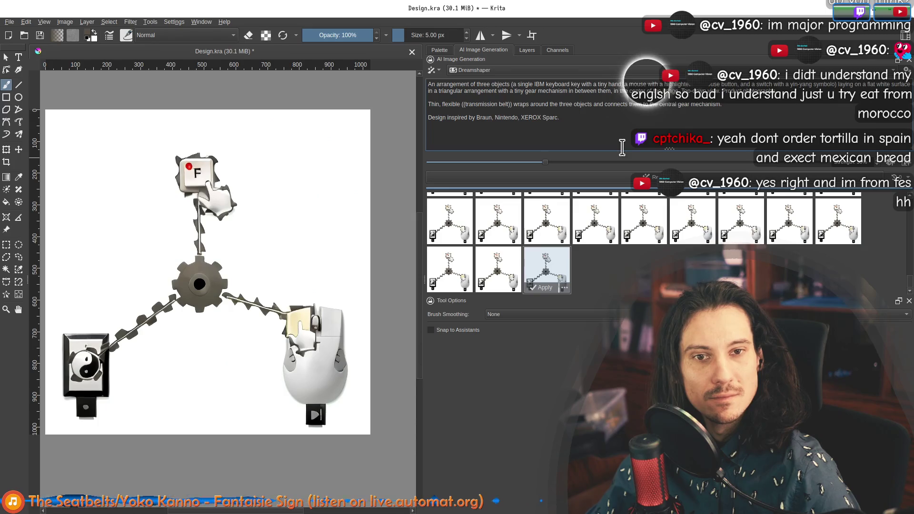
text( and a)
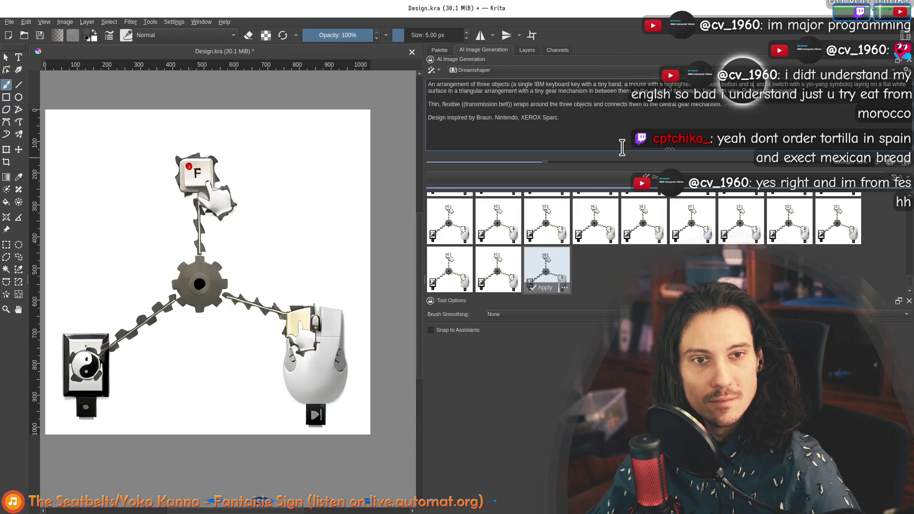
text( tinyh)
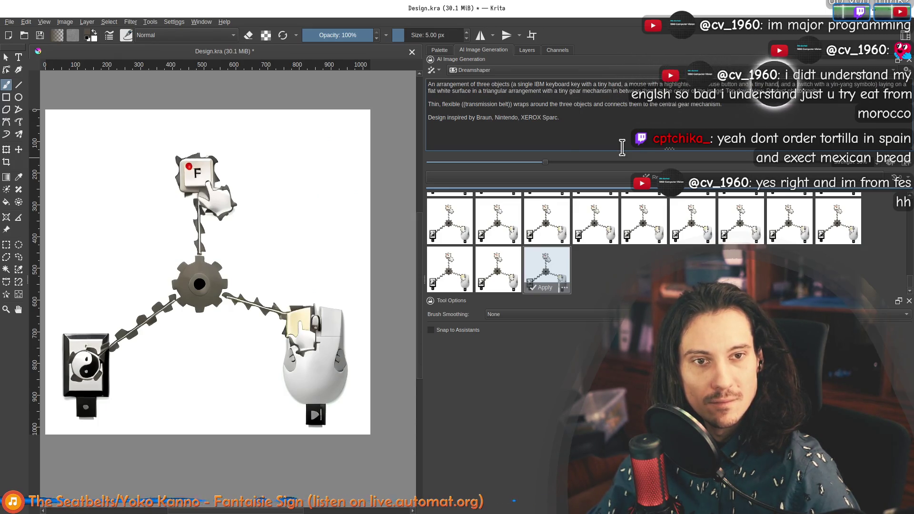
text(and)
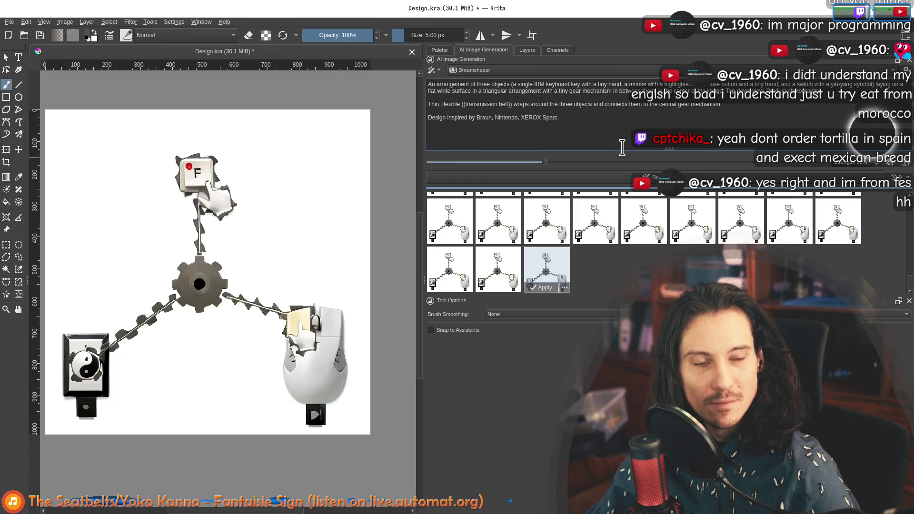
key(Home)
key(End)
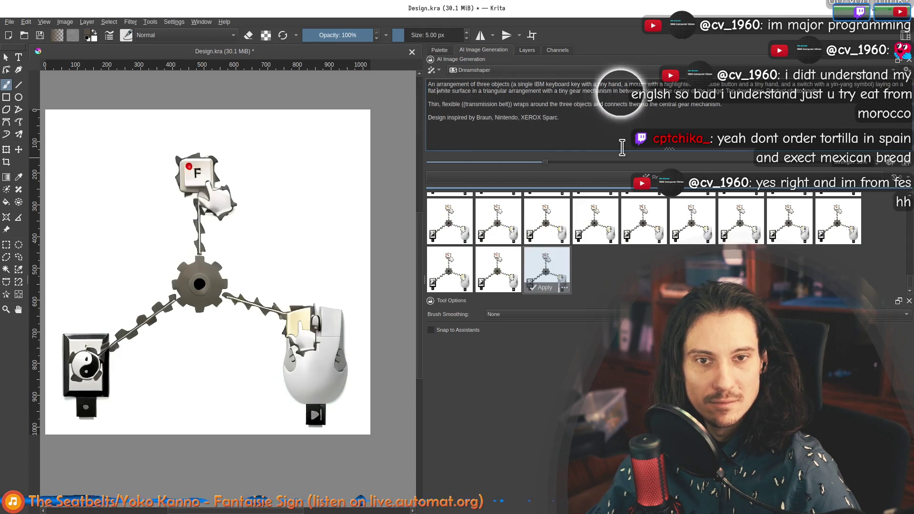
key(Down)
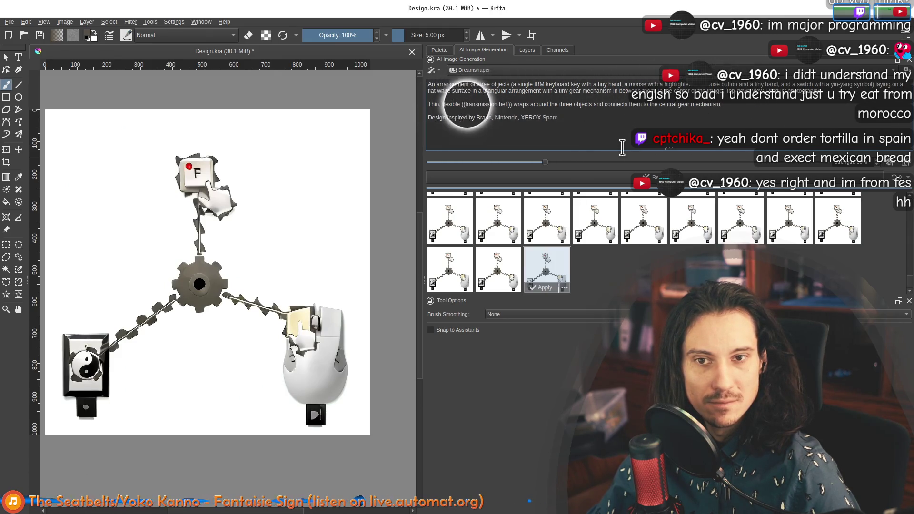
key(Up)
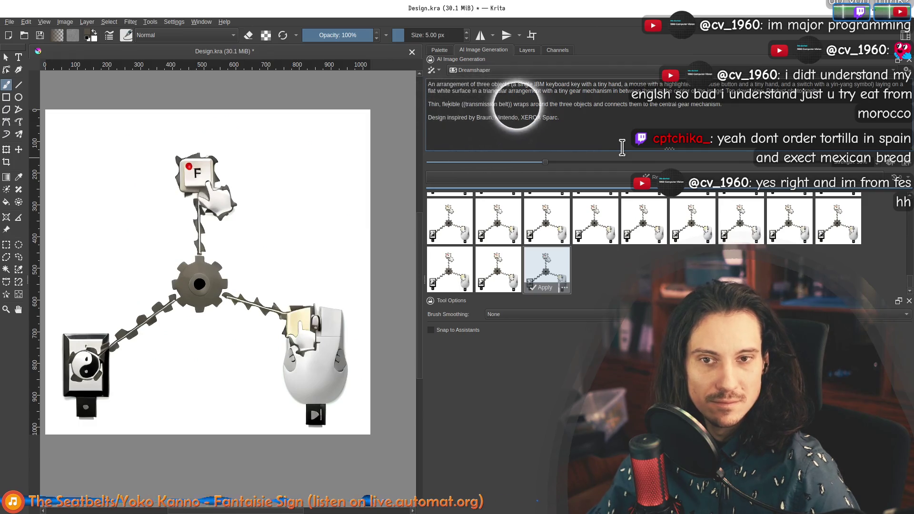
key(ctrl+Right)
key(ctrl+Right)
key(ctrl+Right)
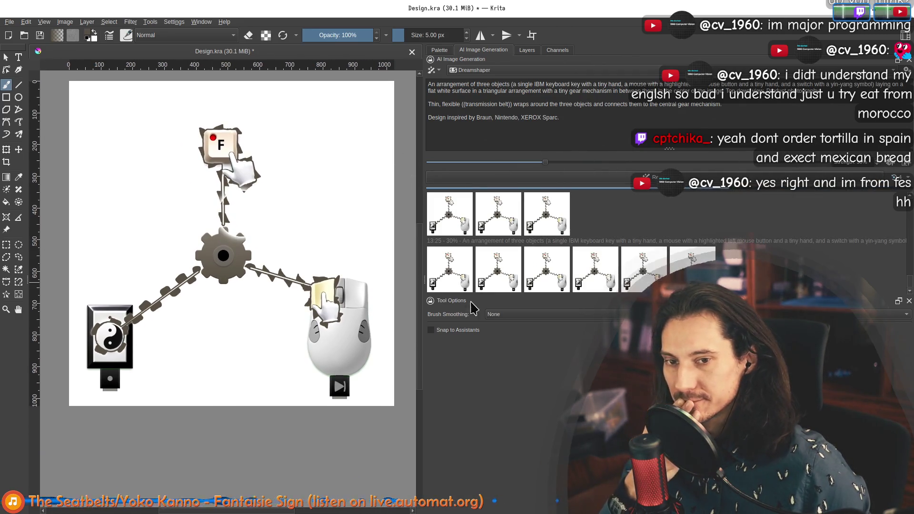
click(450, 270)
scroll(493, 274, down, 2)
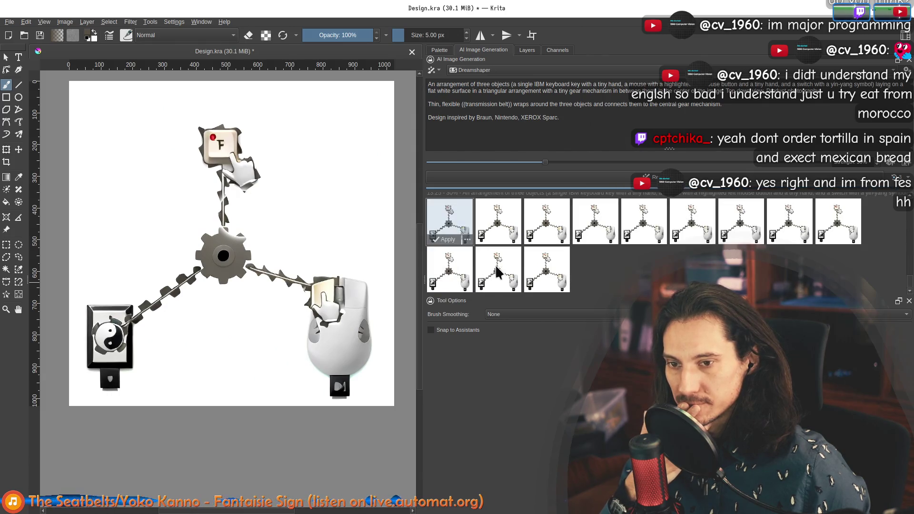
Preview the remaining first-row variants of the new batch one by one
click(501, 223)
click(555, 227)
click(604, 229)
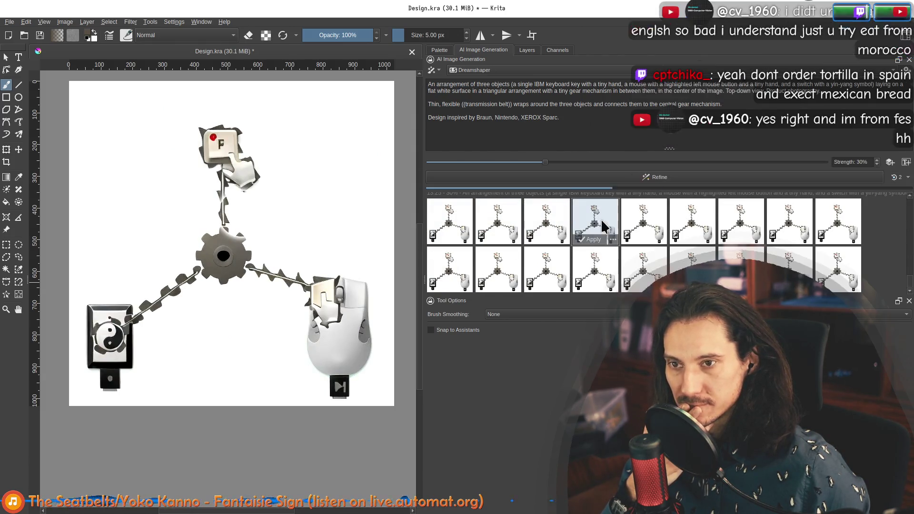
click(647, 227)
click(692, 228)
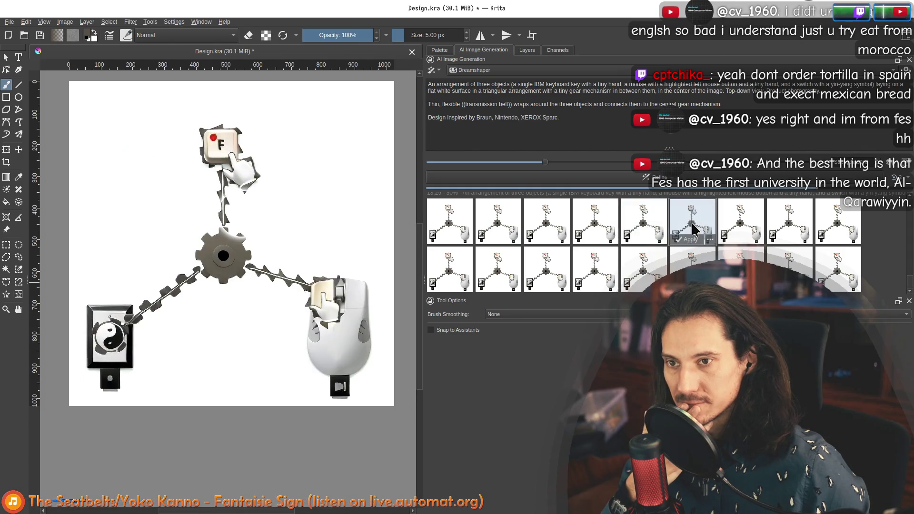
click(759, 217)
click(789, 226)
click(838, 225)
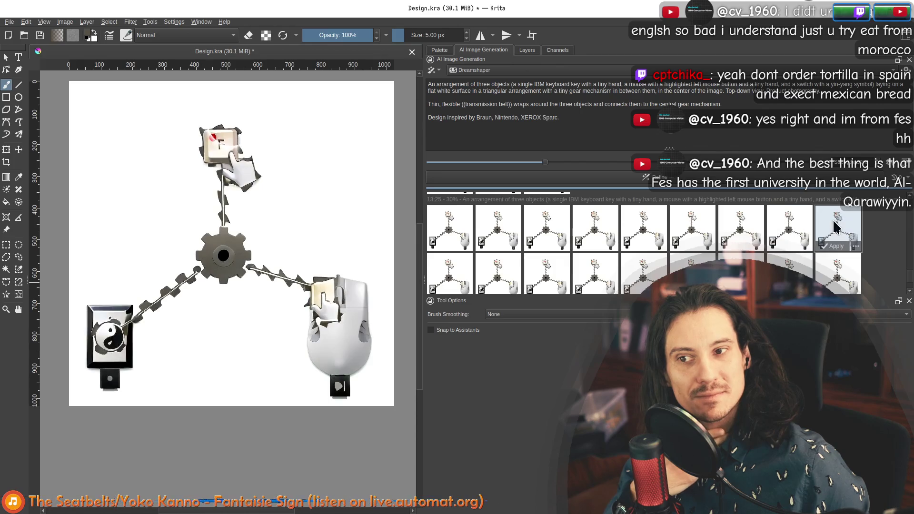
Step through the second-row variants, comparing hand shapes against the last first-row one
click(469, 264)
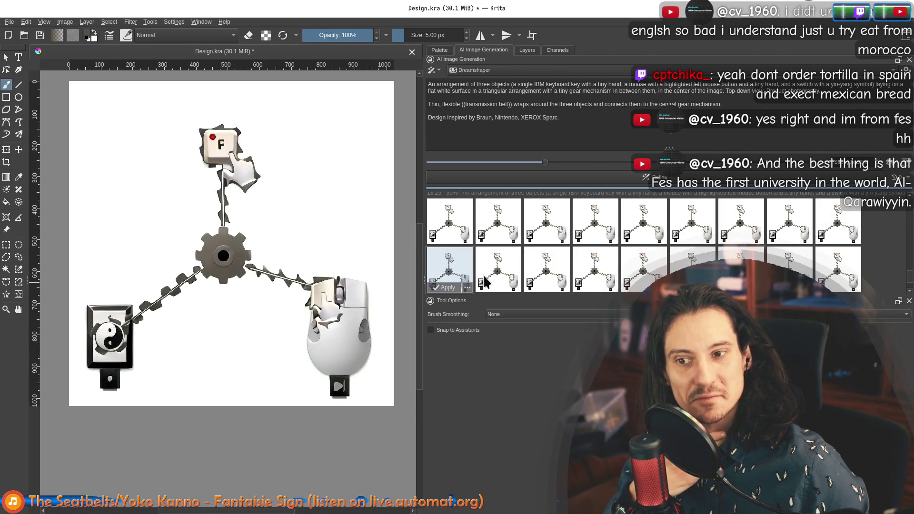
scroll(239, 284, up, 3)
scroll(239, 284, up, 1)
scroll(239, 283, down, 1)
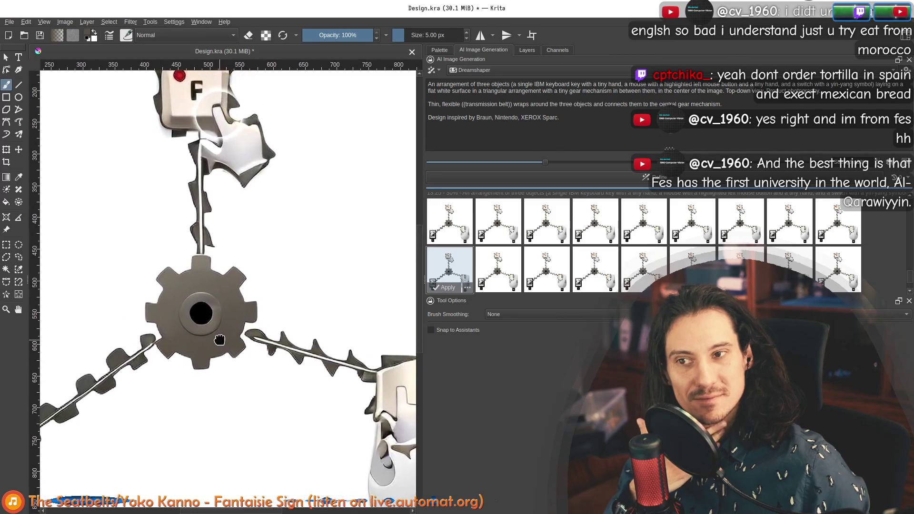
click(497, 268)
click(546, 260)
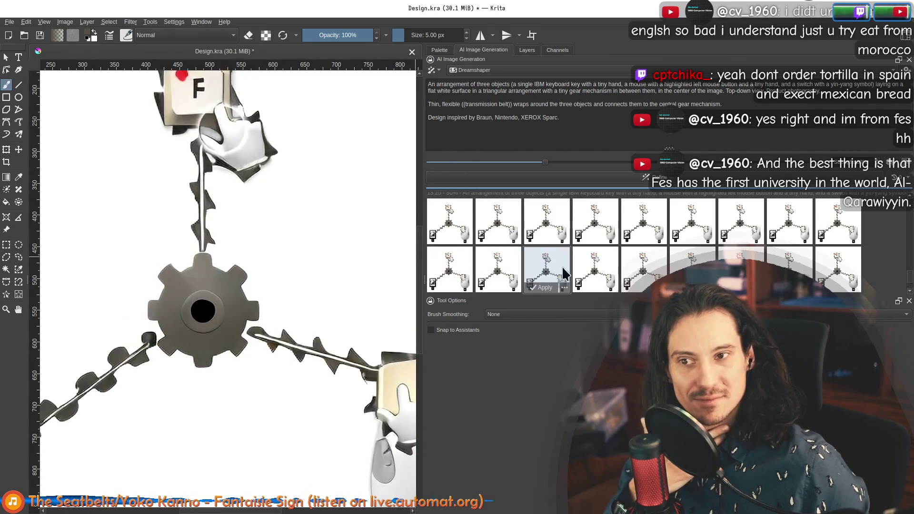
click(594, 268)
click(643, 268)
click(691, 268)
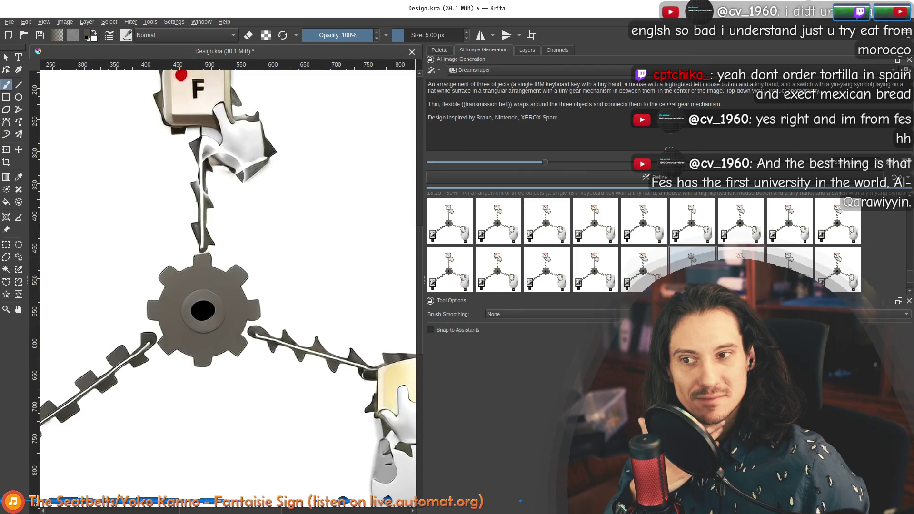
click(837, 218)
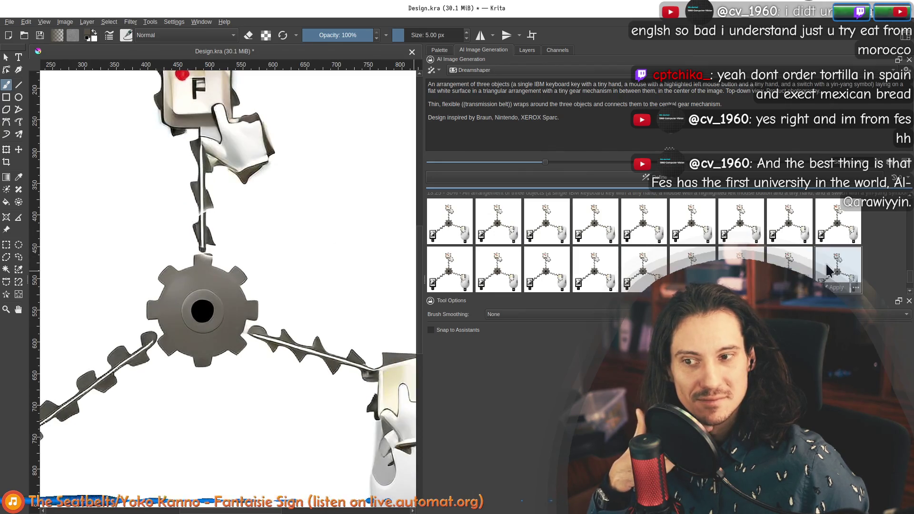
Re-compare the second-row variants at 100% zoom, checking key caps and hands
click(457, 270)
key(1)
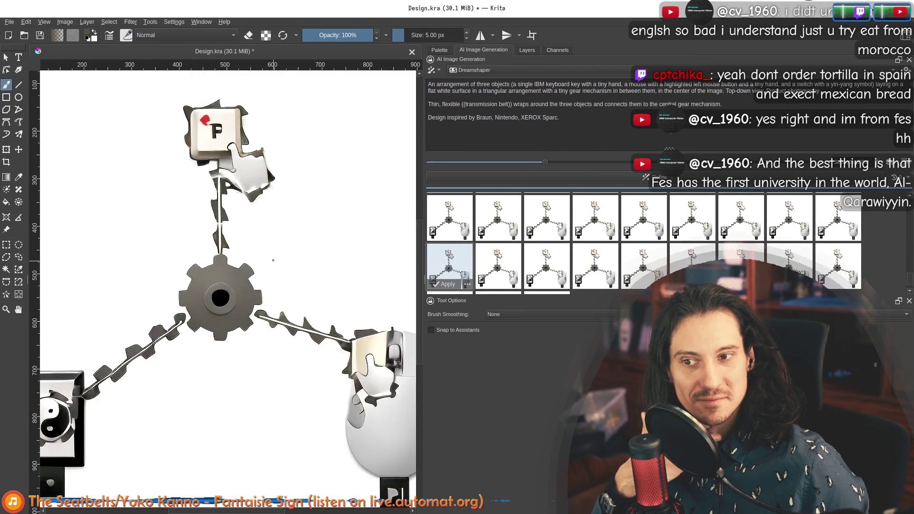
click(547, 268)
click(598, 270)
click(643, 268)
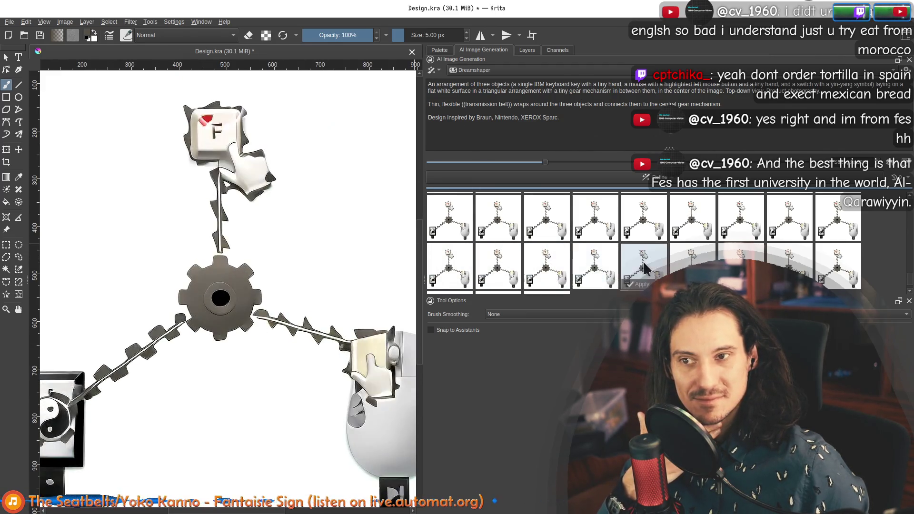
click(692, 266)
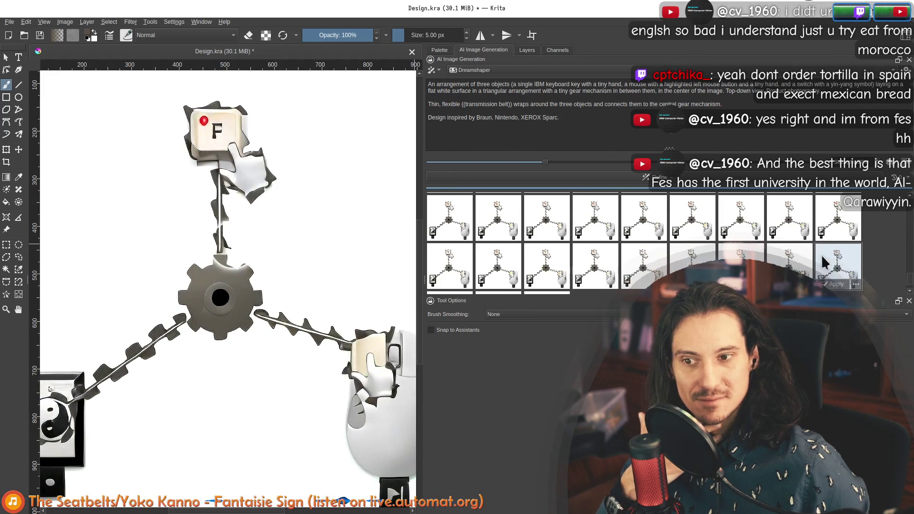
click(826, 259)
click(442, 268)
click(500, 266)
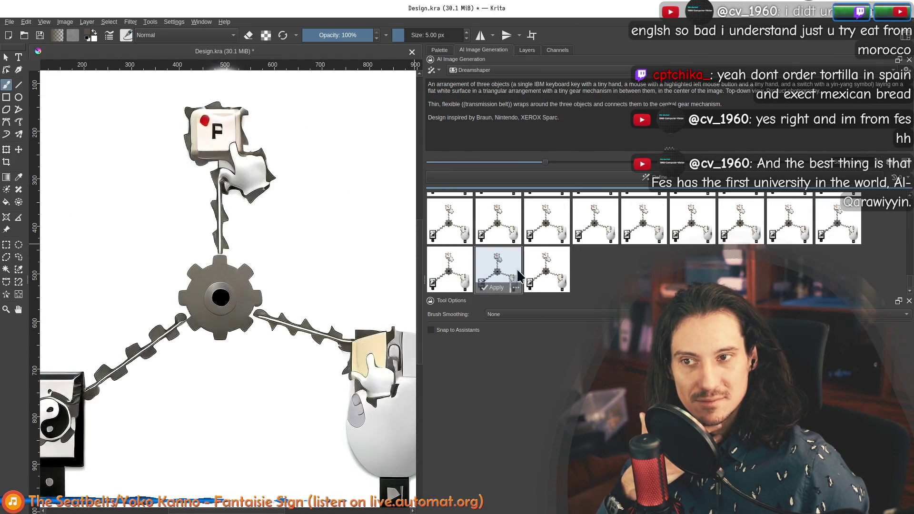
click(546, 271)
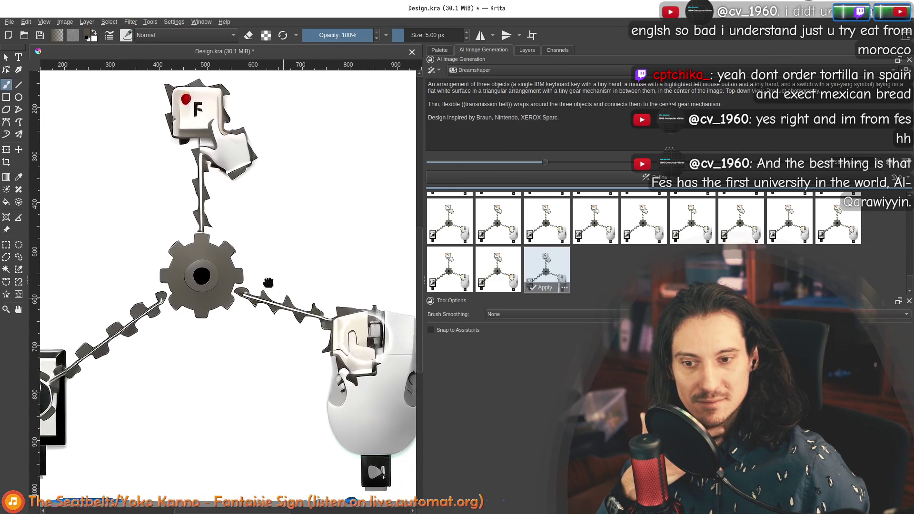
scroll(303, 328, down, 2)
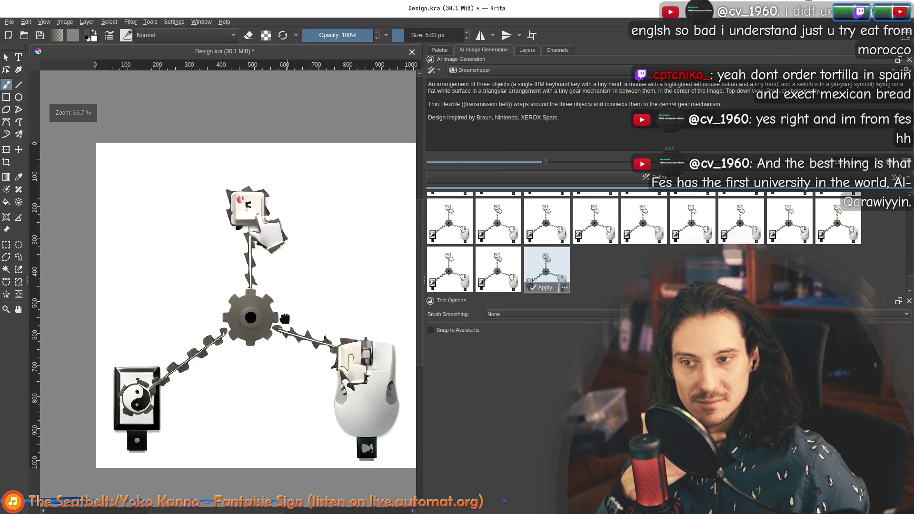
scroll(308, 328, up, 1)
scroll(323, 330, up, 1)
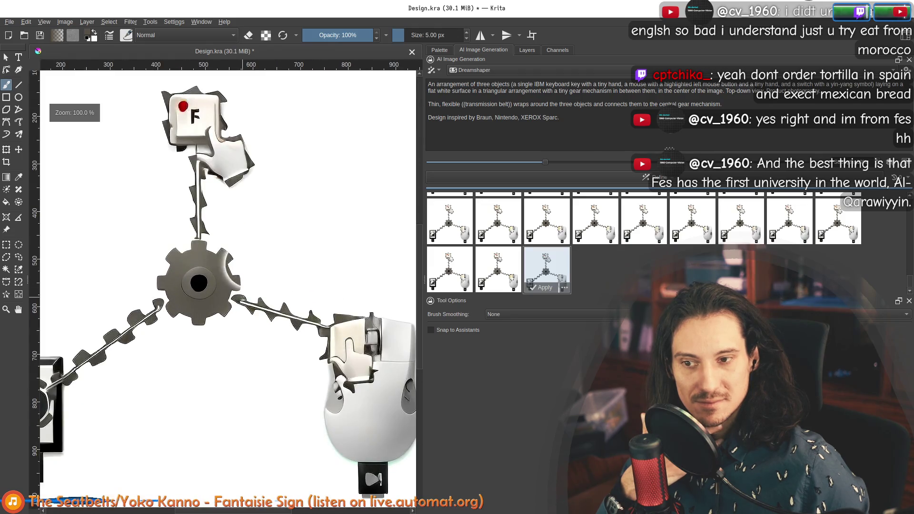
Lower refine strength to 20%, preview the first 20% result and clear unwanted variants
mouse_move(612, 160)
mouse_down()
mouse_move(550, 168)
mouse_move(530, 184)
mouse_up()
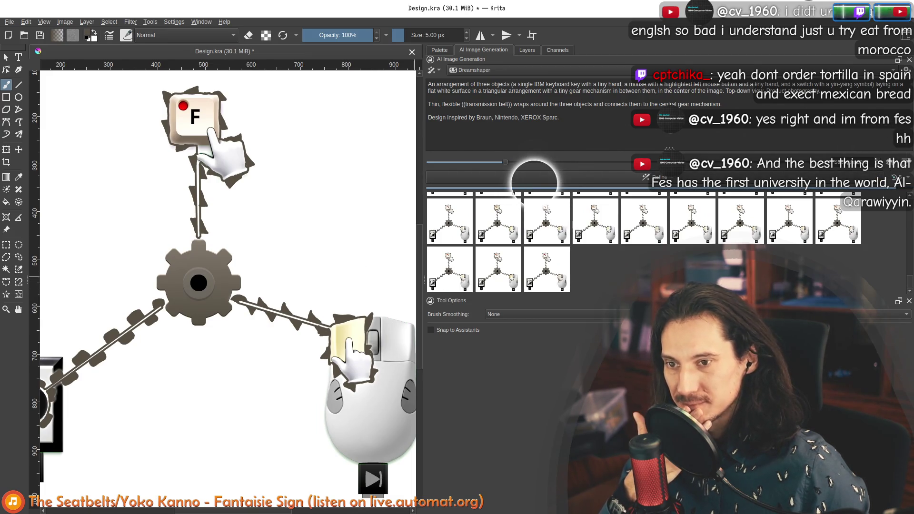
click(441, 264)
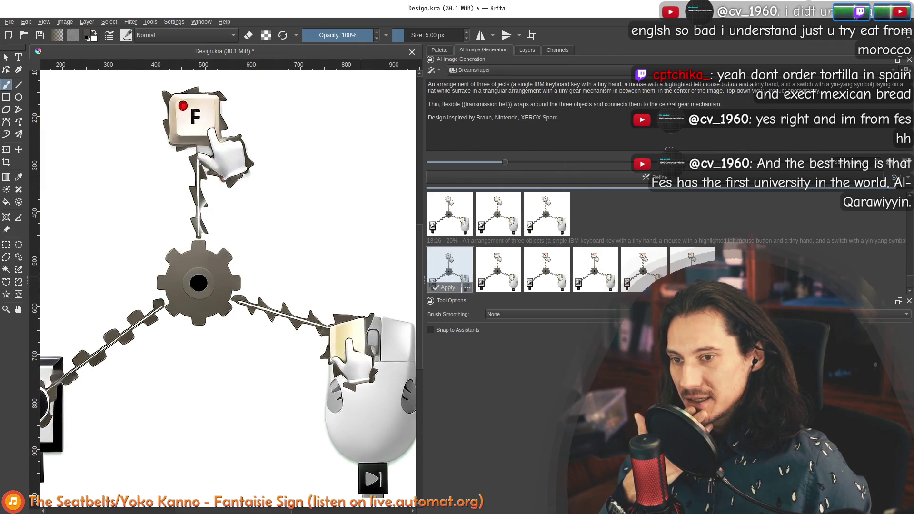
scroll(204, 222, up, 3)
scroll(219, 192, up, 2)
scroll(219, 192, down, 5)
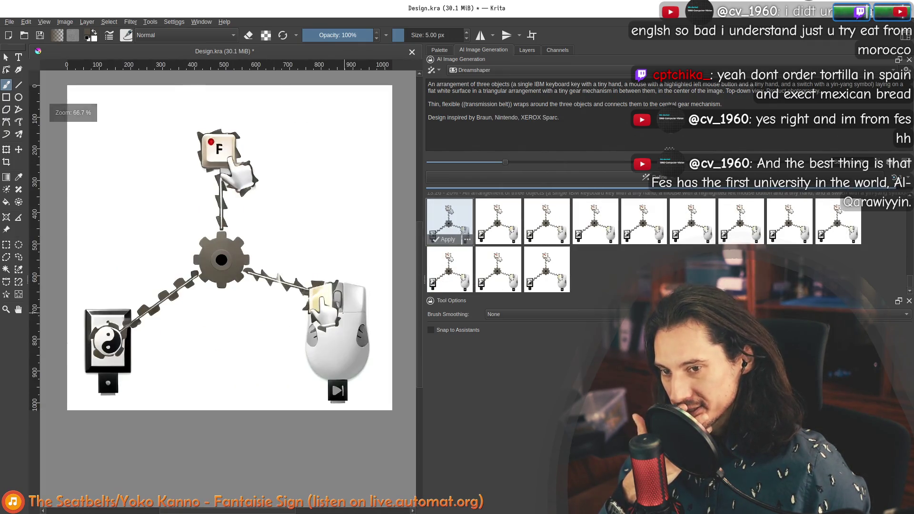
scroll(284, 249, up, 3)
scroll(285, 249, down, 3)
scroll(285, 243, up, 1)
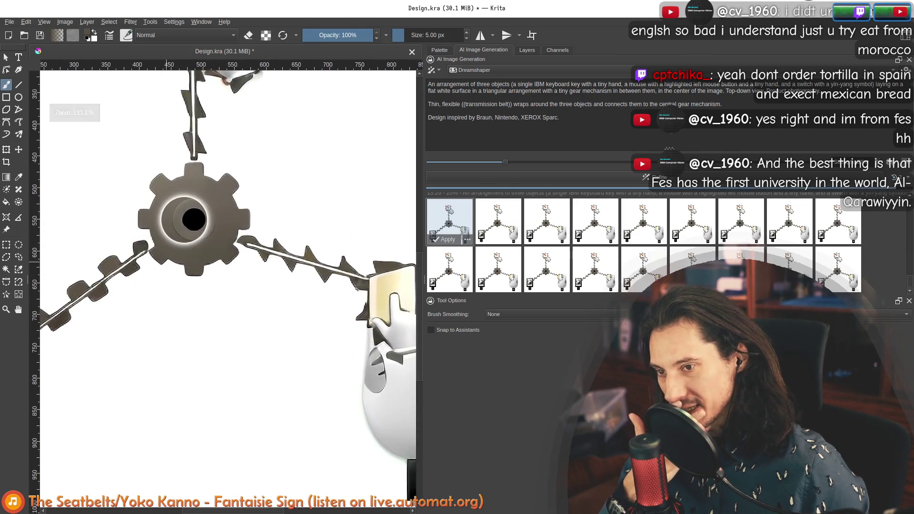
scroll(285, 236, down, 1)
scroll(285, 230, down, 2)
scroll(285, 230, down, 1)
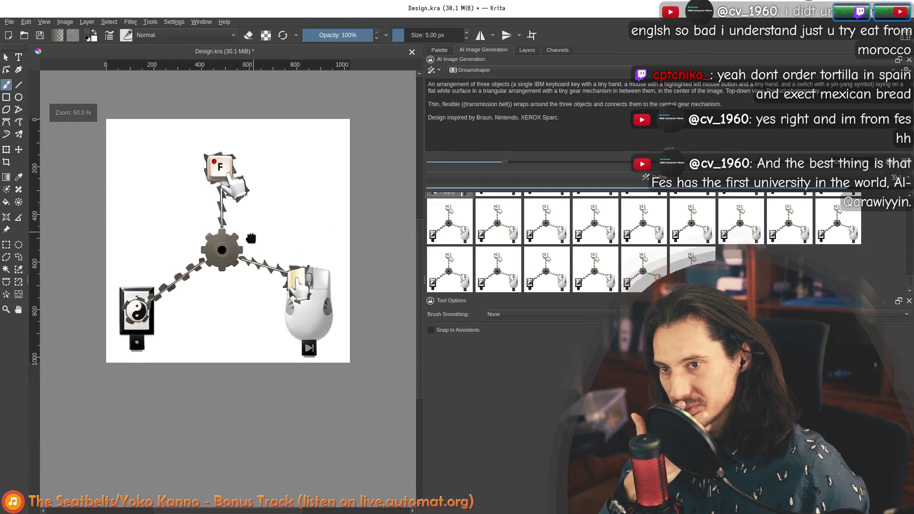
scroll(285, 230, up, 1)
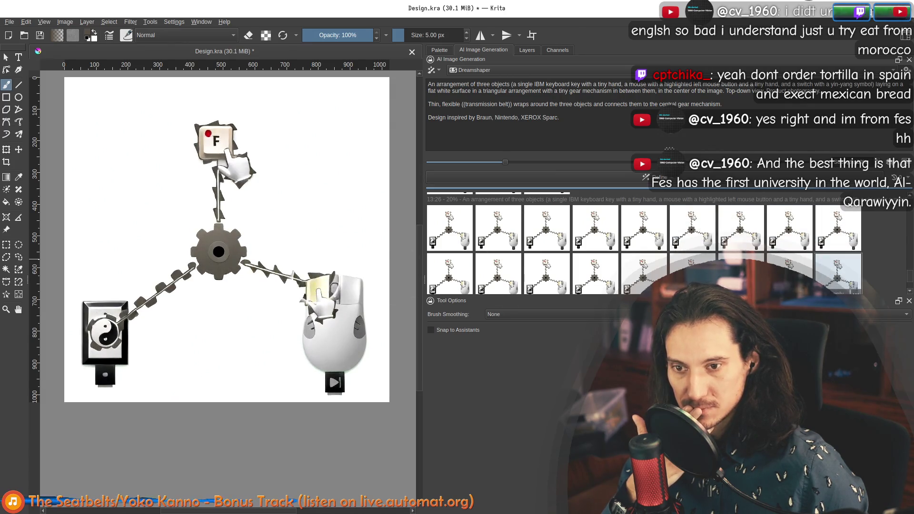
scroll(826, 280, down, 1)
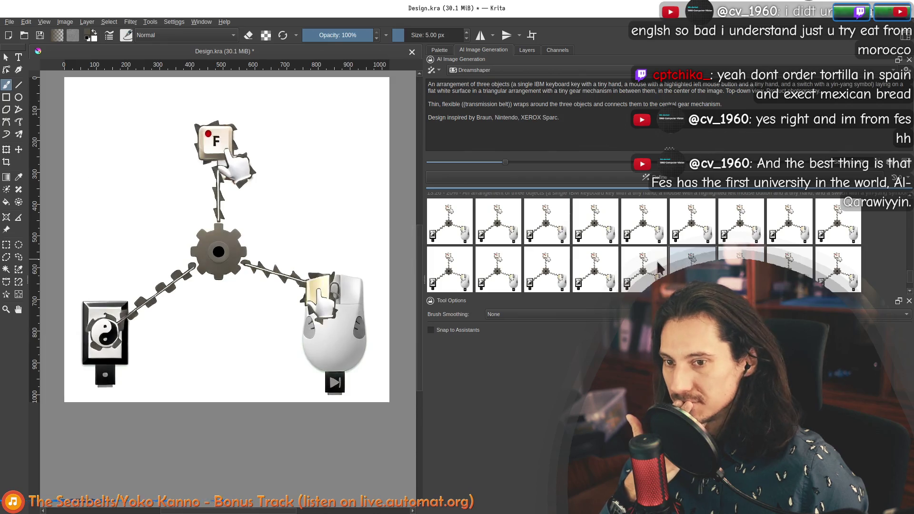
scroll(492, 236, down, 3)
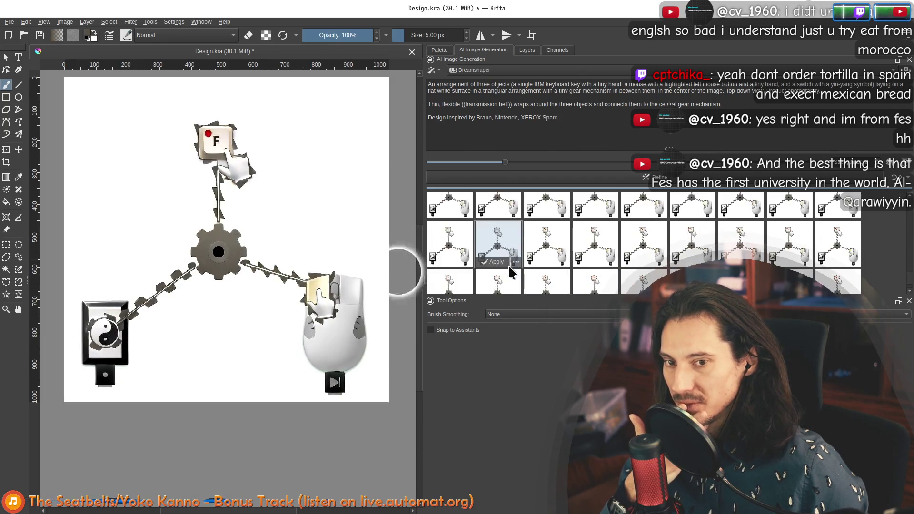
scroll(550, 286, down, 2)
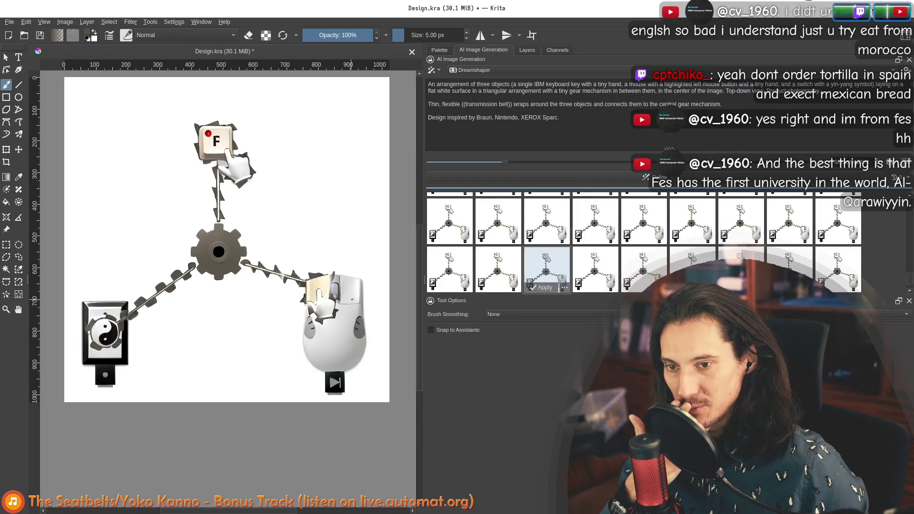
key(ctrl+plus)
key(ctrl+plus)
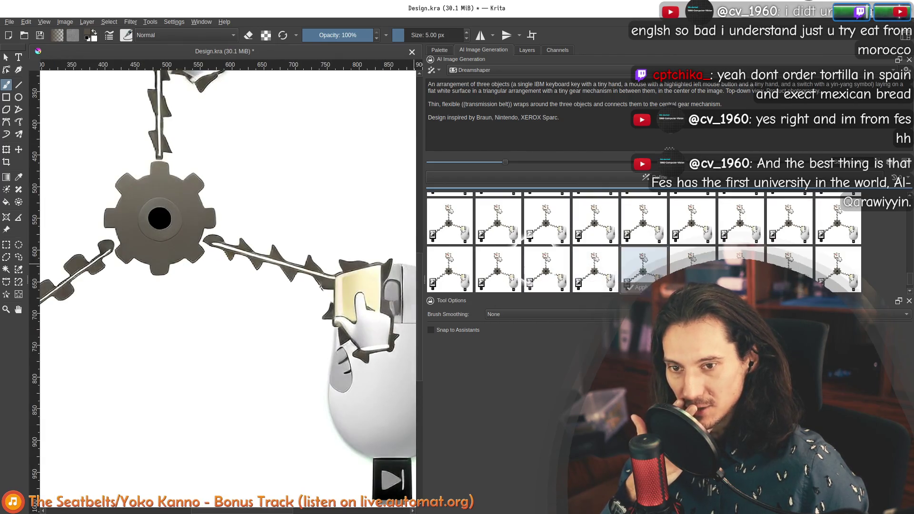
click(856, 287)
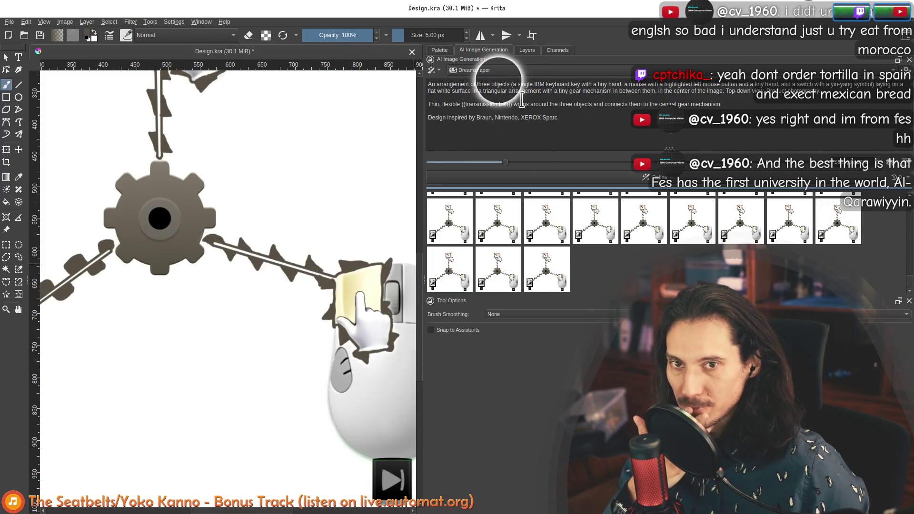
Switch the generation model from Dreamshaper to Starlight V3
click(473, 70)
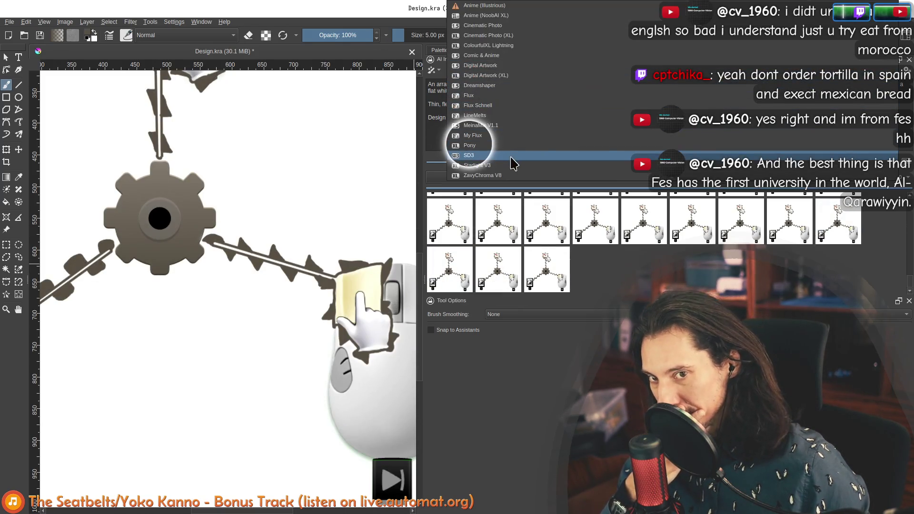
click(492, 171)
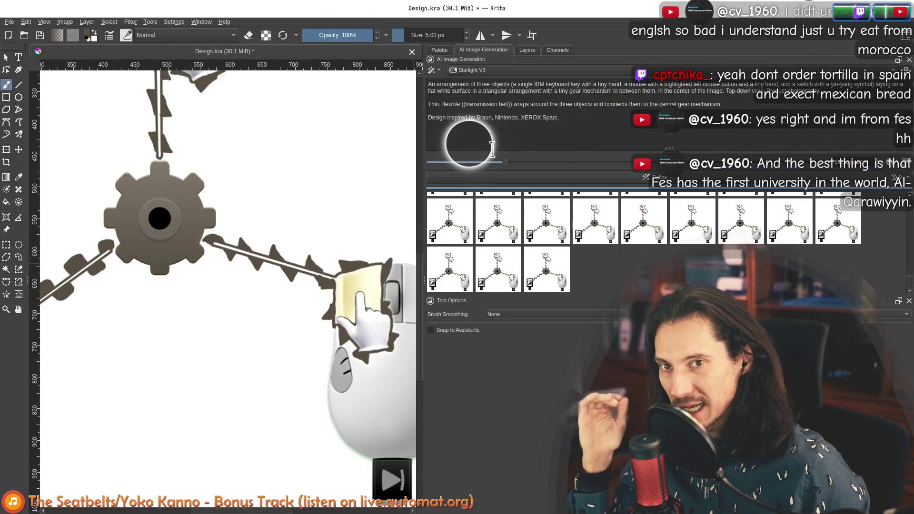
scroll(286, 191, down, 2)
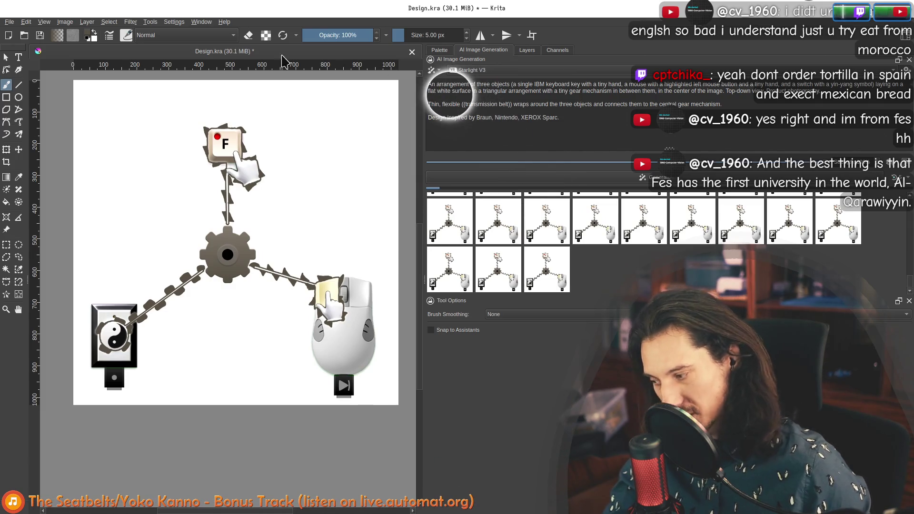
Cancel the queued generations and raise the resolution to 1.0x
click(621, 131)
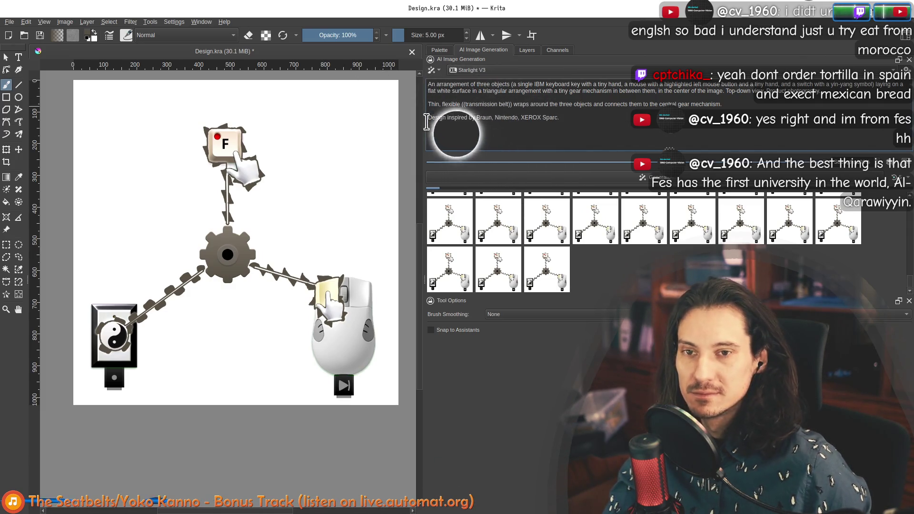
drag(425, 152, 416, 153)
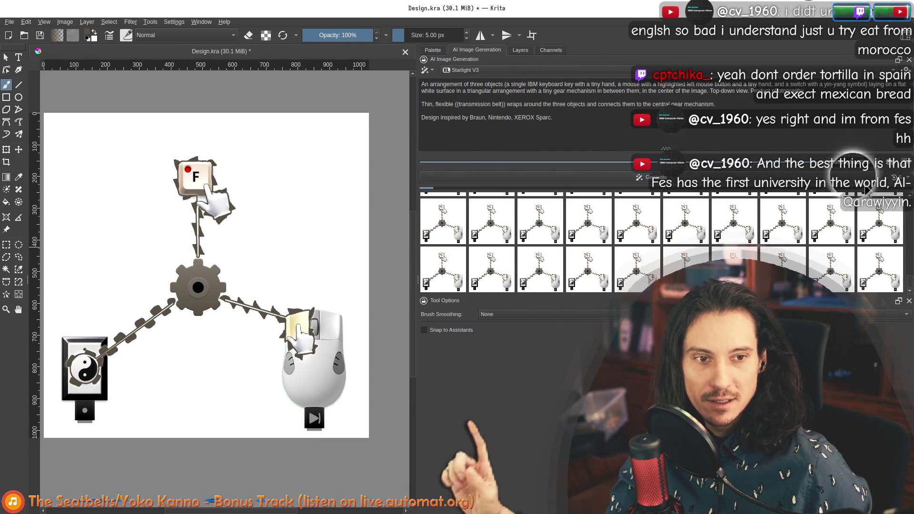
click(898, 177)
click(895, 250)
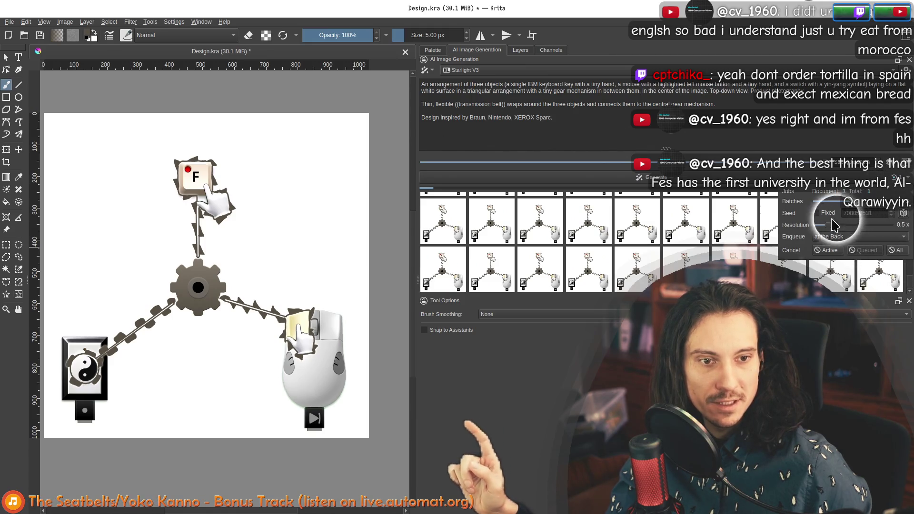
drag(828, 225, 840, 228)
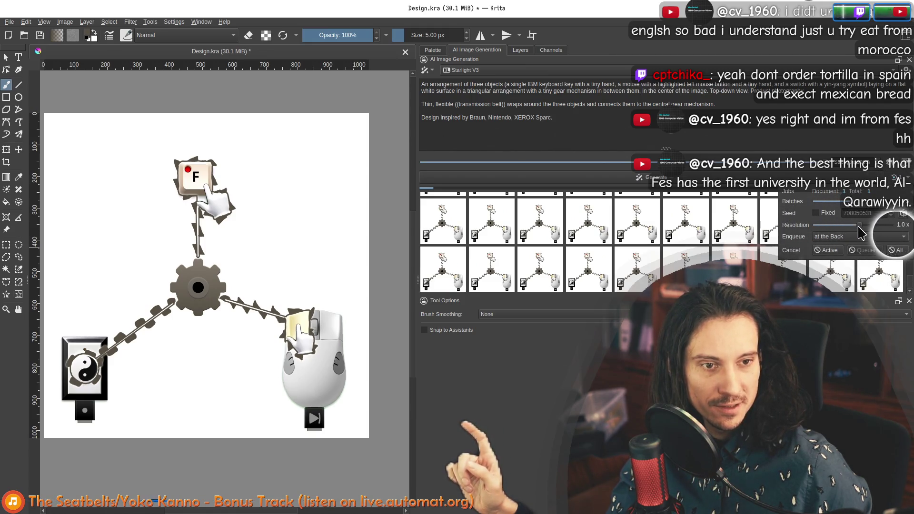
click(689, 126)
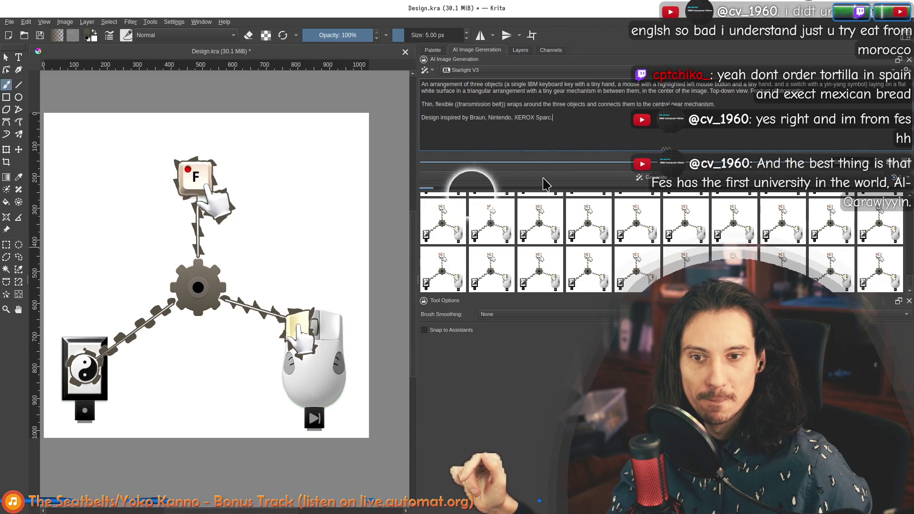
Generate a fresh Starlight V3 result and preview it on the canvas
click(907, 181)
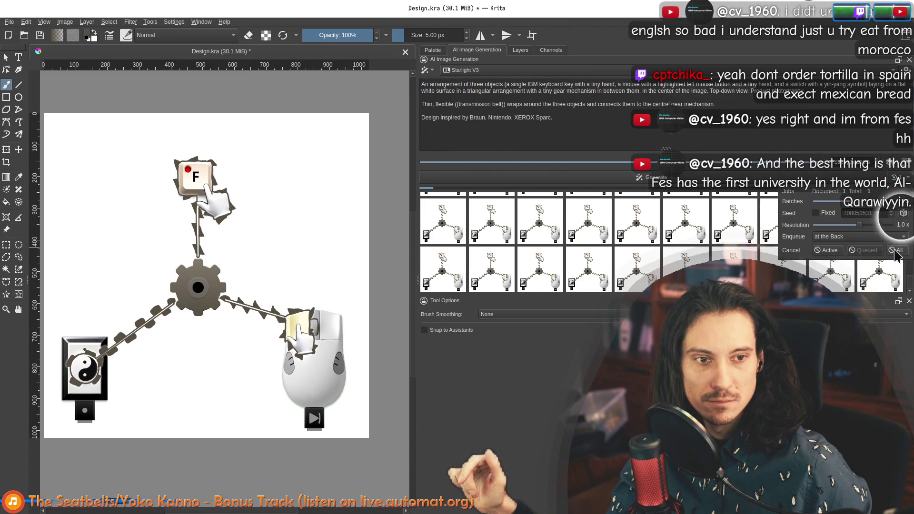
click(510, 133)
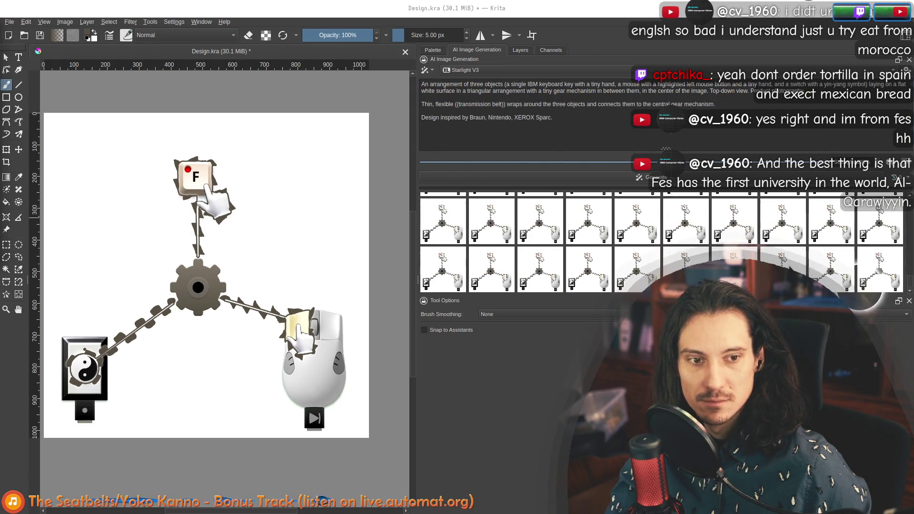
click(877, 276)
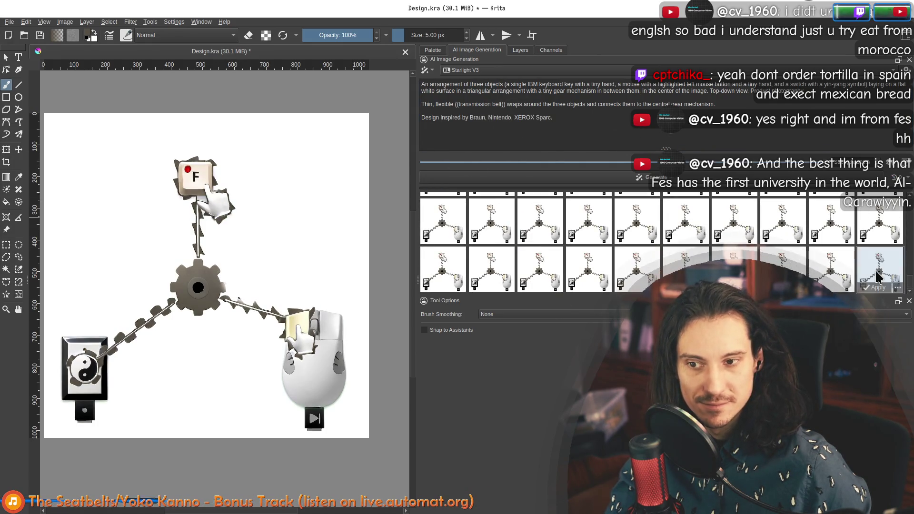
click(605, 148)
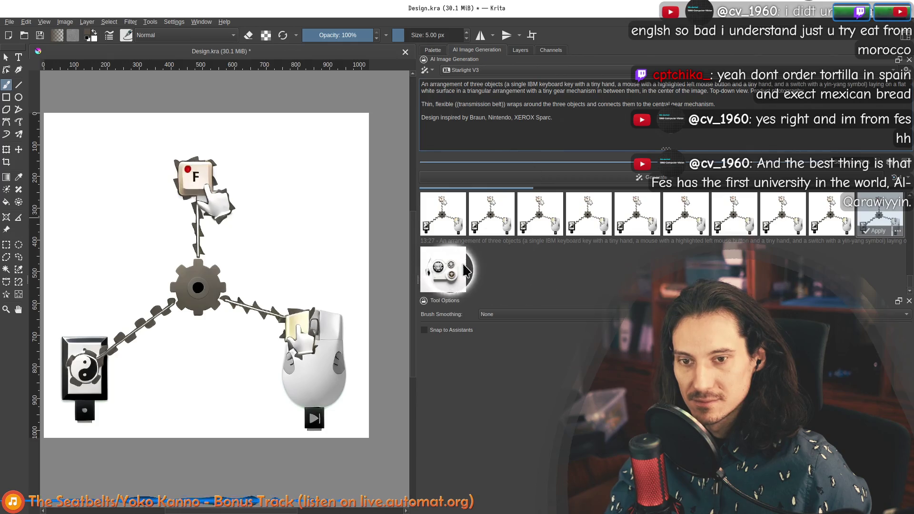
Preview the full-resolution Starlight V3 results, settling on the gear, dial, mouse and hand-on-key one
click(453, 267)
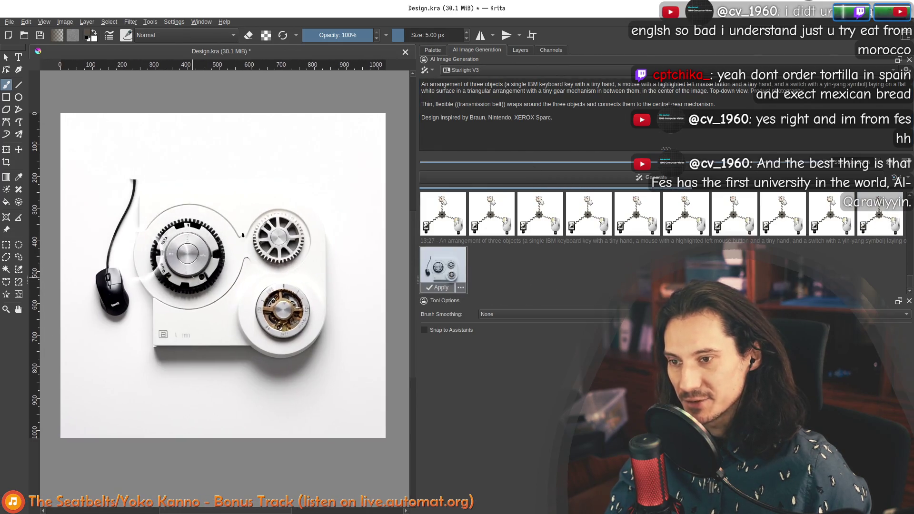
scroll(146, 258, up, 2)
scroll(146, 257, down, 3)
scroll(147, 257, up, 3)
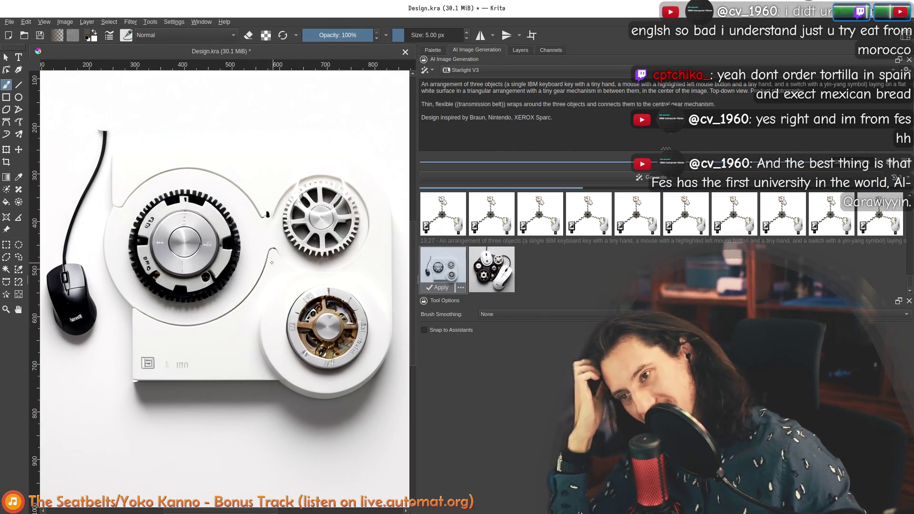
click(515, 275)
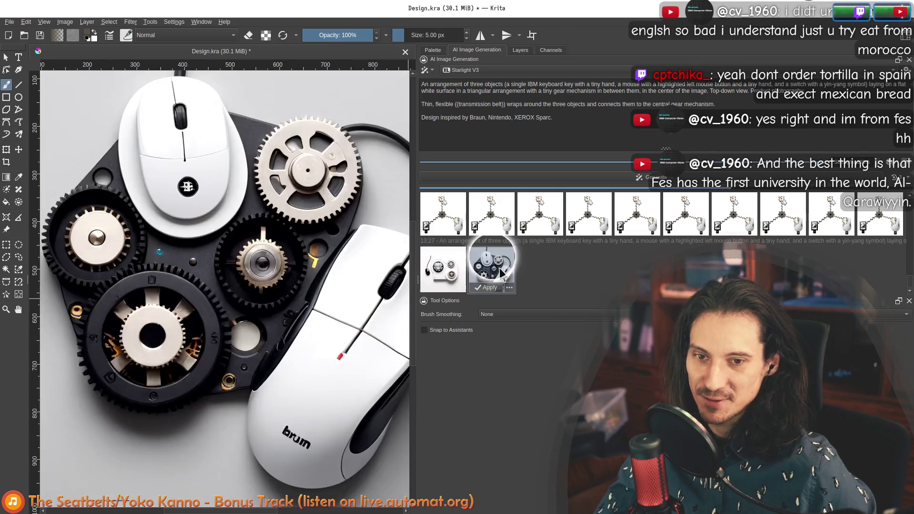
scroll(259, 288, down, 2)
scroll(259, 288, up, 1)
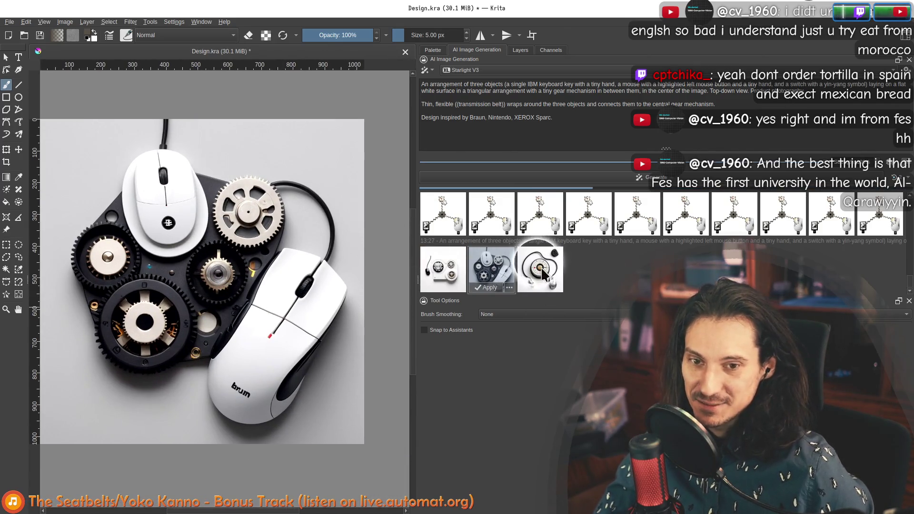
click(540, 270)
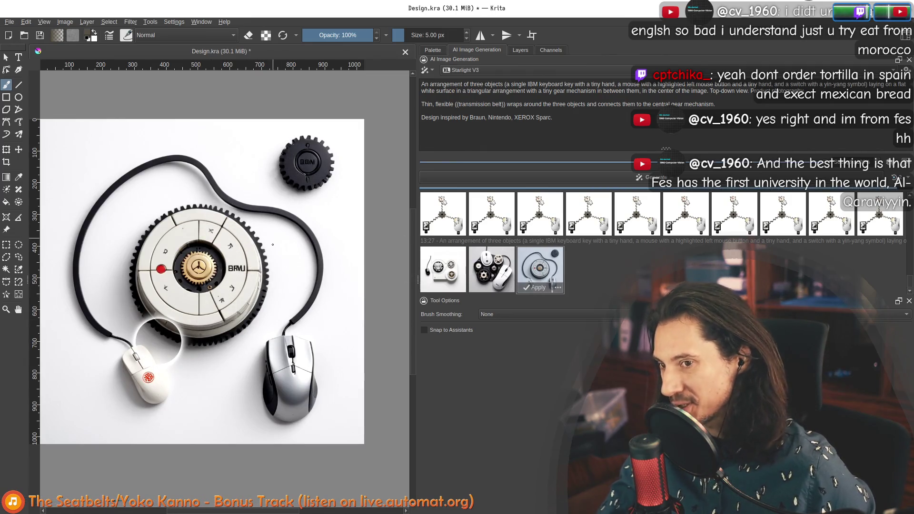
click(570, 268)
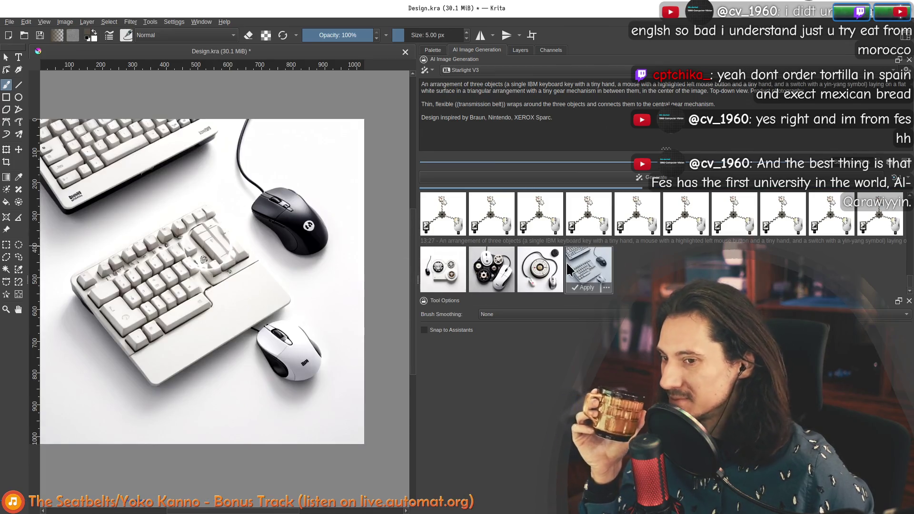
click(539, 266)
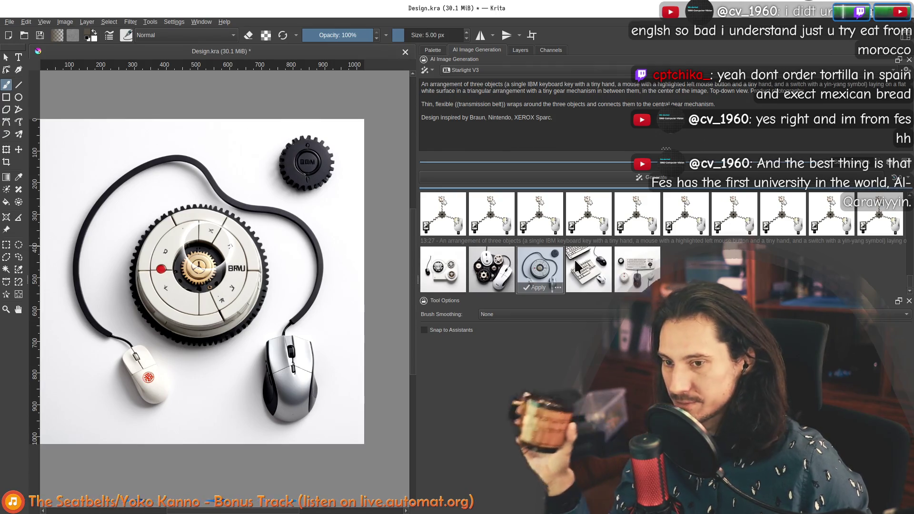
click(637, 265)
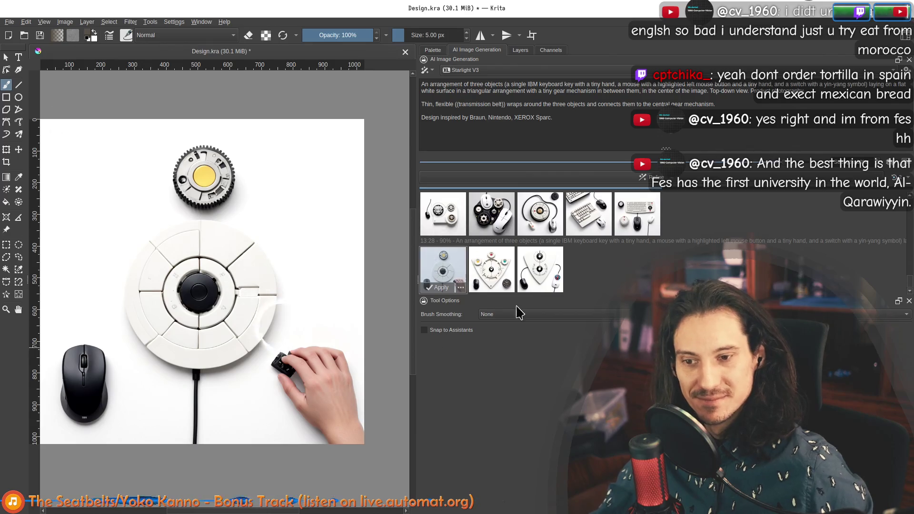
Apply the triangular three-gear variant as a layer and move it below Background
click(494, 267)
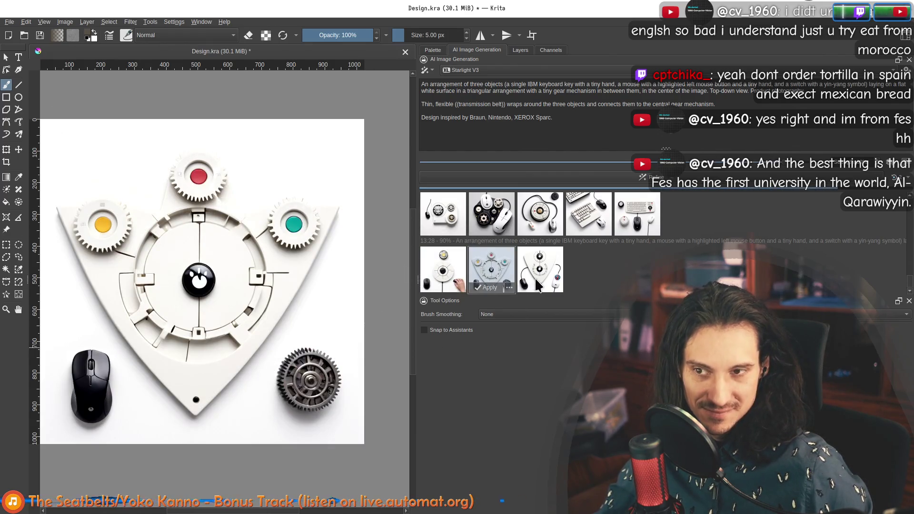
scroll(307, 306, up, 3)
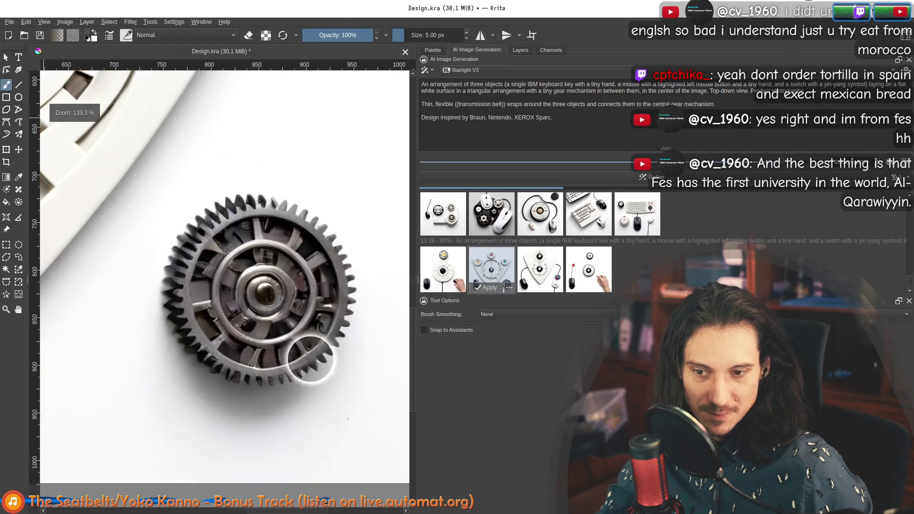
scroll(276, 218, up, 2)
scroll(286, 293, down, 2)
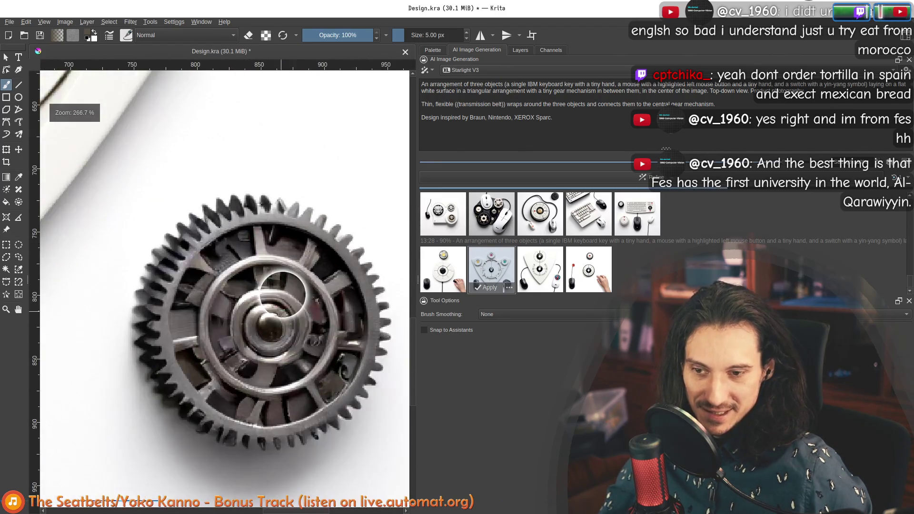
scroll(213, 179, up, 2)
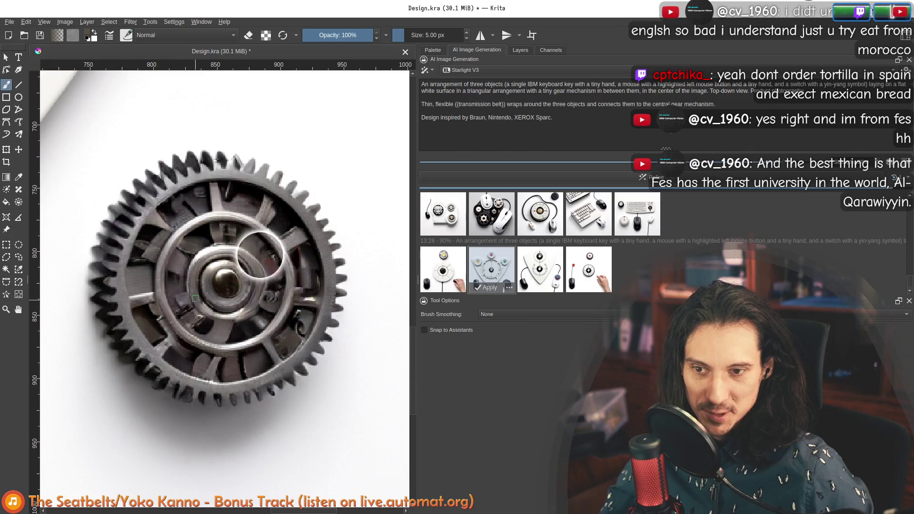
scroll(236, 242, down, 2)
scroll(236, 247, down, 2)
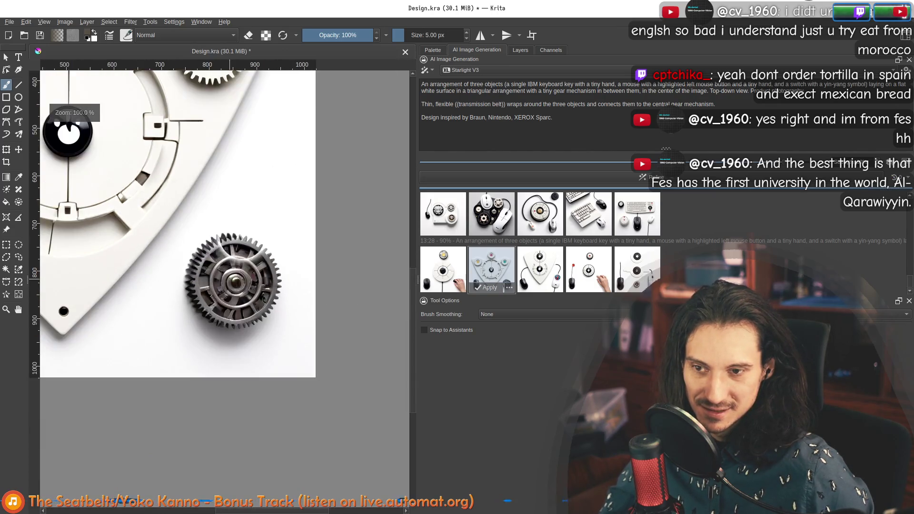
scroll(233, 272, down, 1)
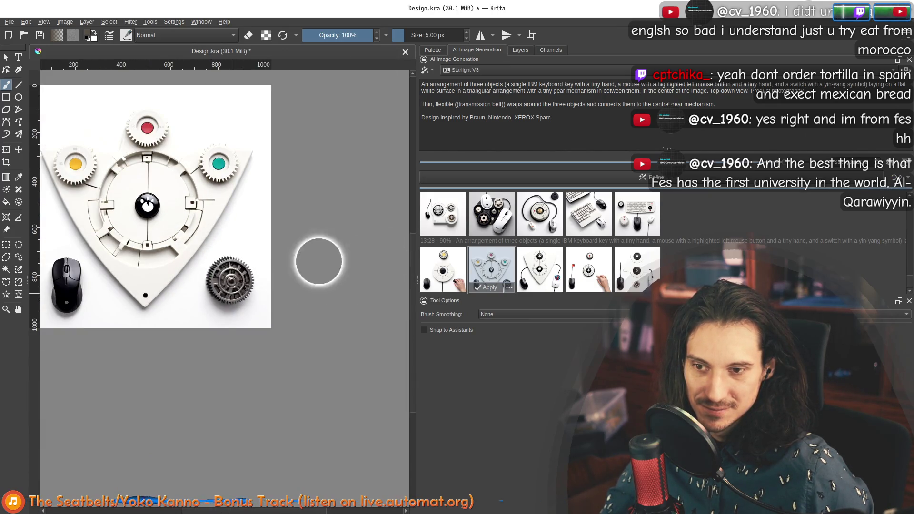
click(540, 266)
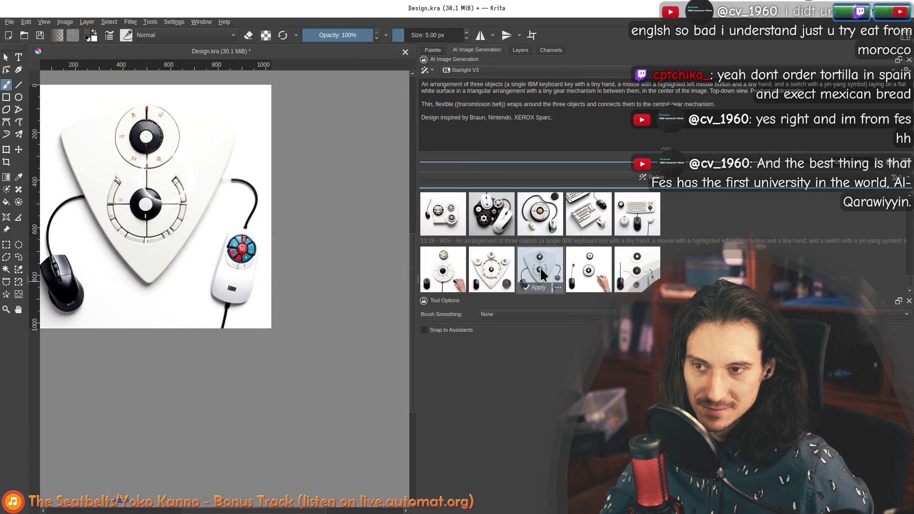
click(490, 270)
double_click(490, 270)
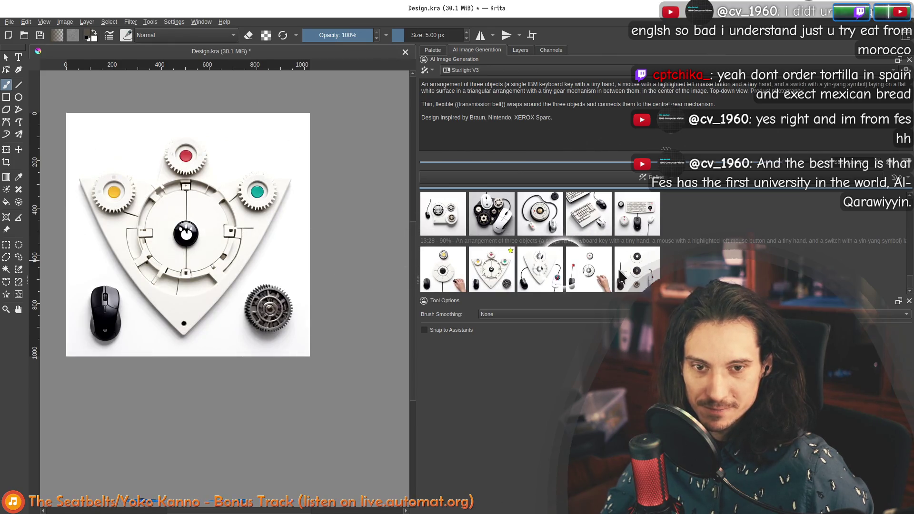
click(520, 50)
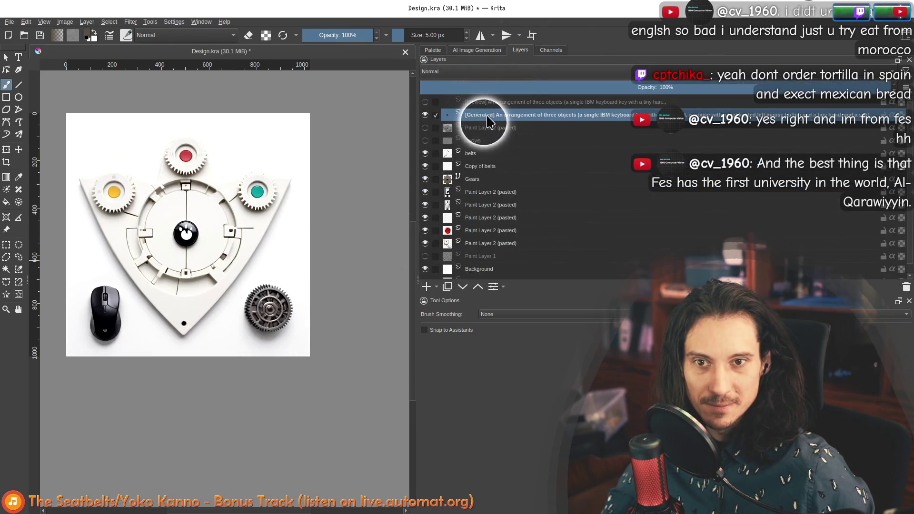
mouse_move(486, 116)
mouse_down()
mouse_move(511, 277)
mouse_move(461, 264)
mouse_up()
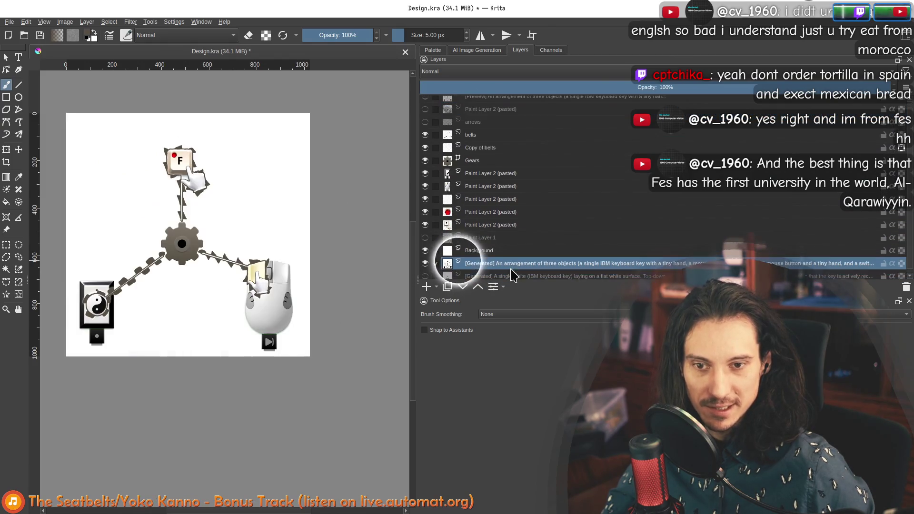
click(474, 50)
Preview the shield-shaped, triangular, fourth and fifth variants of the 80% batch
click(546, 276)
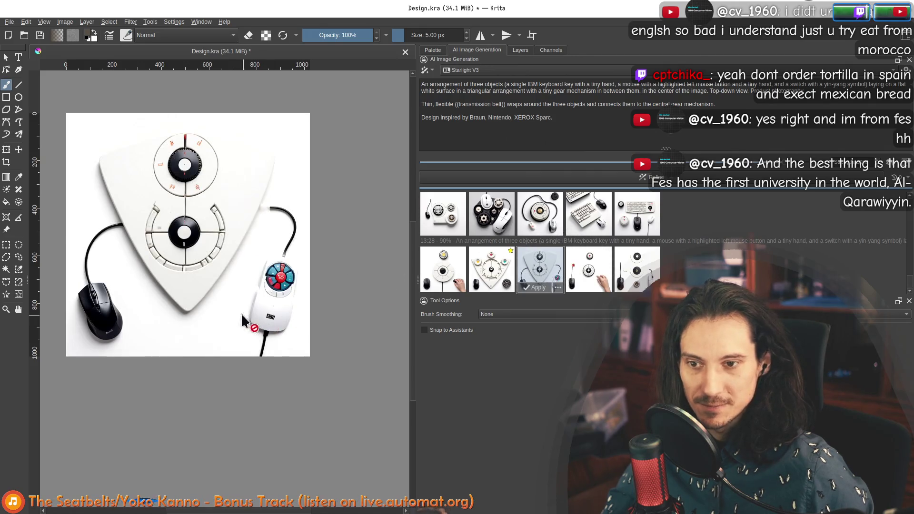
scroll(279, 212, up, 5)
scroll(280, 212, down, 2)
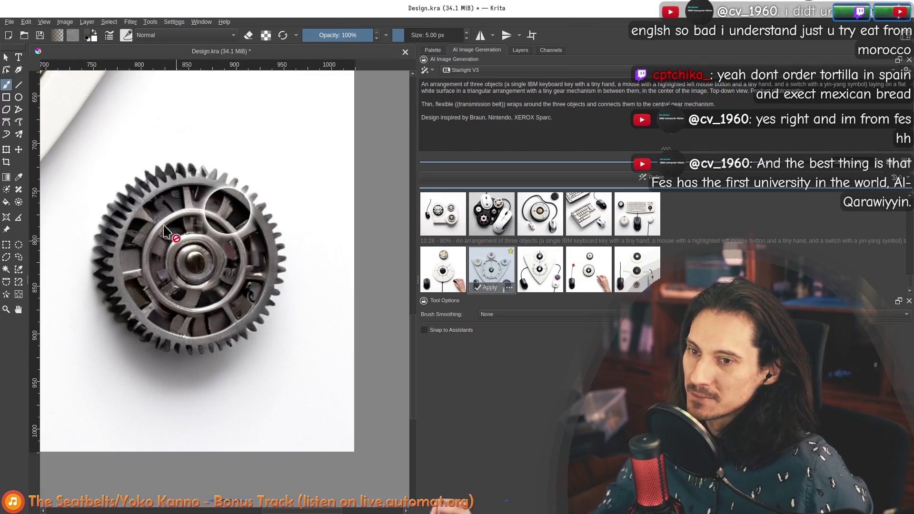
scroll(245, 254, down, 3)
drag(245, 253, 301, 312)
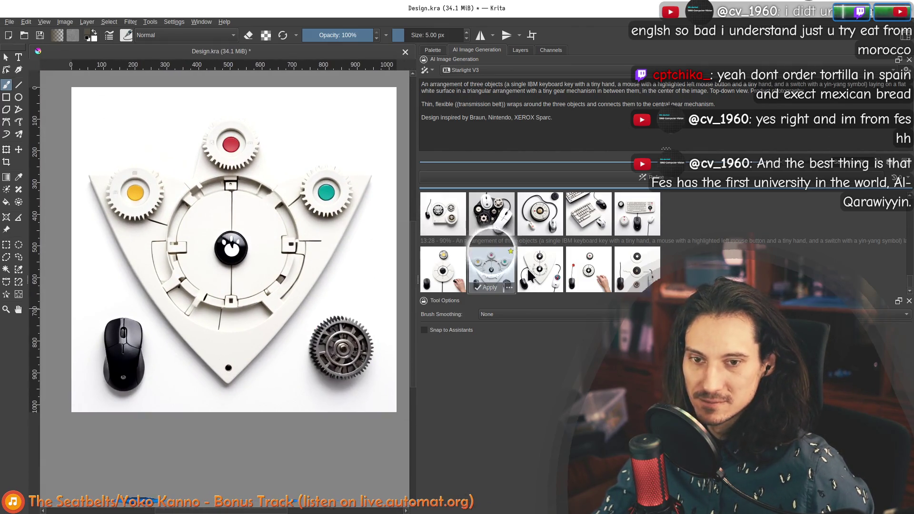
click(546, 258)
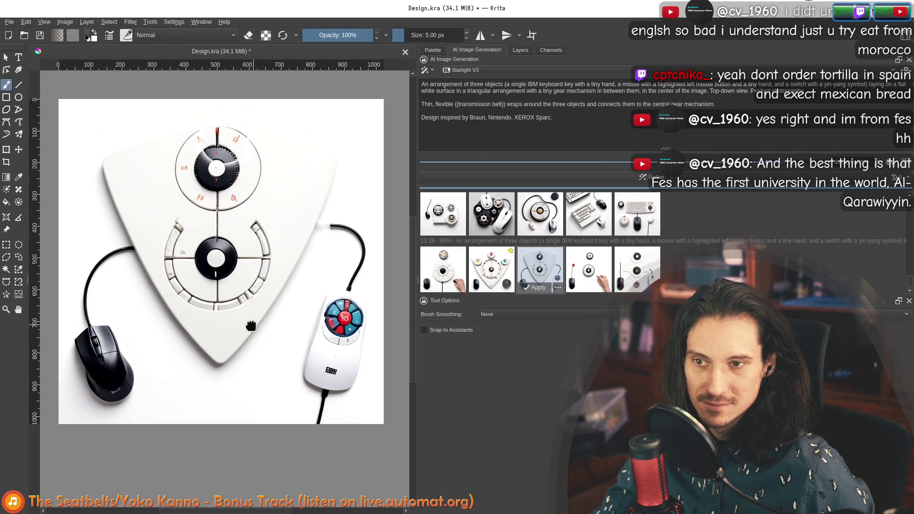
click(575, 264)
click(634, 270)
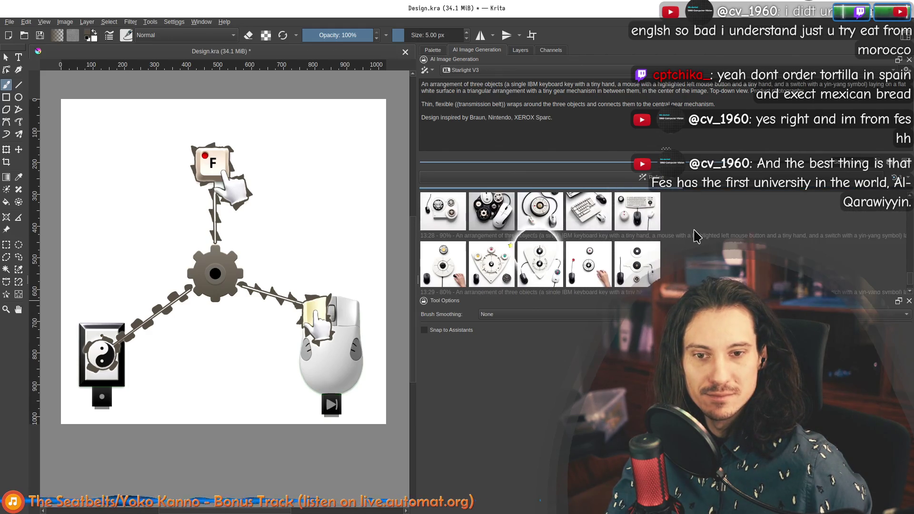
scroll(459, 275, down, 2)
Inspect the two-mice gear variants, then toggle the preview off to restore the original design
click(445, 279)
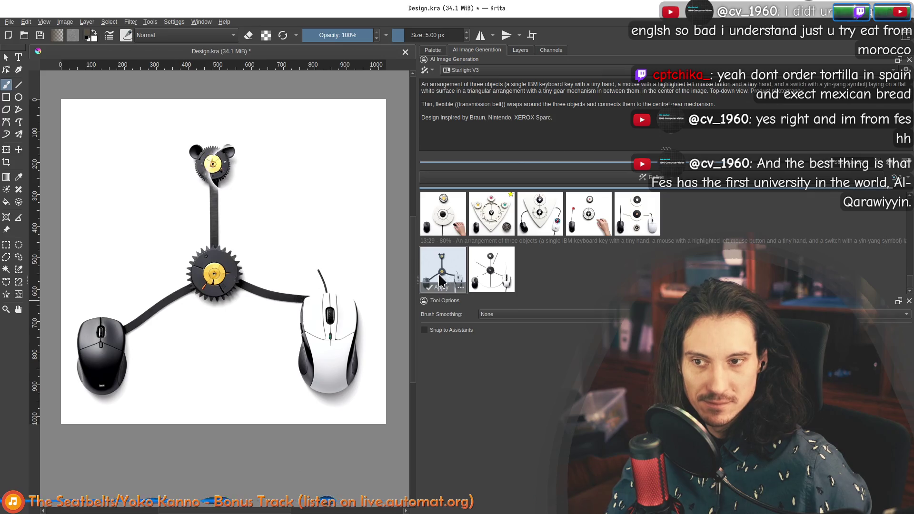
scroll(285, 321, up, 2)
scroll(285, 322, up, 1)
scroll(299, 323, down, 1)
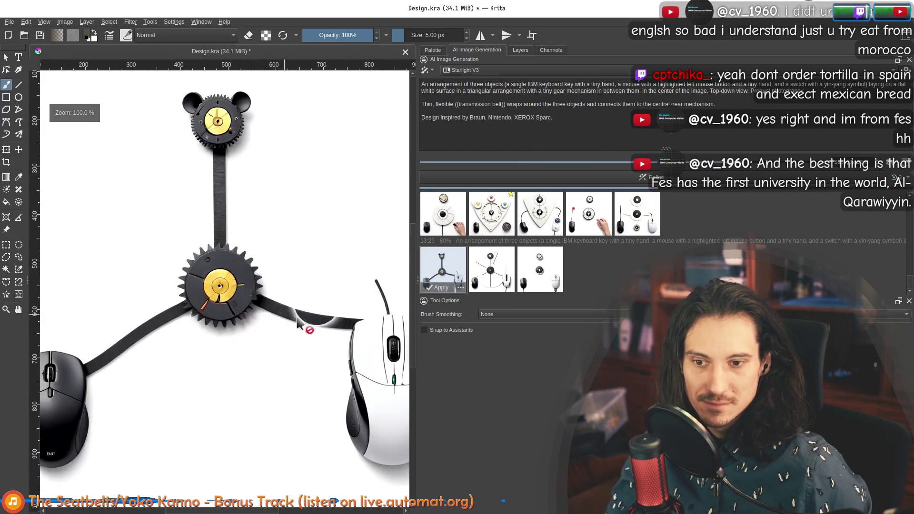
scroll(298, 324, up, 4)
scroll(339, 330, down, 3)
scroll(235, 245, up, 2)
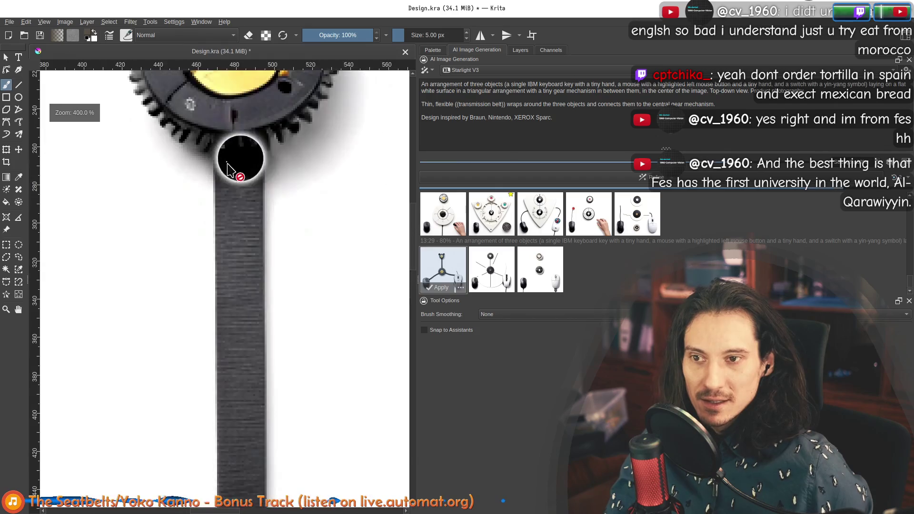
scroll(244, 194, up, 1)
scroll(251, 300, down, 2)
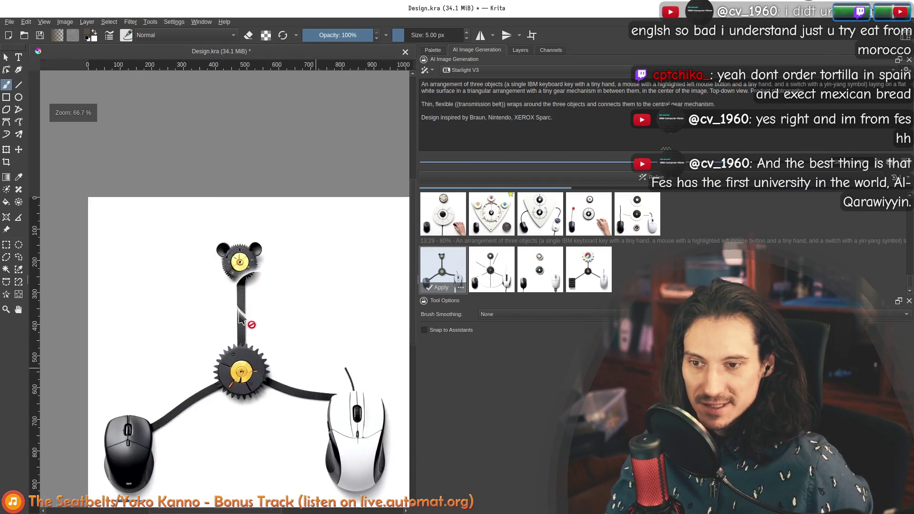
scroll(227, 309, down, 1)
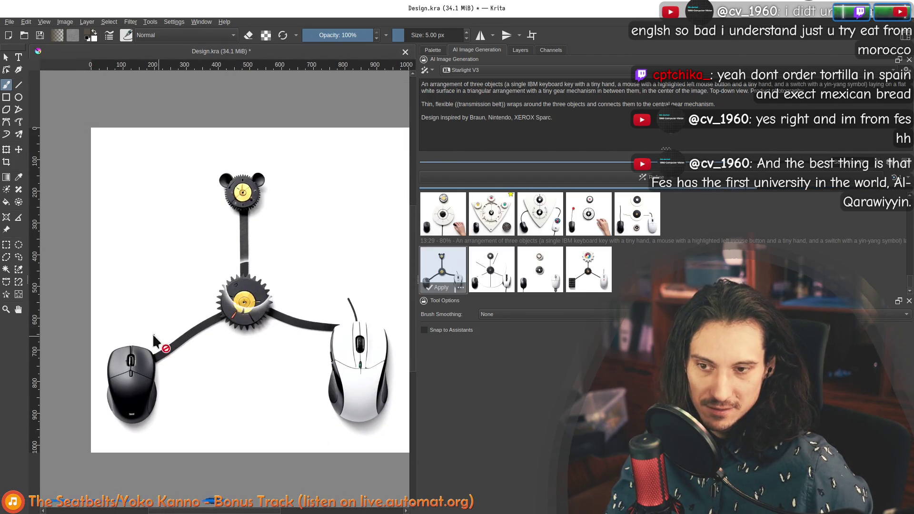
scroll(201, 343, up, 4)
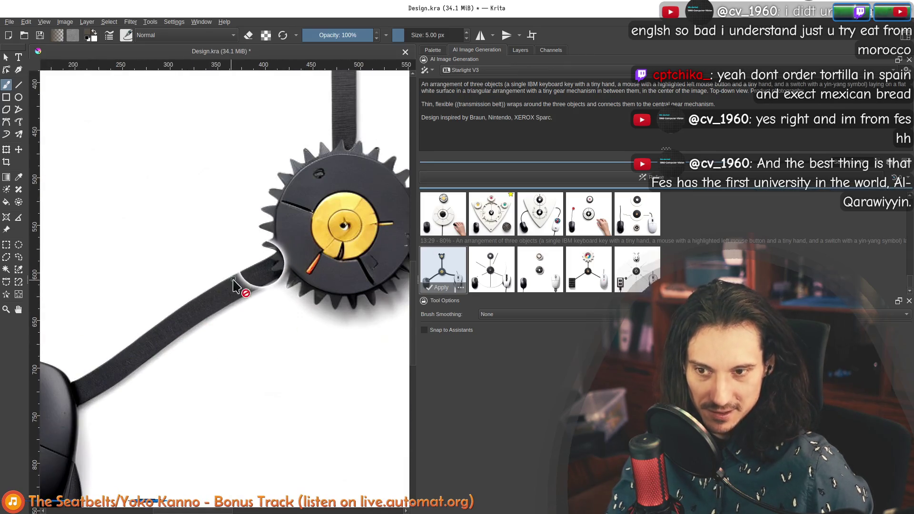
scroll(246, 286, down, 2)
scroll(238, 202, up, 1)
scroll(246, 189, up, 2)
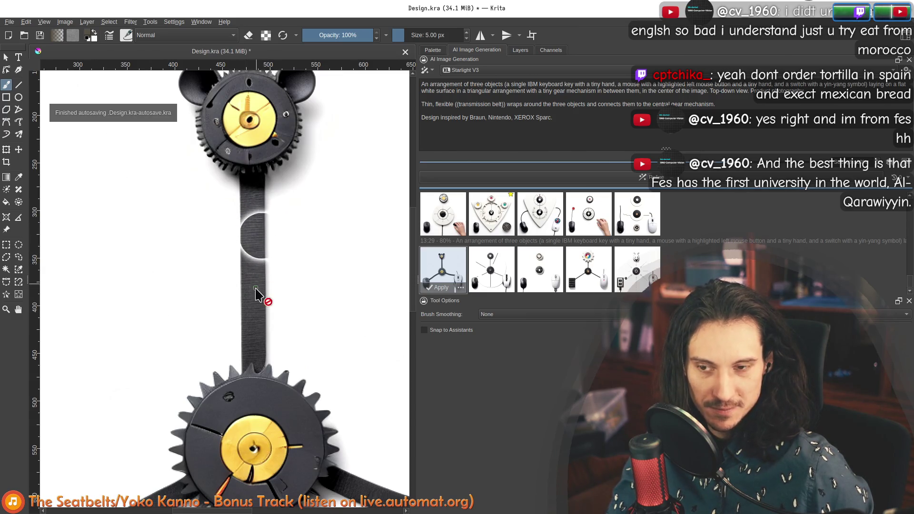
scroll(245, 290, down, 2)
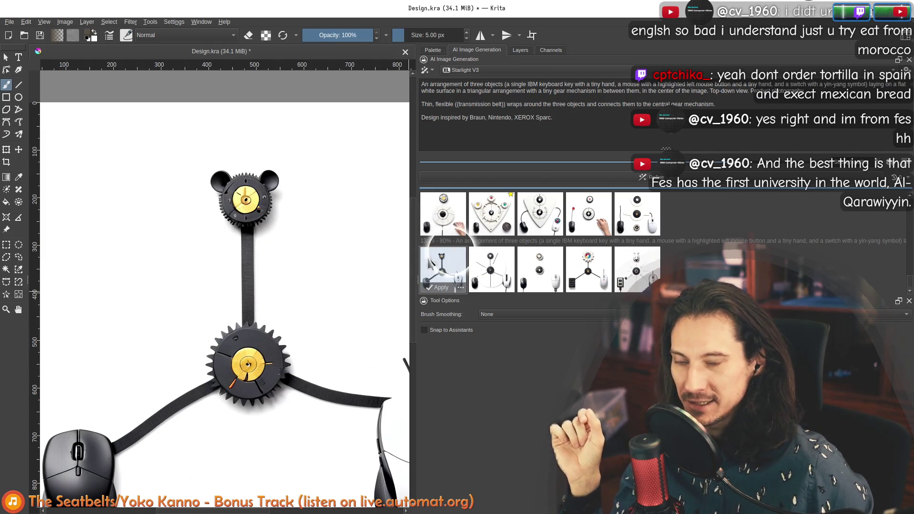
scroll(257, 293, up, 3)
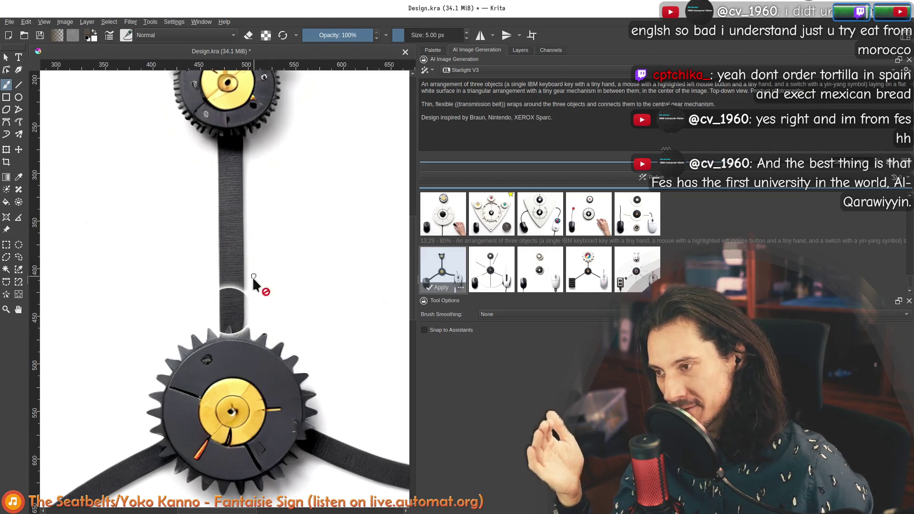
click(486, 261)
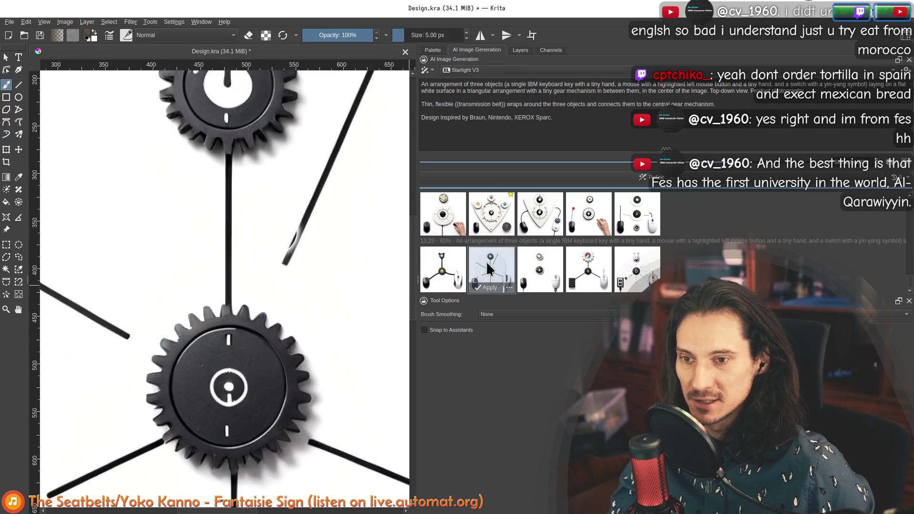
key(minus)
key(minus)
key(minus)
click(443, 270)
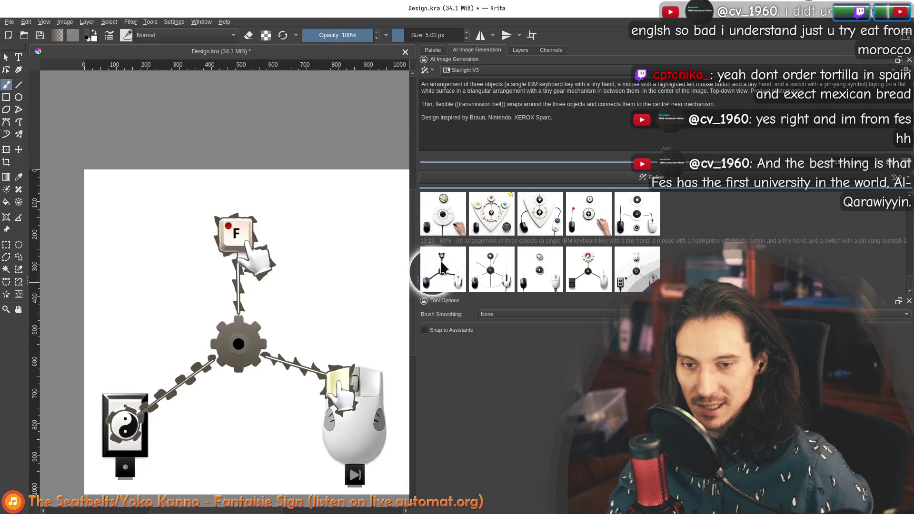
Hide the generated layer and drag it down below Background in the layer stack
click(520, 49)
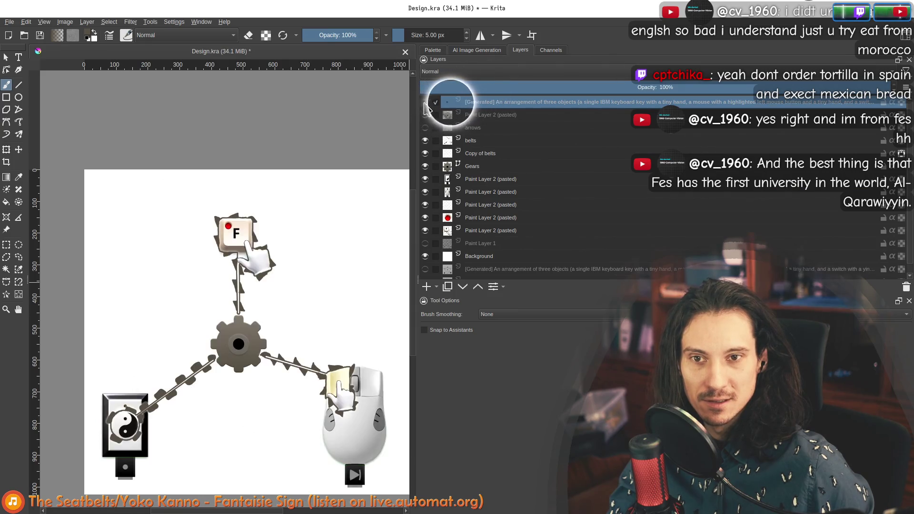
click(435, 102)
mouse_move(449, 101)
mouse_down()
mouse_move(498, 265)
mouse_move(500, 247)
mouse_up()
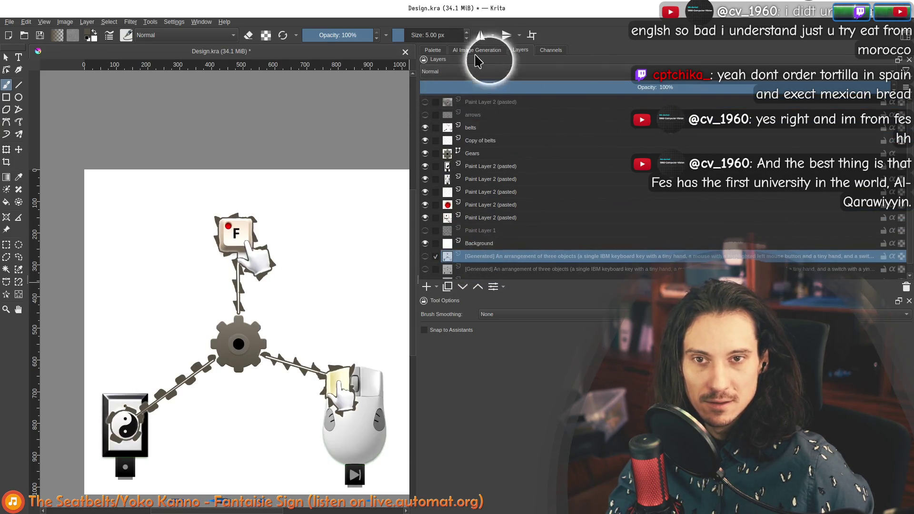
click(476, 49)
Preview the lower-row variants, including the white gear-and-keypad and white hamster ones
click(485, 267)
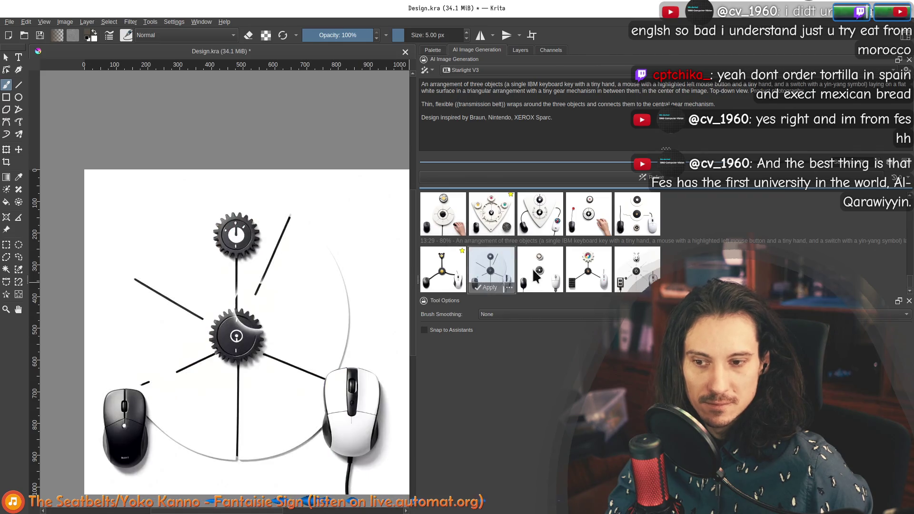
click(533, 267)
click(590, 276)
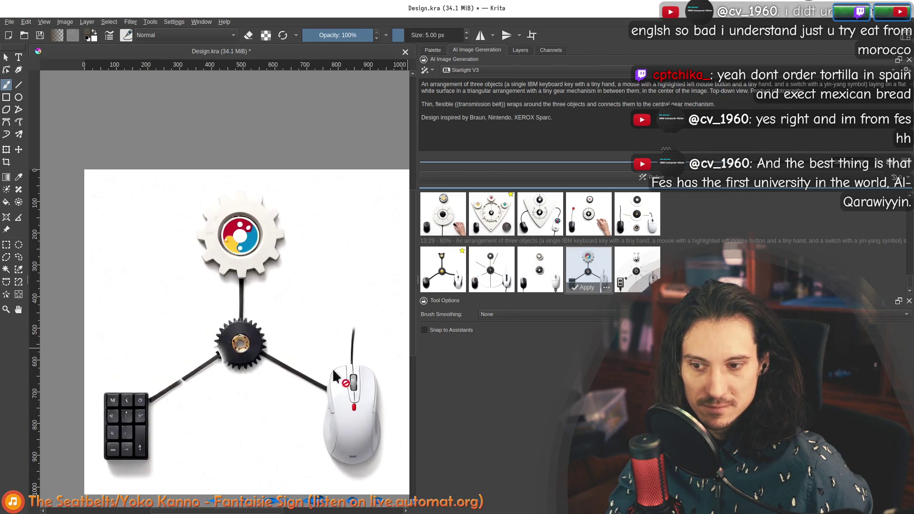
scroll(251, 377, up, 3)
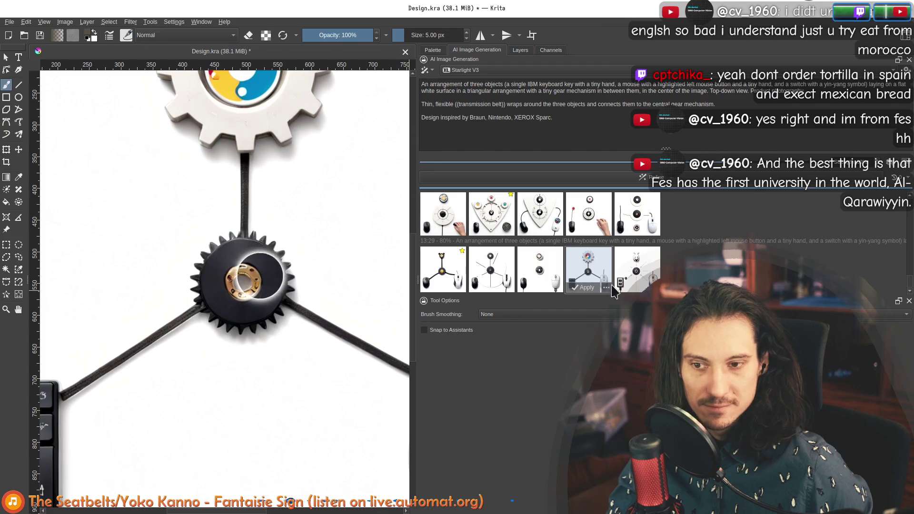
click(638, 273)
scroll(270, 277, down, 3)
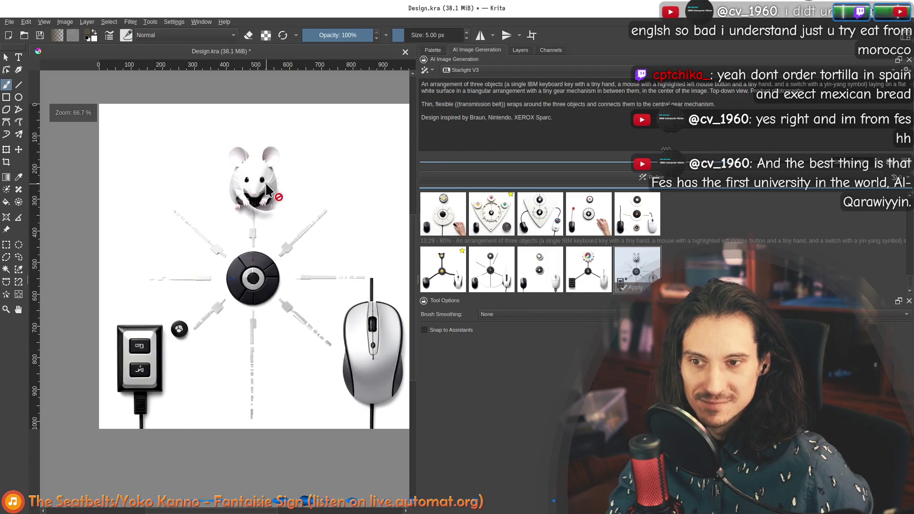
scroll(266, 190, up, 3)
scroll(214, 278, down, 1)
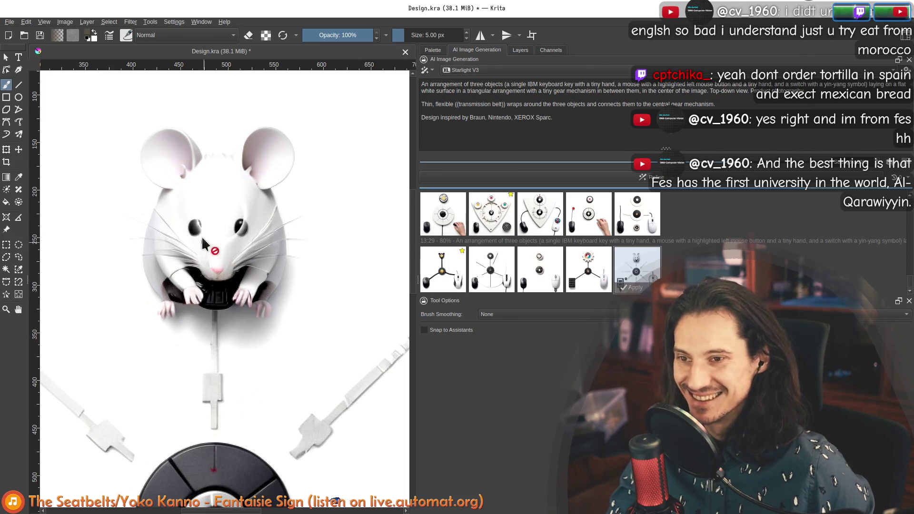
scroll(207, 300, down, 3)
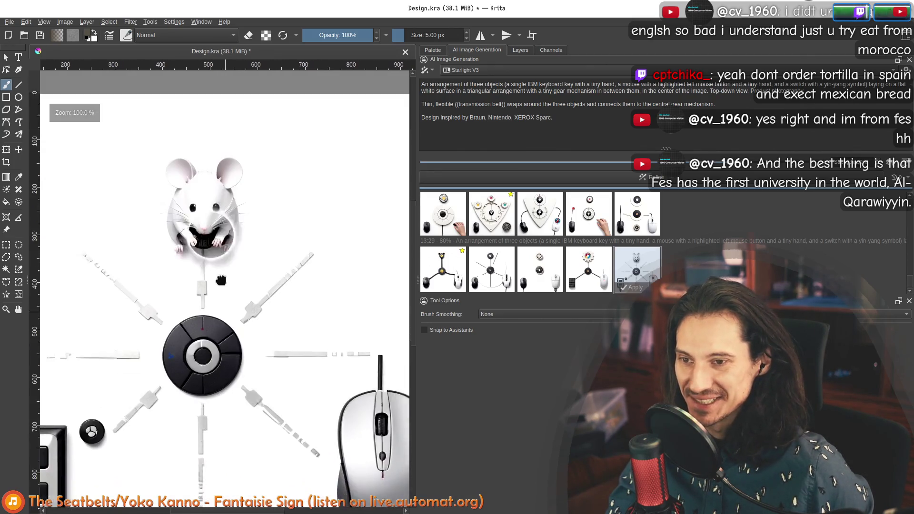
scroll(214, 180, up, 5)
scroll(215, 183, down, 2)
scroll(209, 195, down, 1)
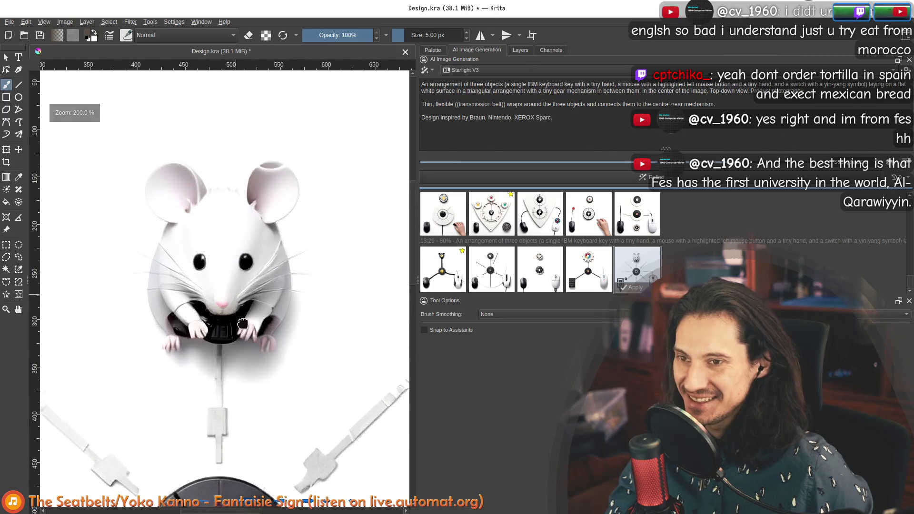
scroll(235, 272, down, 1)
scroll(224, 269, down, 1)
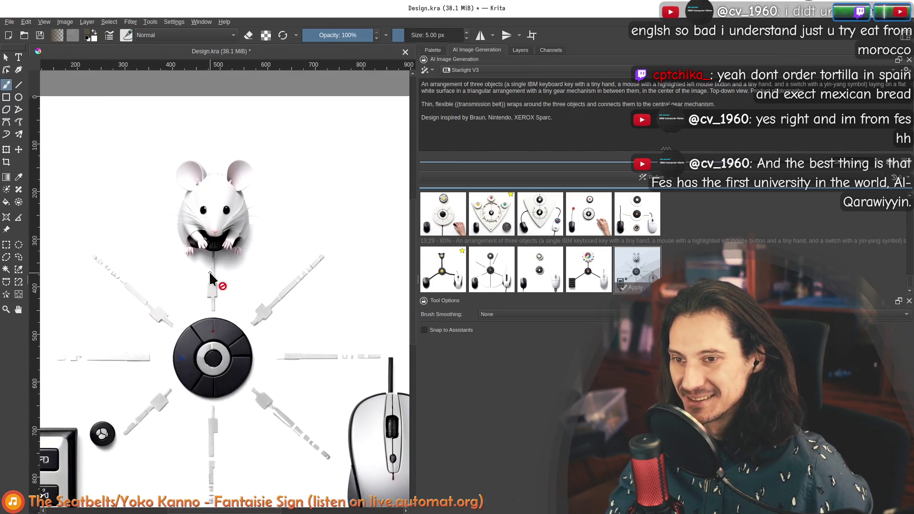
scroll(209, 271, down, 1)
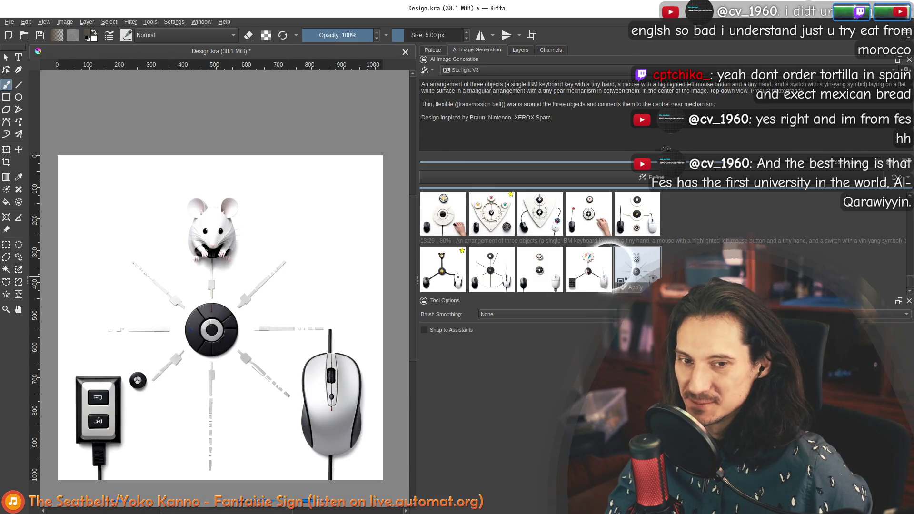
click(636, 271)
click(586, 277)
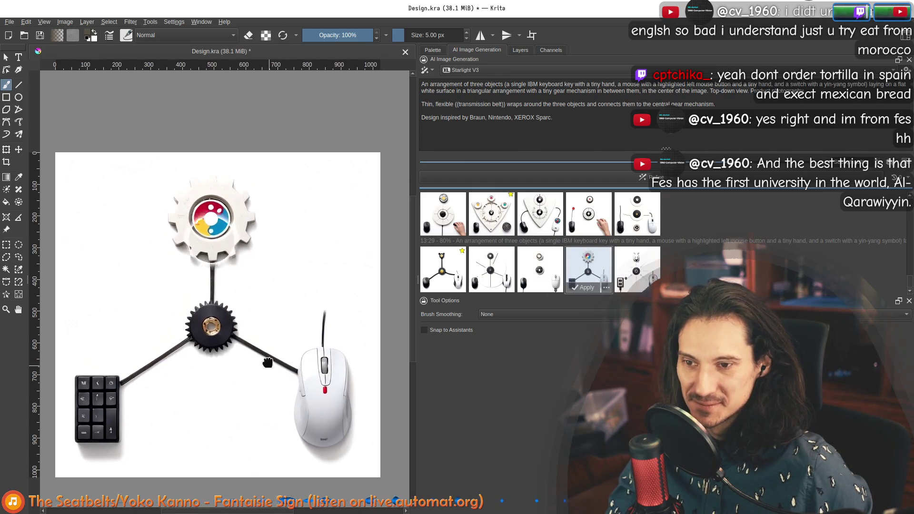
Step back through the two-mice variants and turn the preview off to show the original design
drag(270, 369, 255, 328)
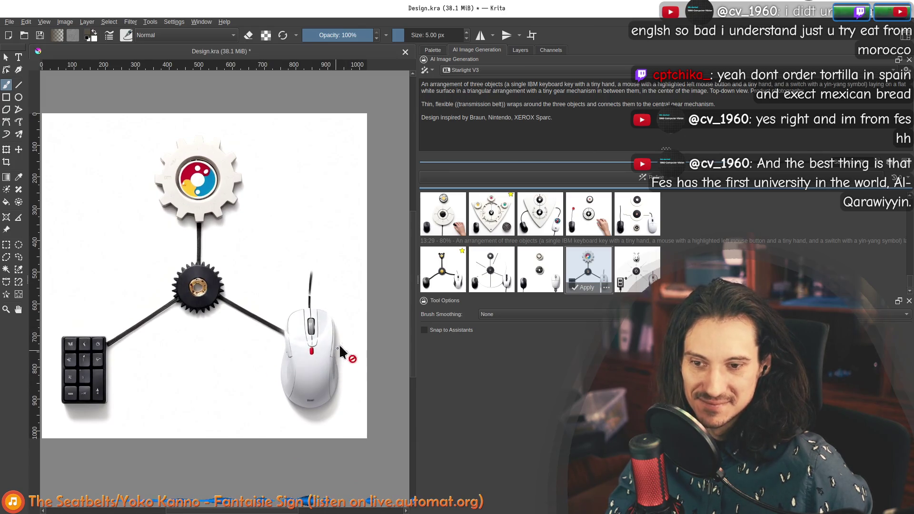
click(541, 270)
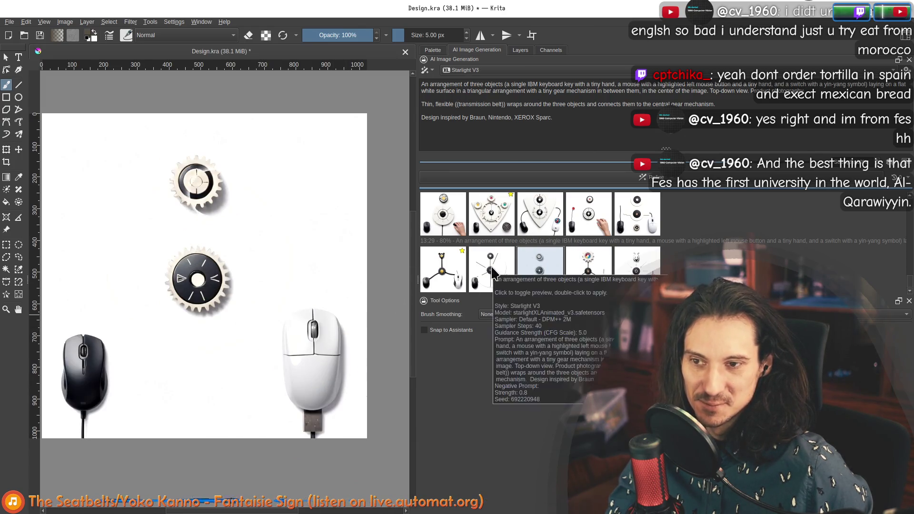
click(490, 266)
key(Left)
click(442, 287)
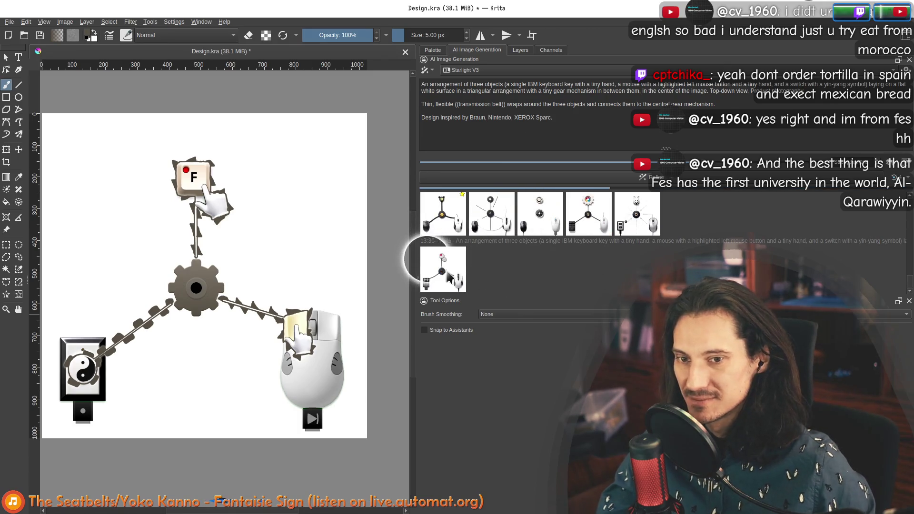
Preview the newest variants: red-topped gears, cassette objects, dashed belts, silver belts
click(447, 276)
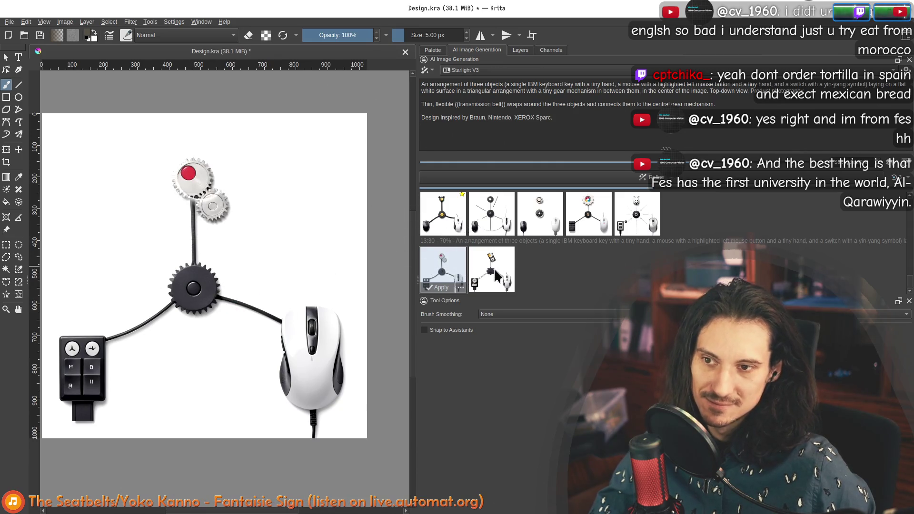
click(494, 276)
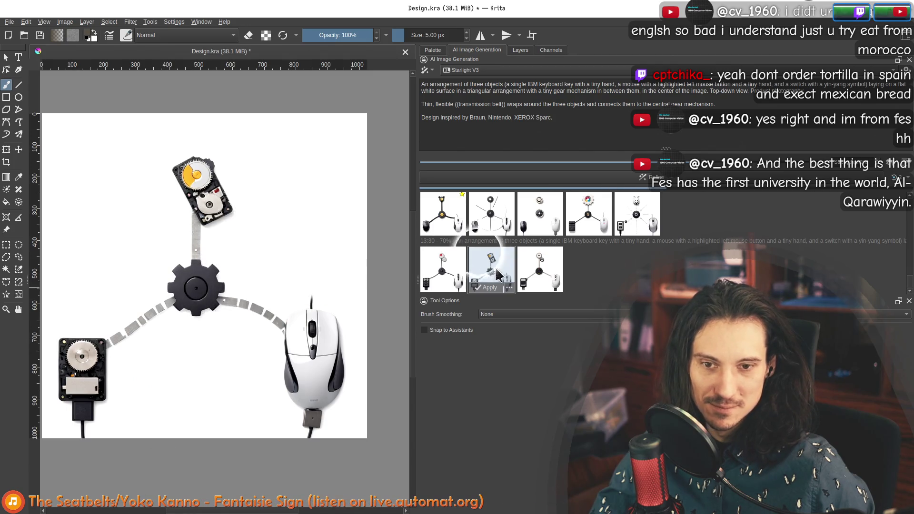
click(537, 273)
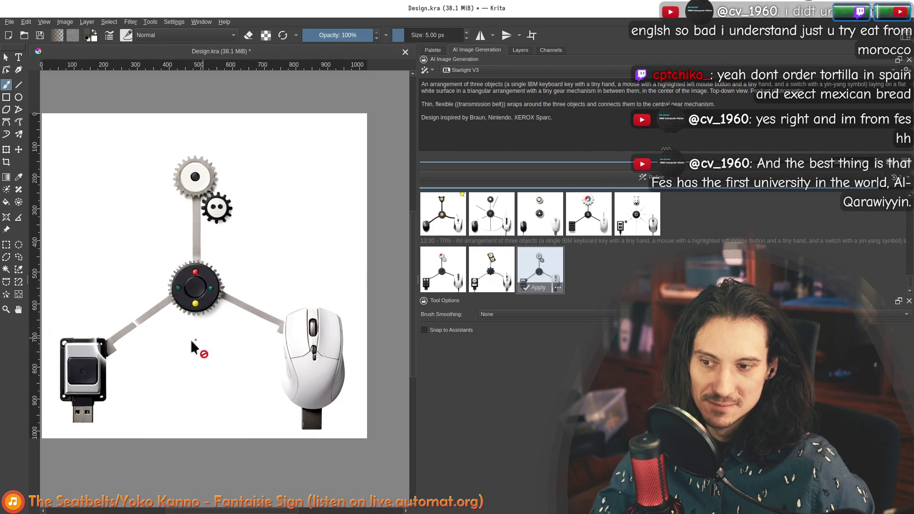
scroll(214, 328, up, 3)
scroll(265, 286, up, 2)
scroll(254, 244, down, 5)
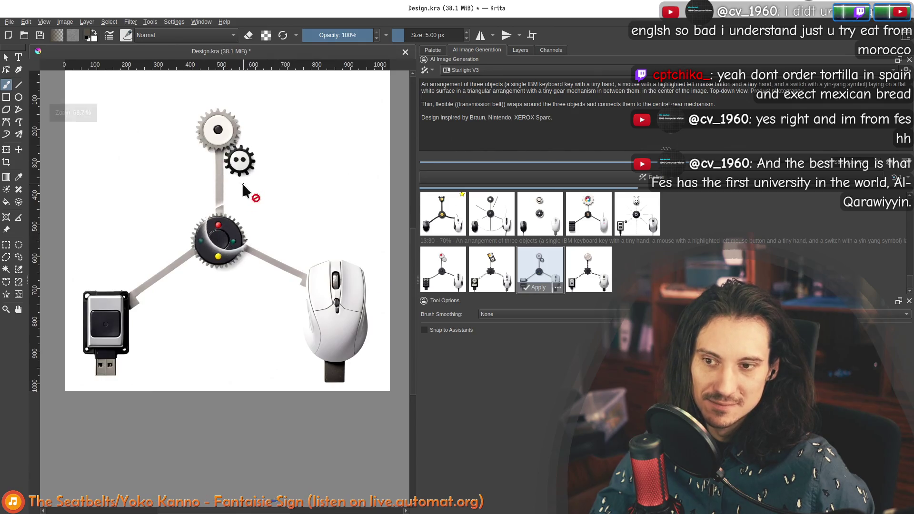
click(587, 266)
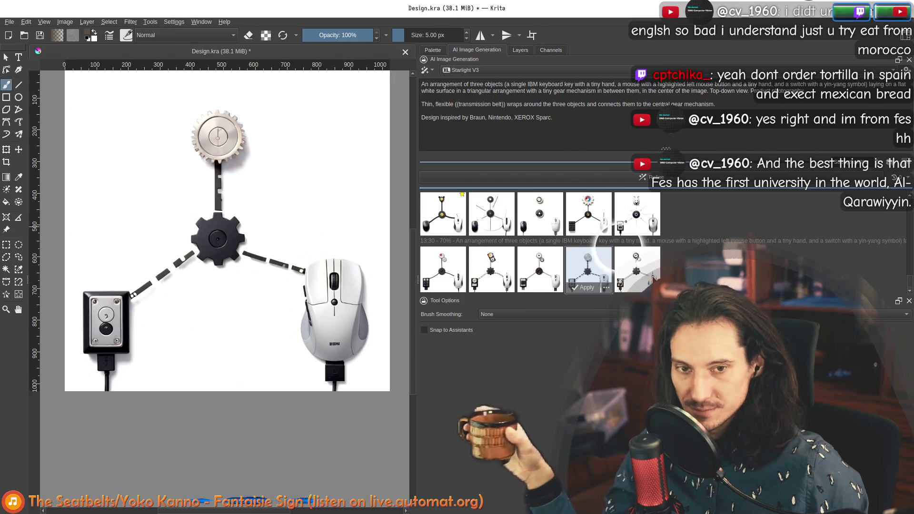
click(638, 271)
mouse_move(636, 270)
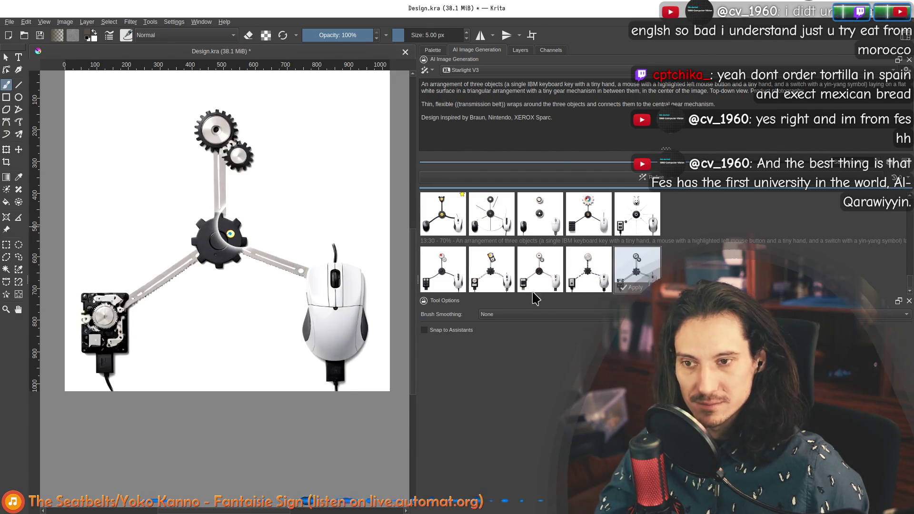
scroll(242, 247, up, 1)
scroll(245, 255, down, 1)
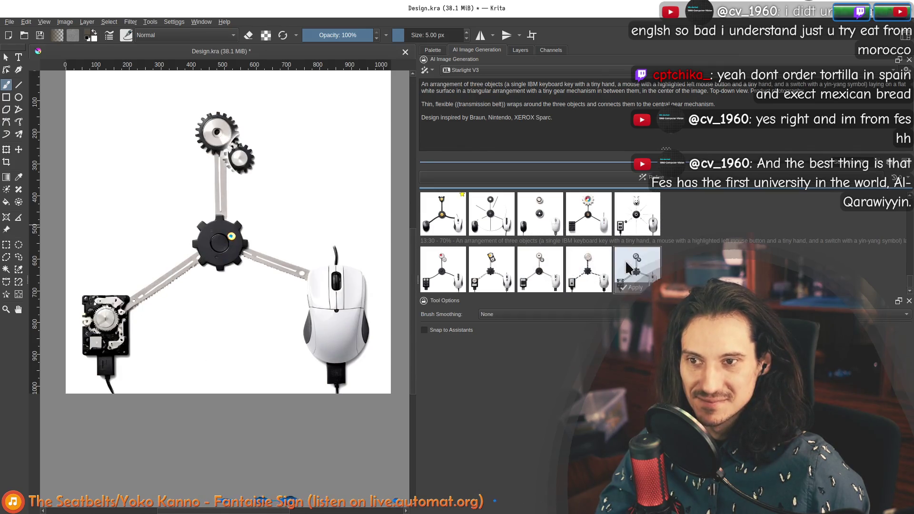
scroll(261, 143, up, 3)
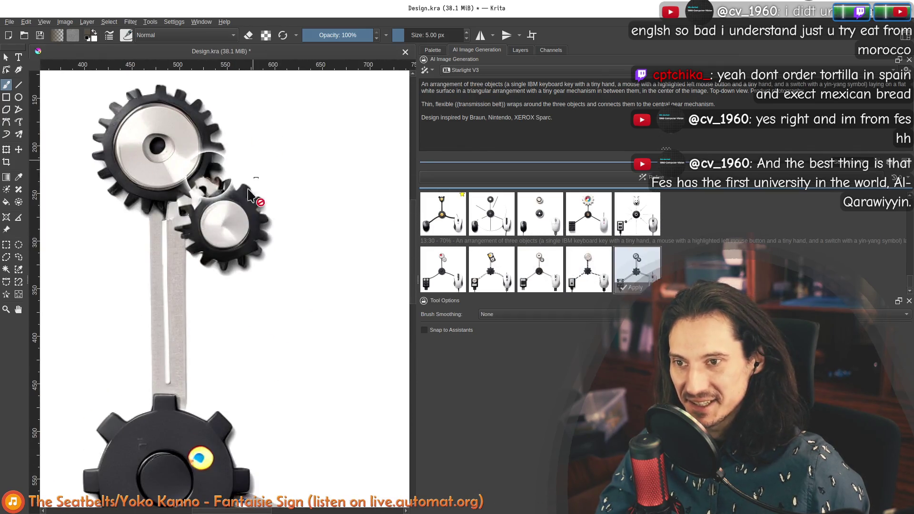
scroll(204, 188, down, 2)
mouse_move(540, 270)
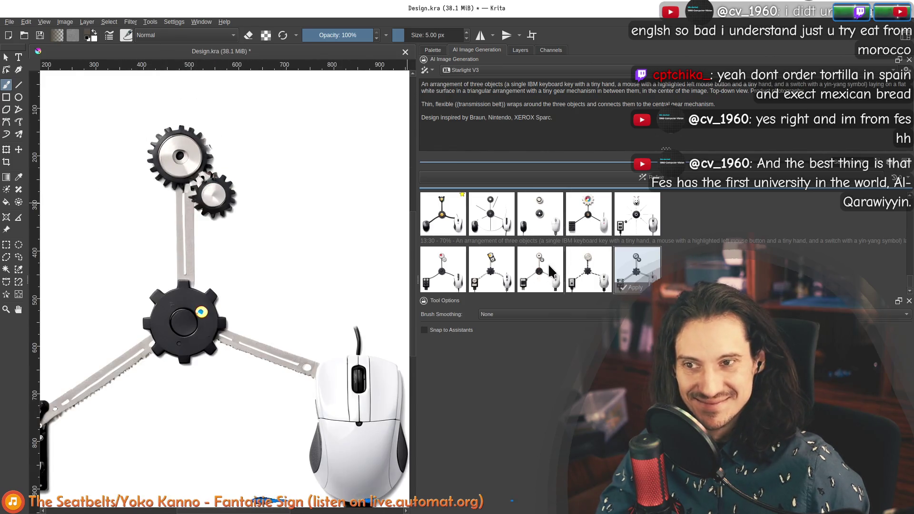
Refine again and preview the twin-metal-gears variant at the end of the second row
drag(586, 219, 226, 134)
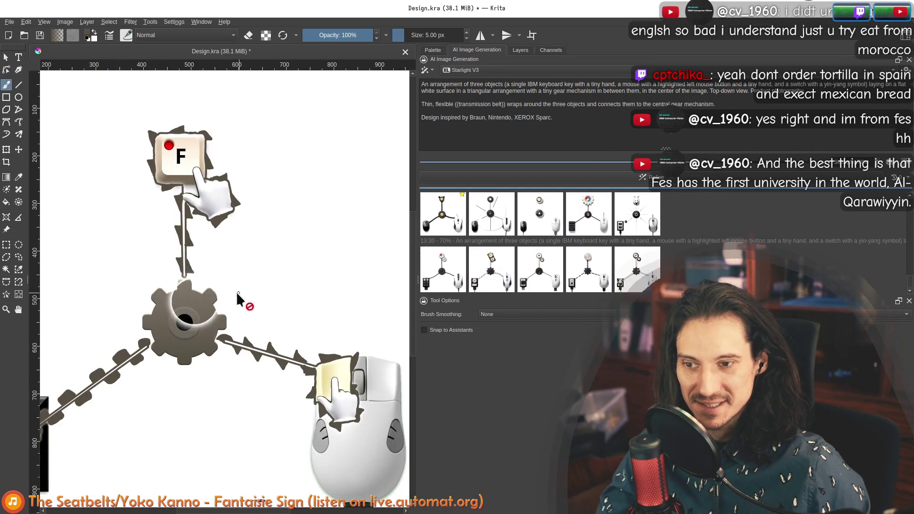
drag(238, 299, 227, 300)
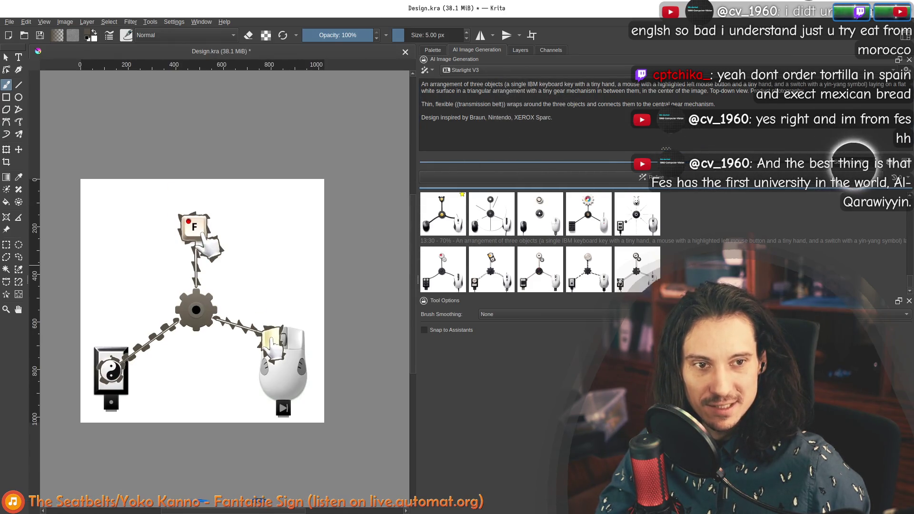
click(652, 180)
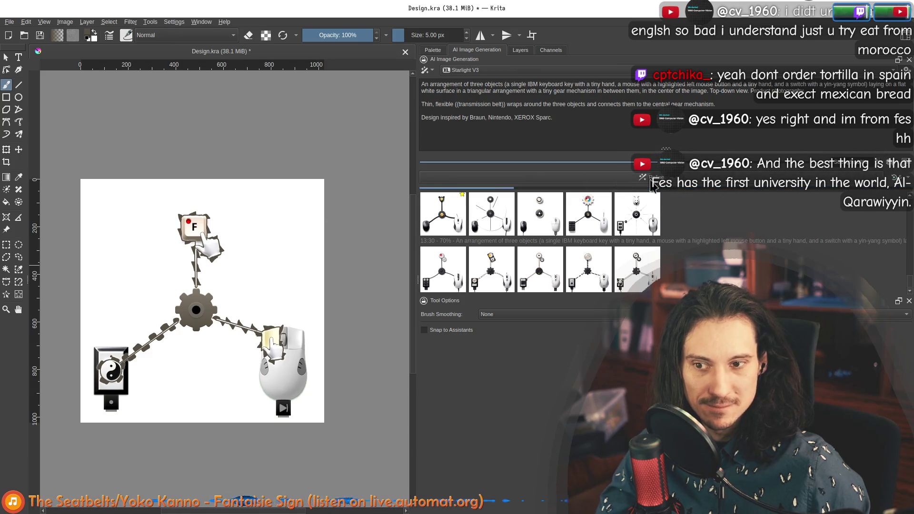
click(637, 272)
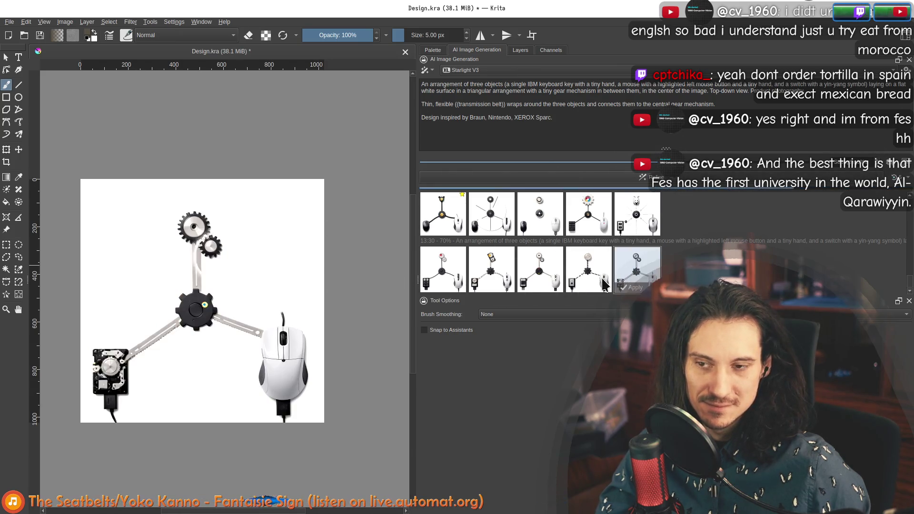
scroll(163, 350, up, 2)
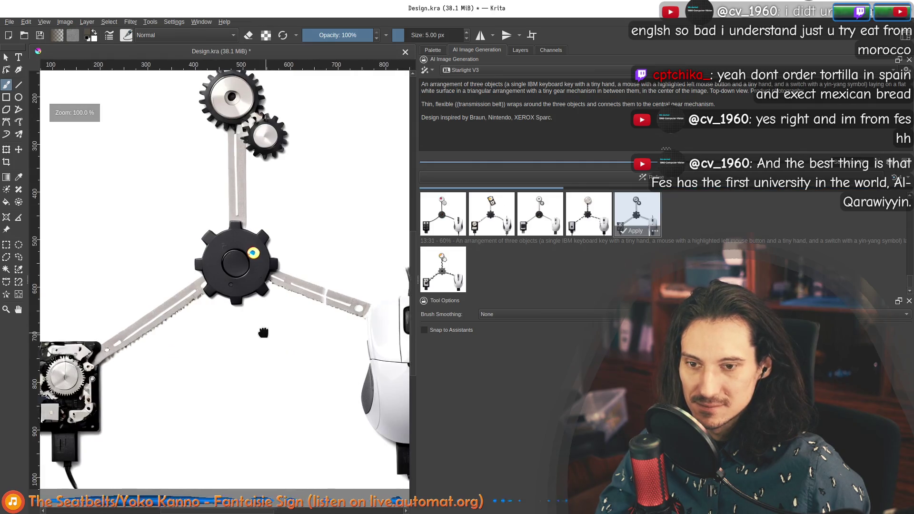
Preview the five second-batch variants on the canvas one after another
click(443, 268)
scroll(292, 285, down, 3)
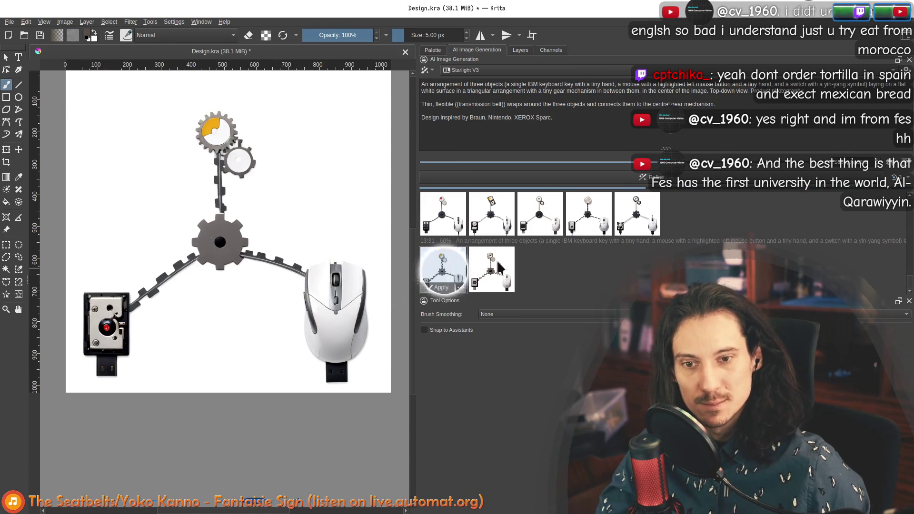
scroll(140, 335, up, 2)
scroll(149, 361, down, 2)
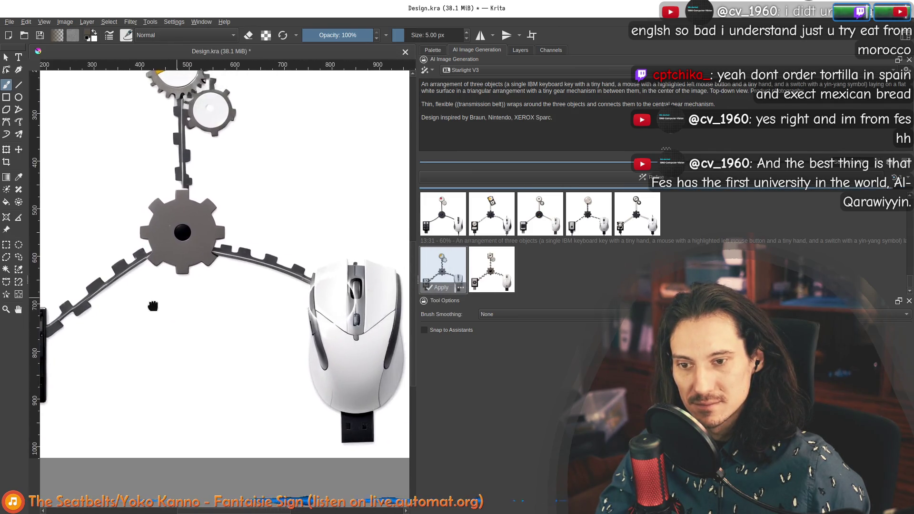
scroll(178, 400, up, 2)
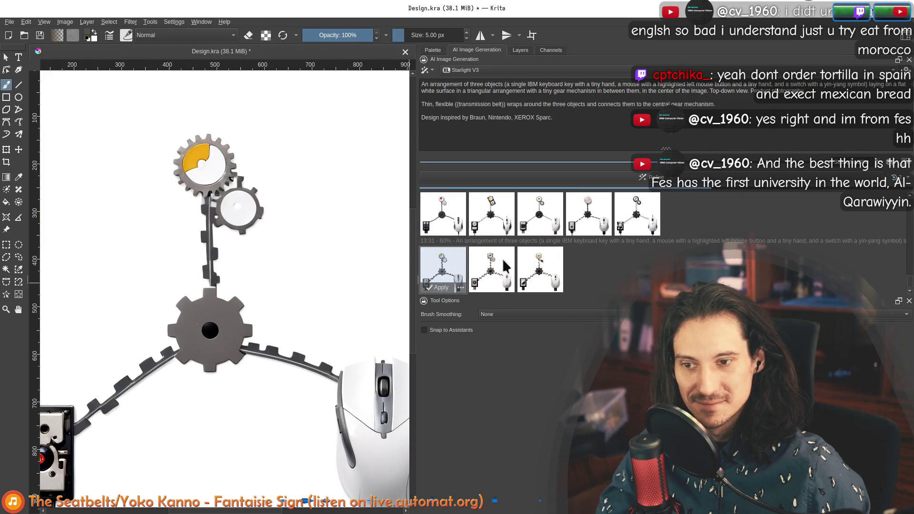
click(475, 272)
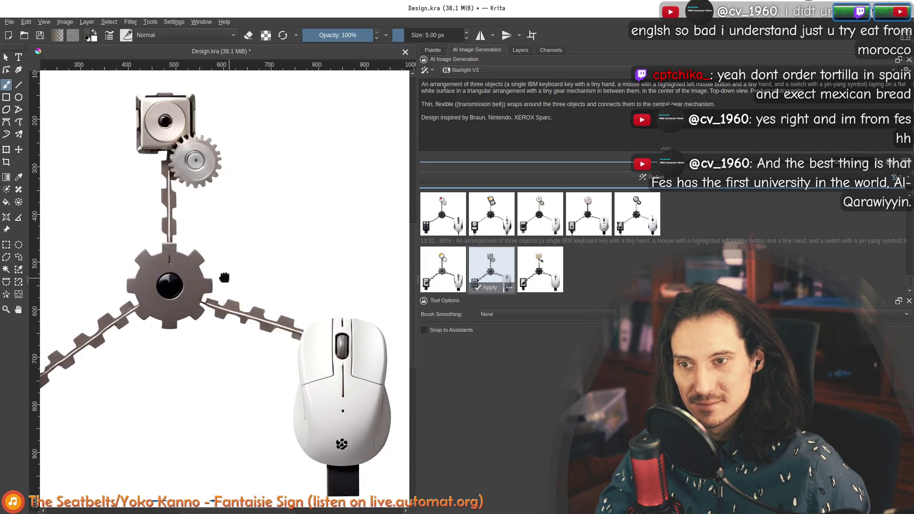
scroll(211, 267, down, 3)
scroll(210, 266, up, 1)
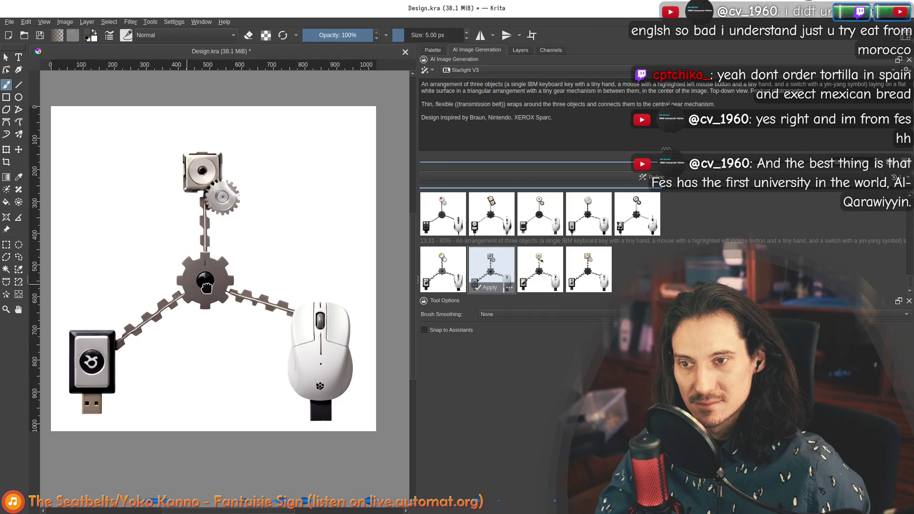
click(551, 270)
click(582, 275)
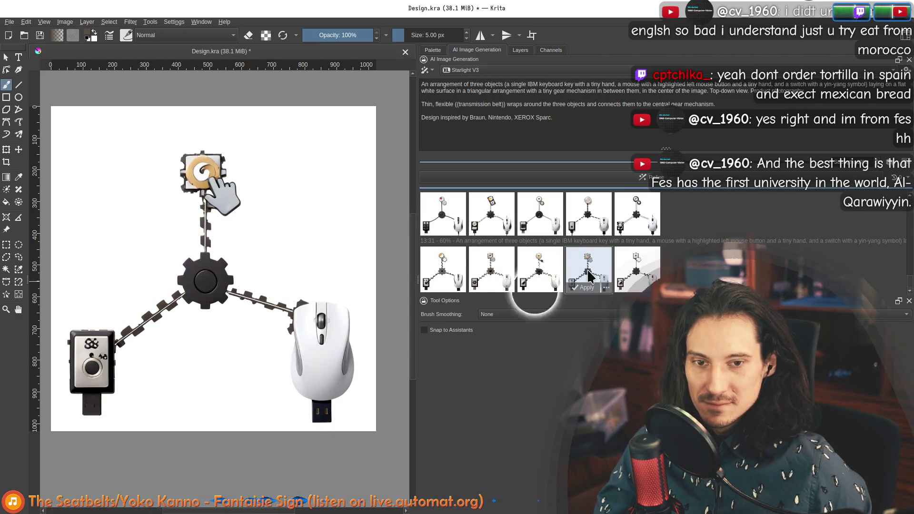
click(638, 264)
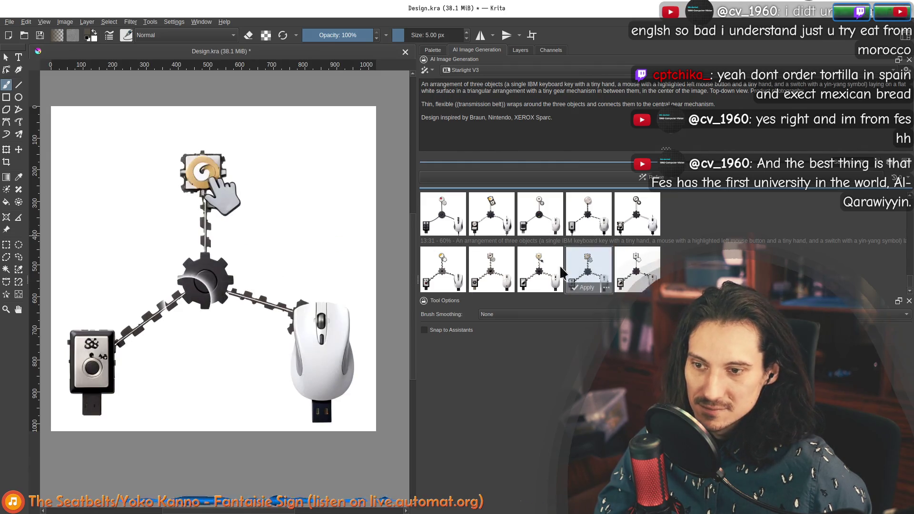
click(537, 268)
scroll(147, 348, up, 4)
scroll(191, 354, down, 1)
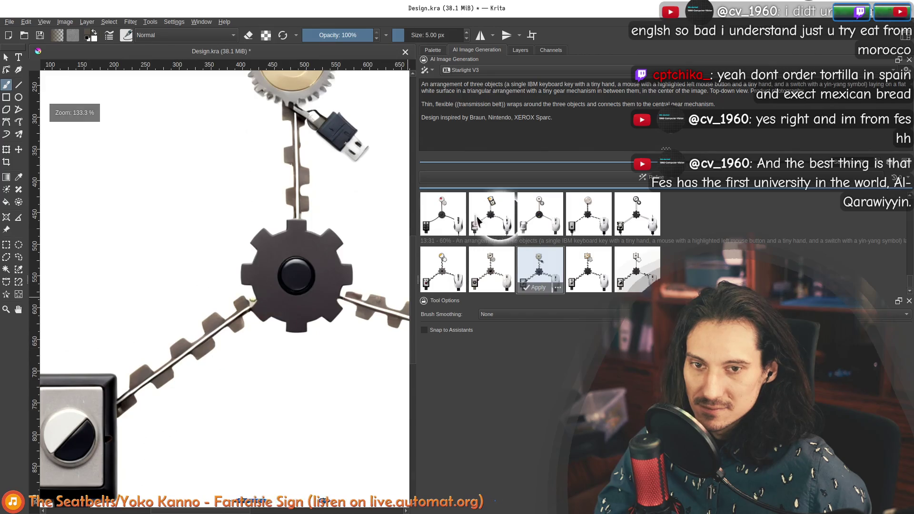
Compare top-batch and second-batch variants side by side, then restore the original F-key design
click(442, 215)
click(442, 270)
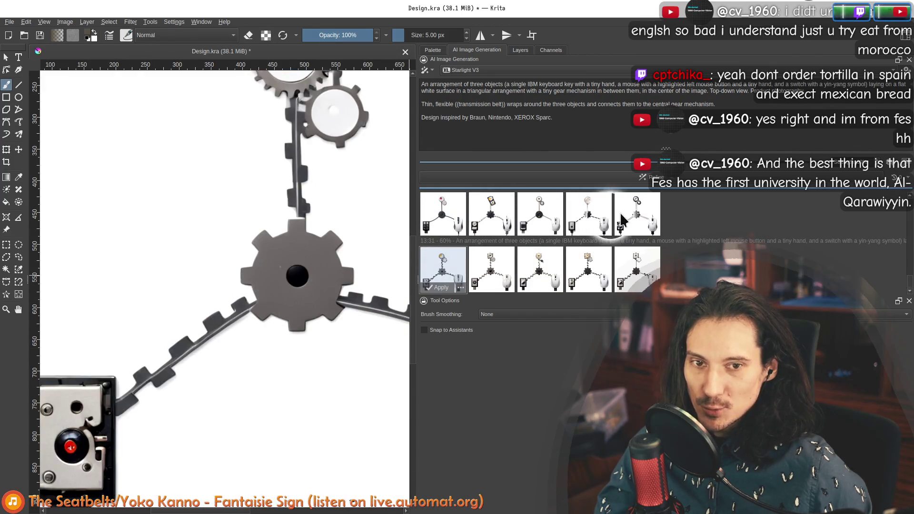
click(623, 218)
click(443, 271)
click(509, 279)
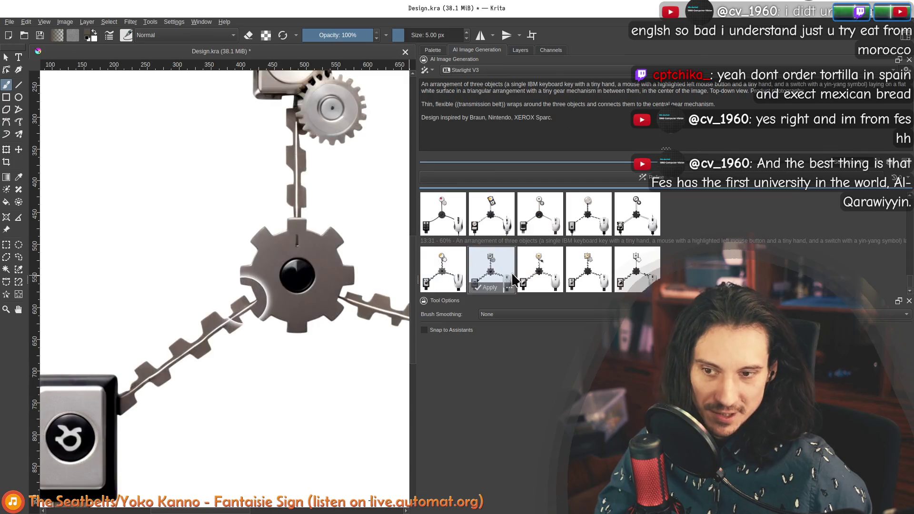
click(541, 272)
click(579, 271)
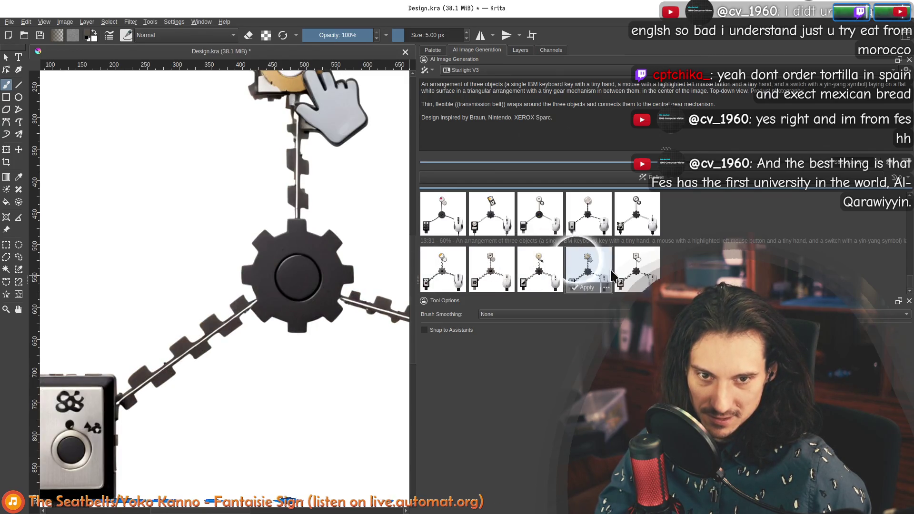
click(625, 268)
scroll(241, 326, down, 1)
scroll(214, 318, down, 1)
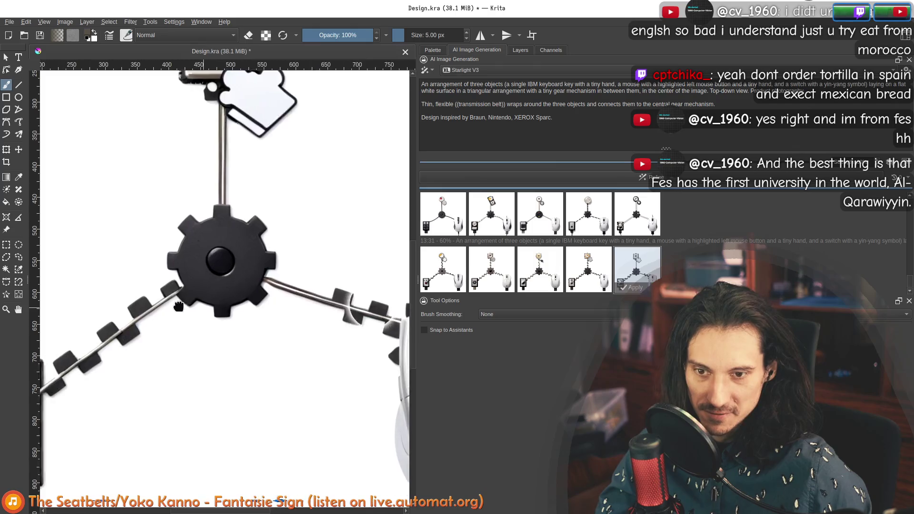
scroll(171, 307, down, 1)
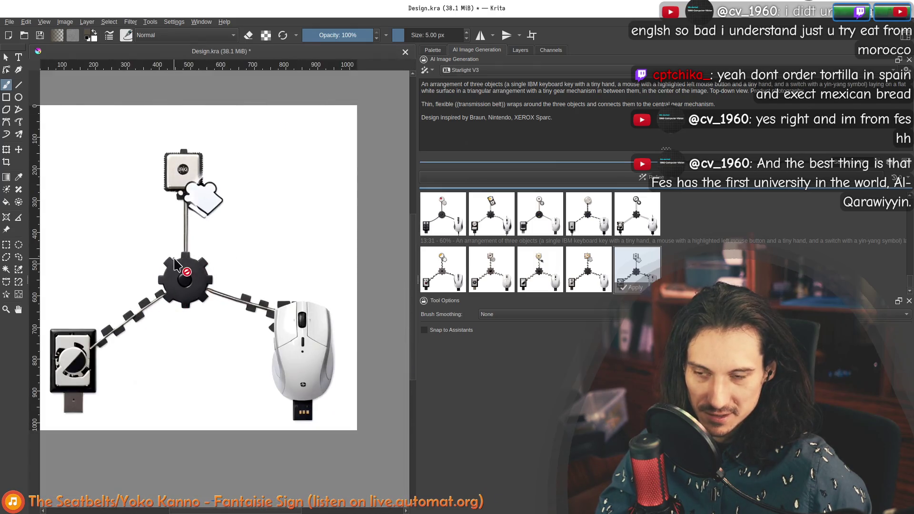
scroll(175, 264, up, 1)
click(636, 271)
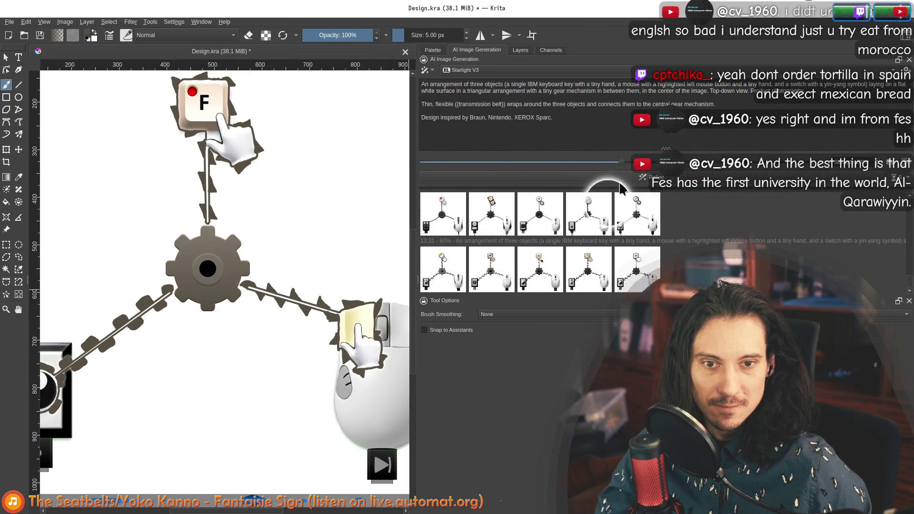
scroll(213, 316, down, 2)
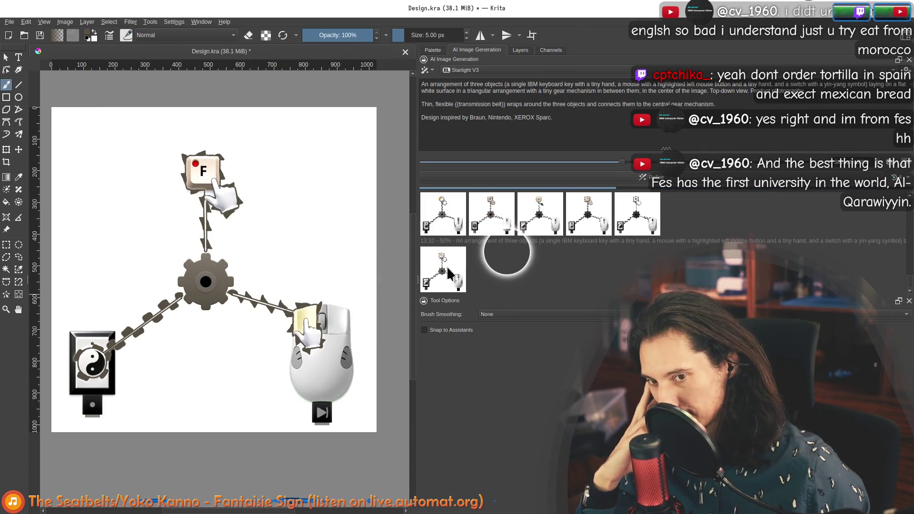
Preview the five newest refined variants, including the yellow-buttoned mouse, then restore the original design
click(444, 278)
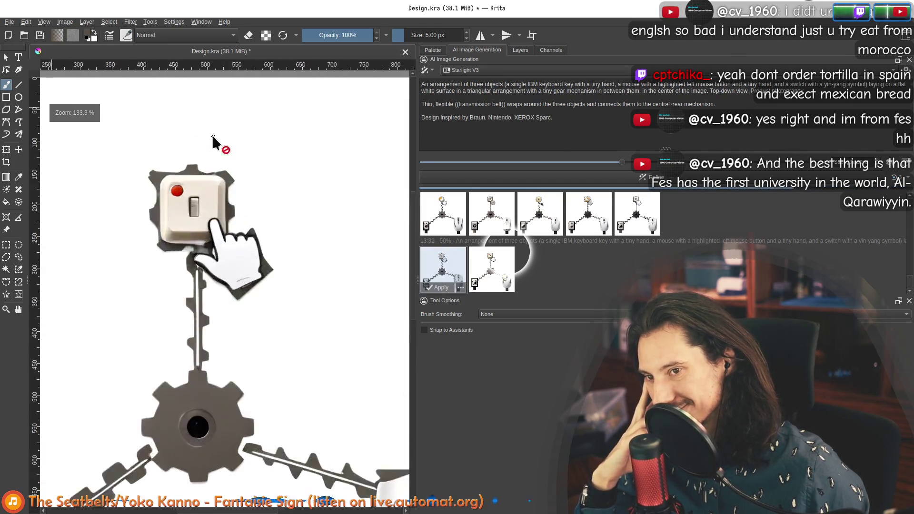
scroll(212, 135, up, 3)
scroll(175, 242, down, 2)
scroll(222, 315, down, 2)
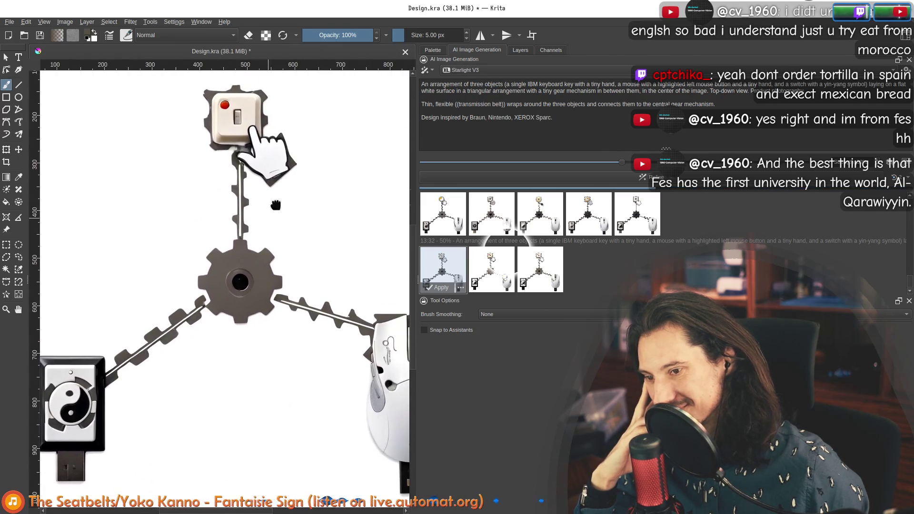
click(493, 268)
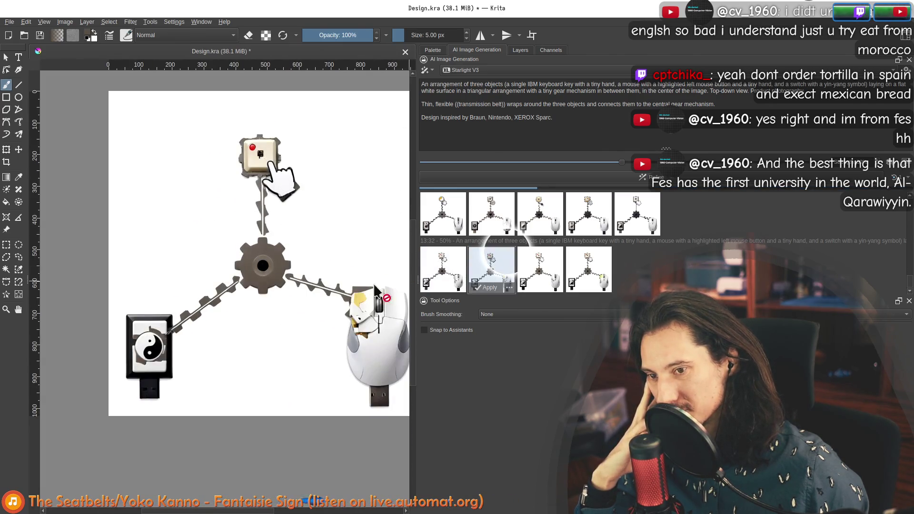
scroll(258, 263, up, 3)
scroll(260, 265, up, 1)
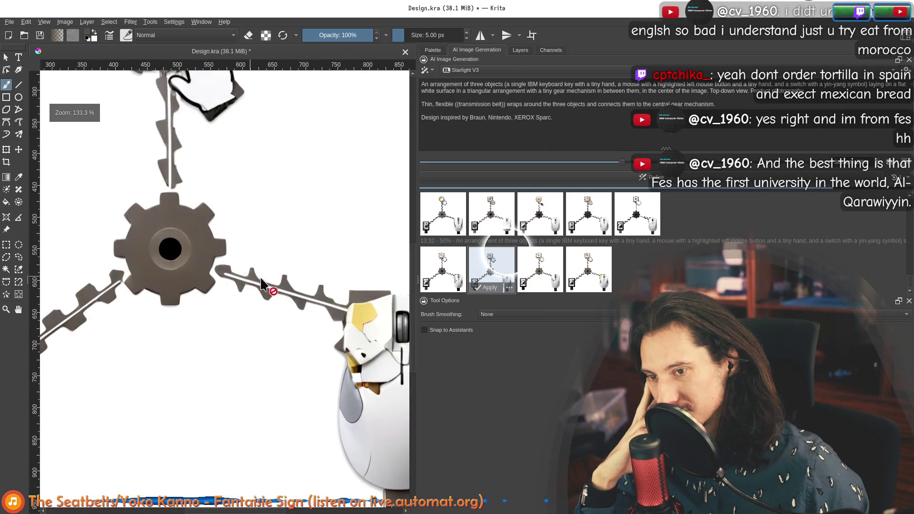
click(543, 264)
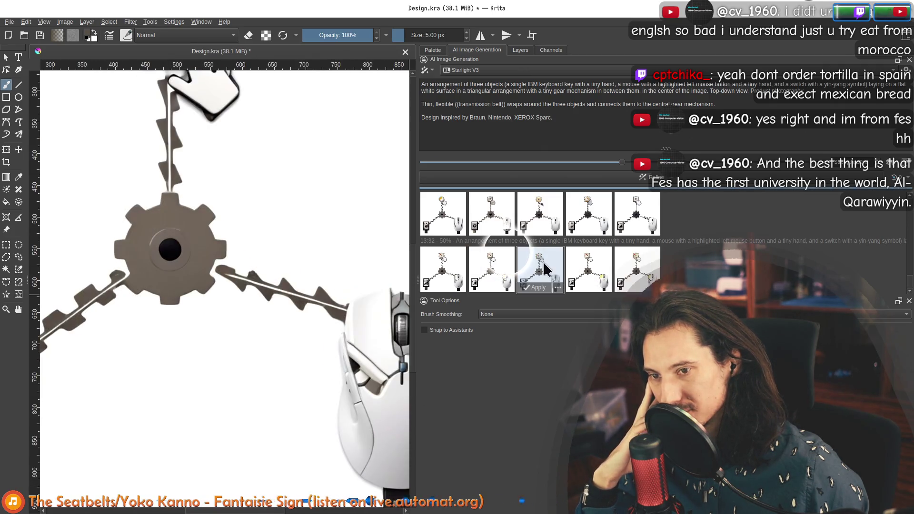
click(588, 279)
click(638, 270)
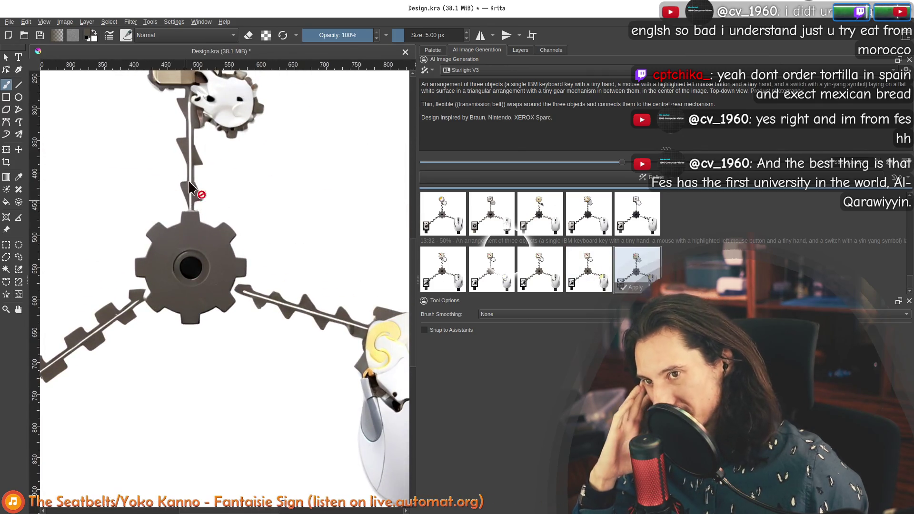
scroll(187, 202, down, 3)
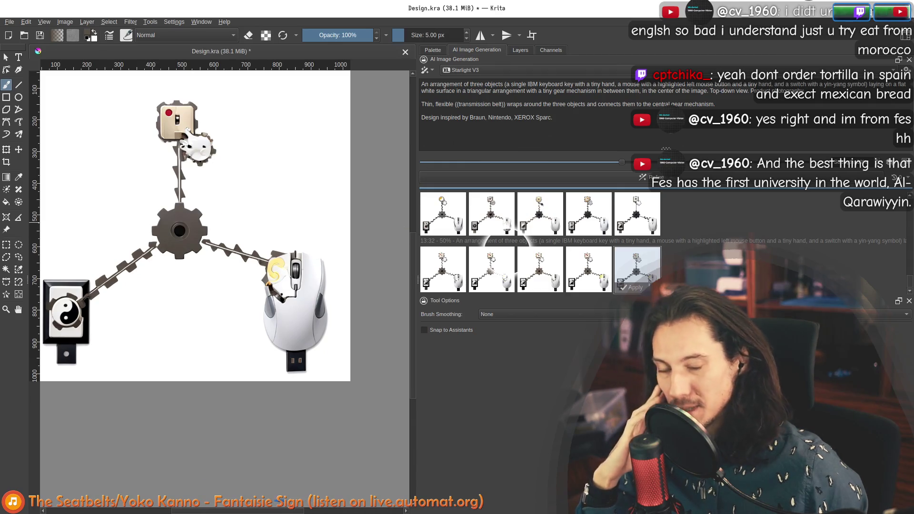
click(587, 213)
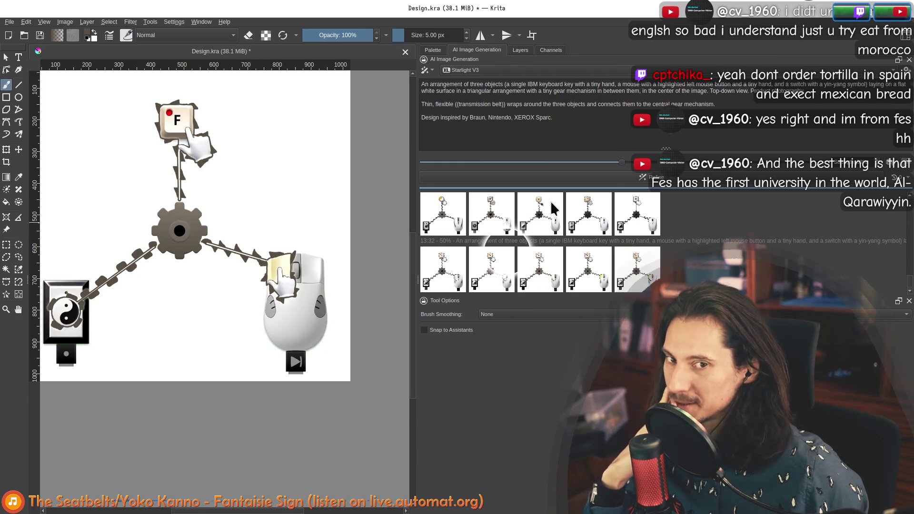
Queue another refined generation and preview the latest batch's variants on the canvas
click(578, 177)
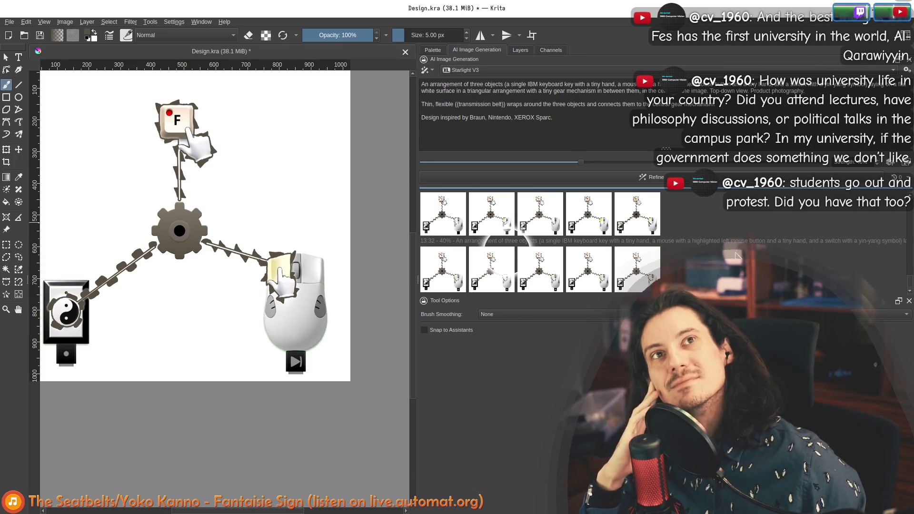
click(454, 271)
click(492, 279)
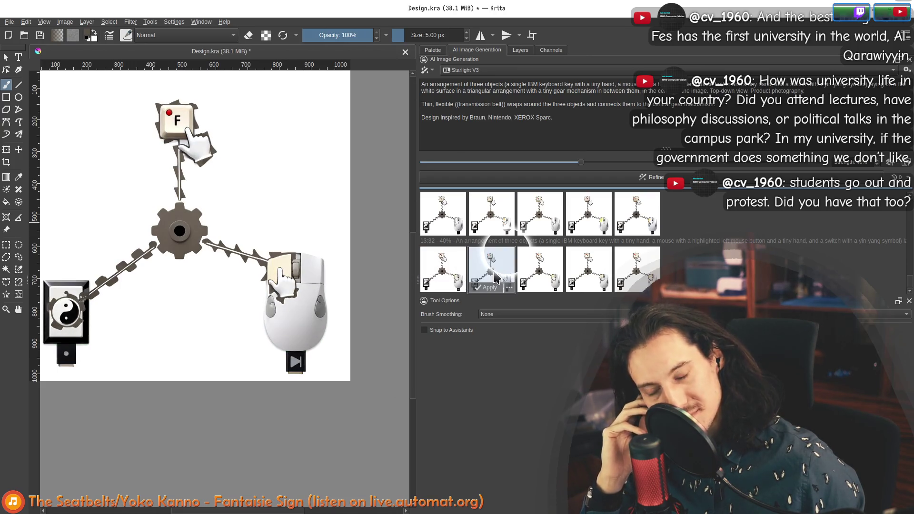
click(554, 266)
click(602, 269)
click(642, 271)
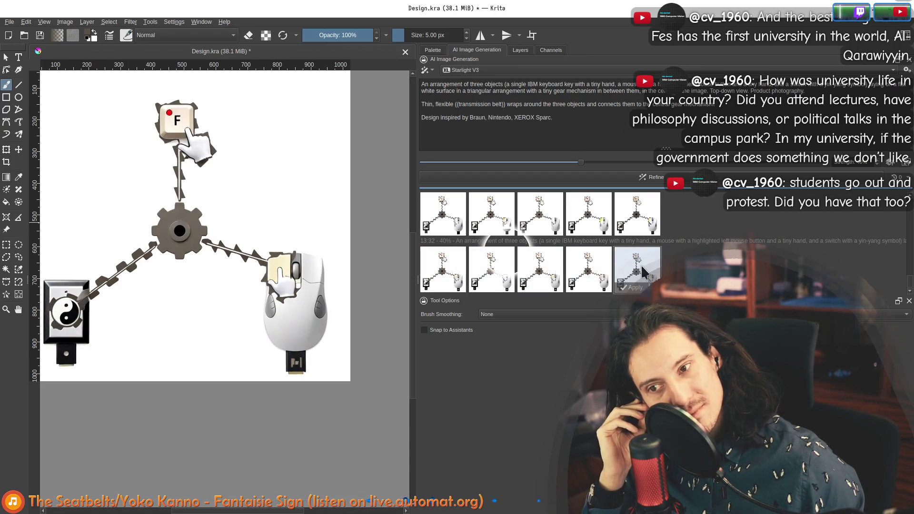
Recheck a few earlier variants, restore the canvas image and switch to the browser with belt images
click(454, 268)
click(490, 268)
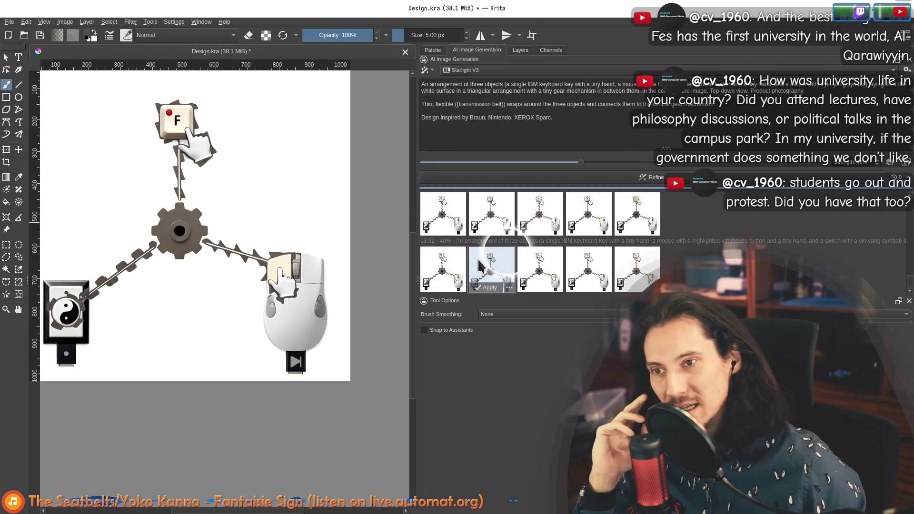
mouse_move(491, 269)
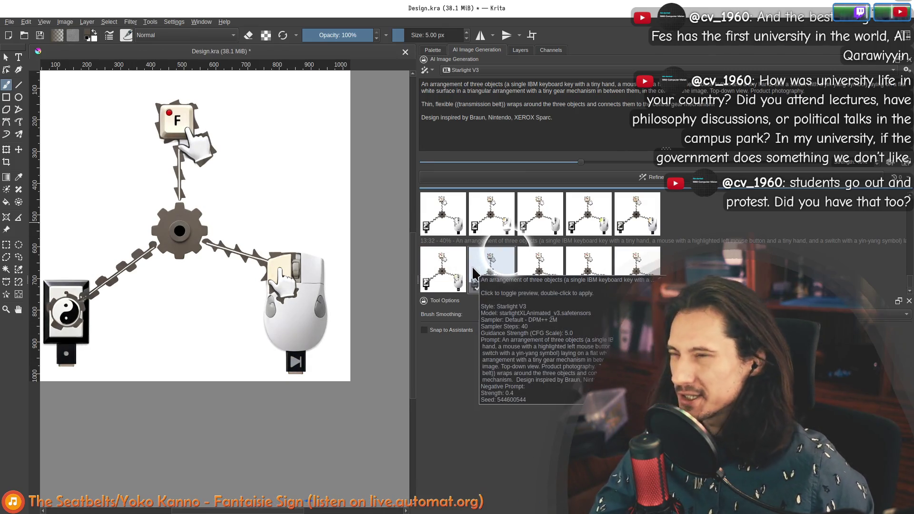
click(444, 270)
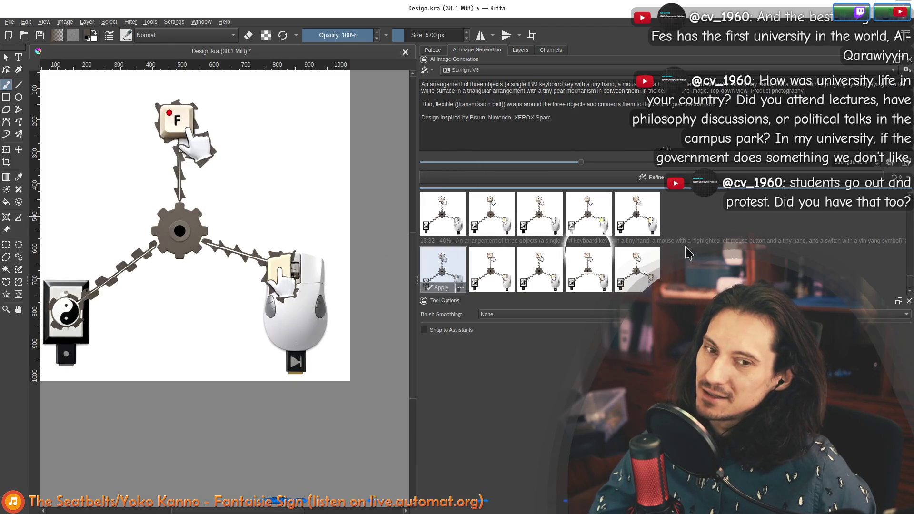
click(687, 255)
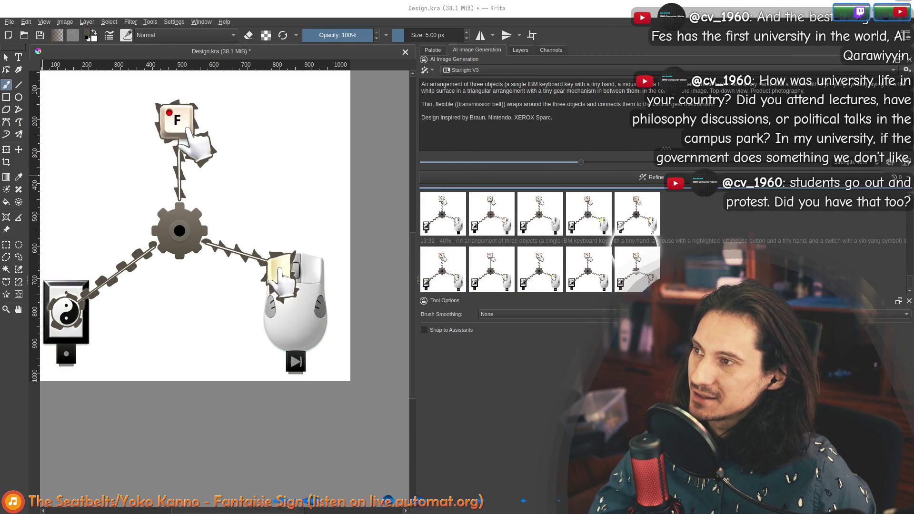
key(alt+Tab)
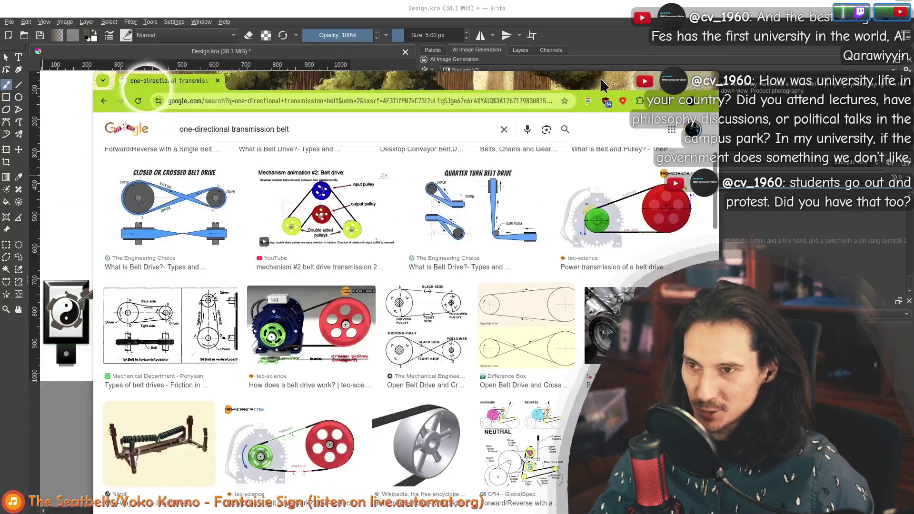
Search Chrome for 'eu acta', skim the Wikipedia summary, then hide the browser to return to Krita
key(ctrl+l)
text(e)
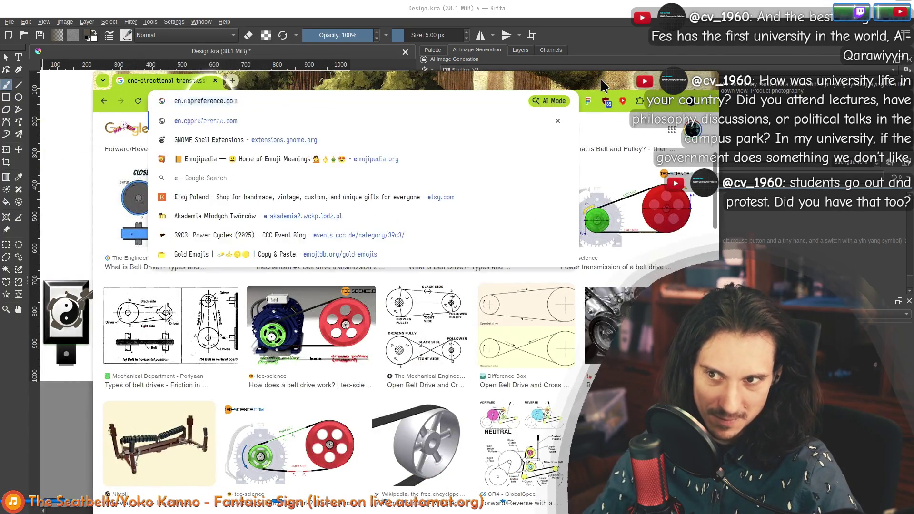
text(u acta)
key(Return)
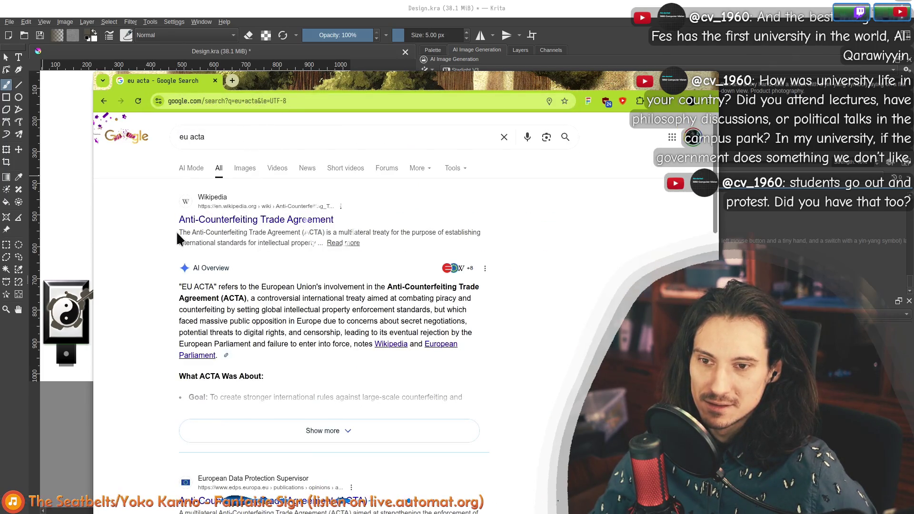
drag(179, 233, 270, 242)
click(282, 232)
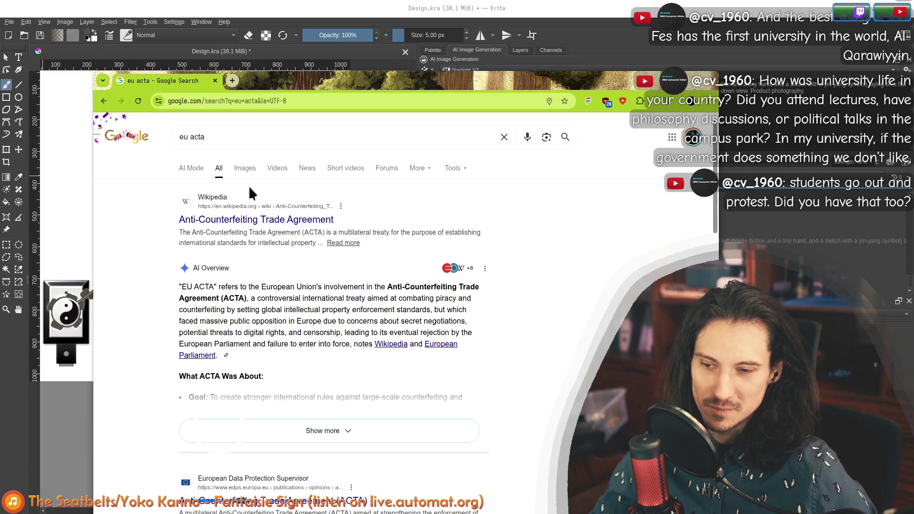
click(147, 57)
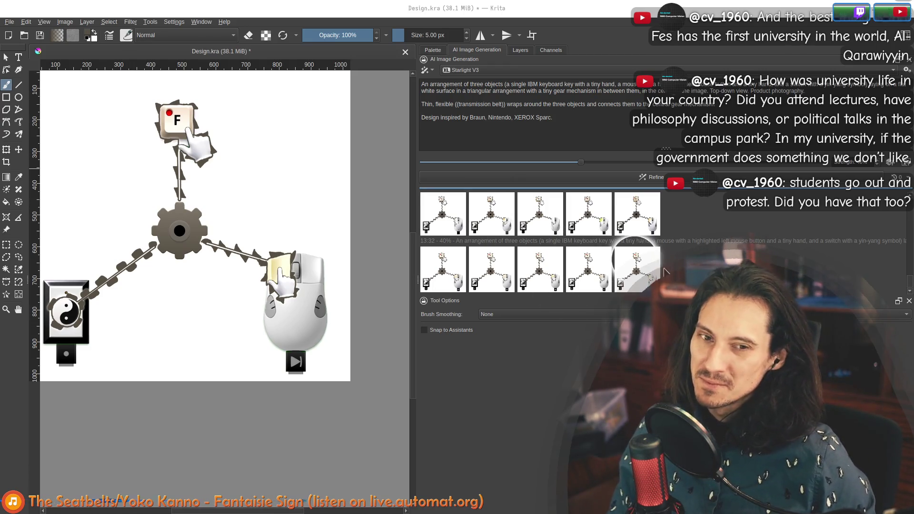
click(649, 275)
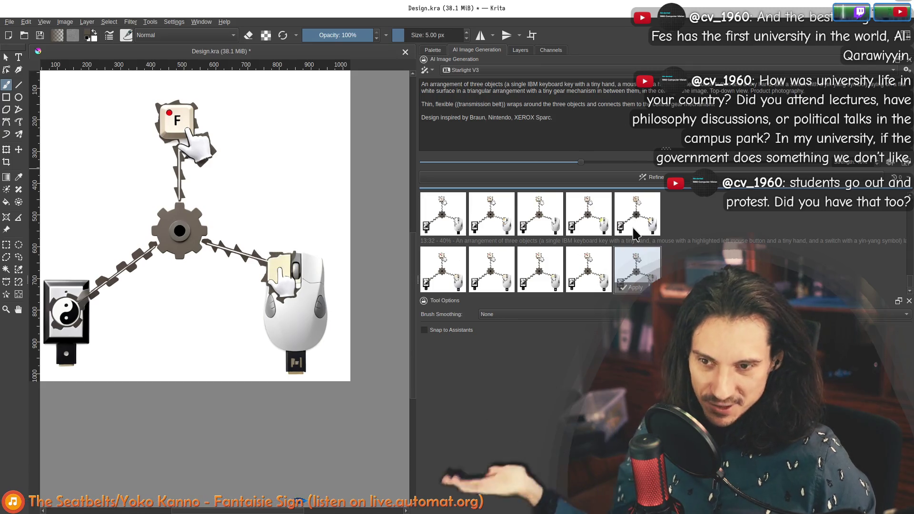
click(584, 272)
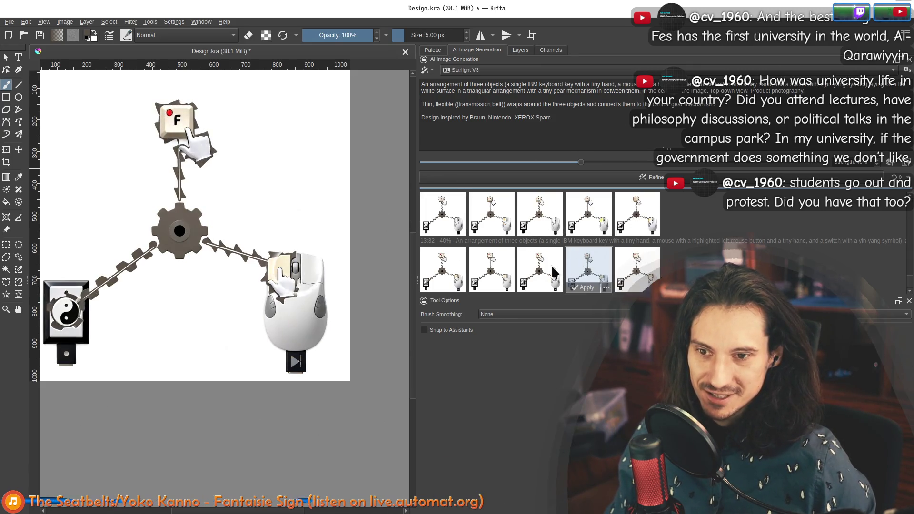
click(439, 223)
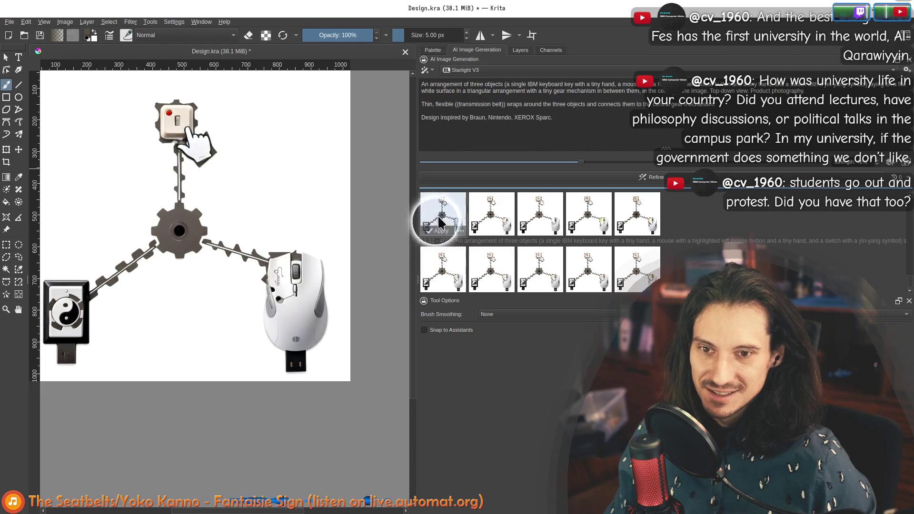
click(491, 215)
click(590, 211)
click(637, 214)
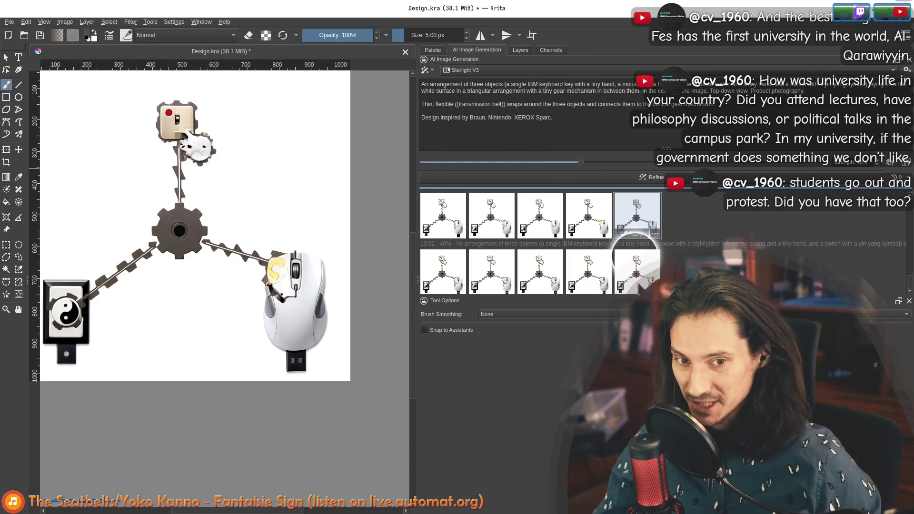
click(637, 270)
click(581, 266)
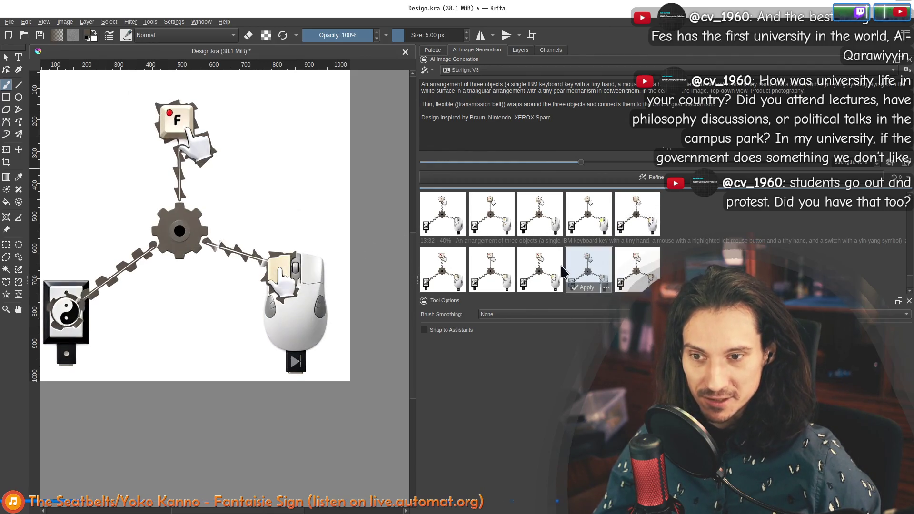
click(539, 268)
click(491, 268)
click(439, 263)
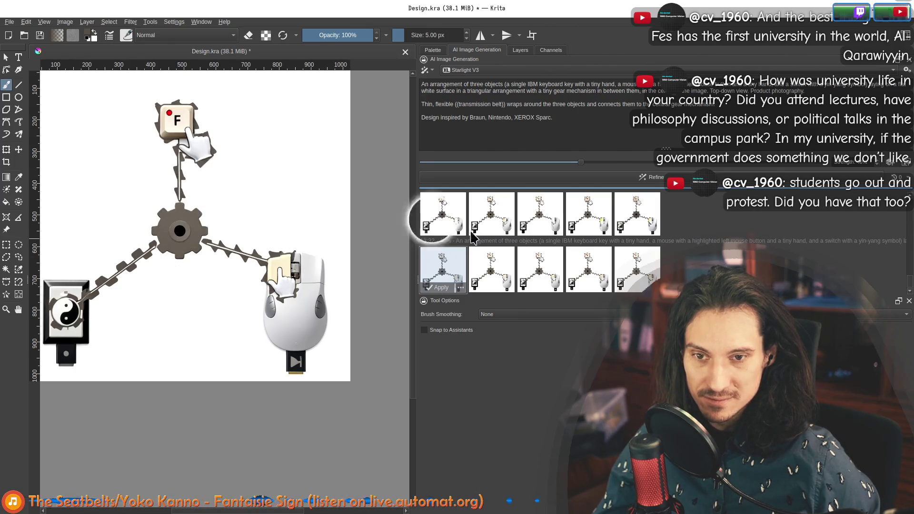
click(461, 227)
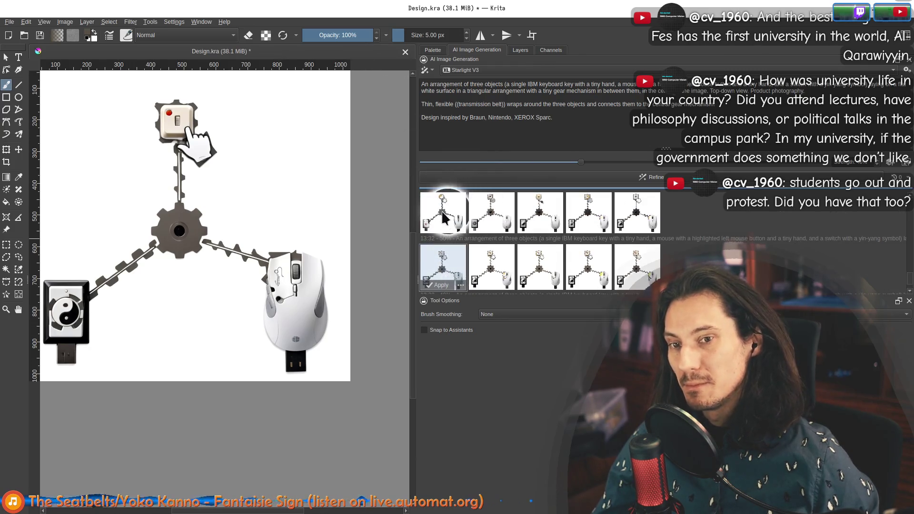
click(442, 209)
click(503, 221)
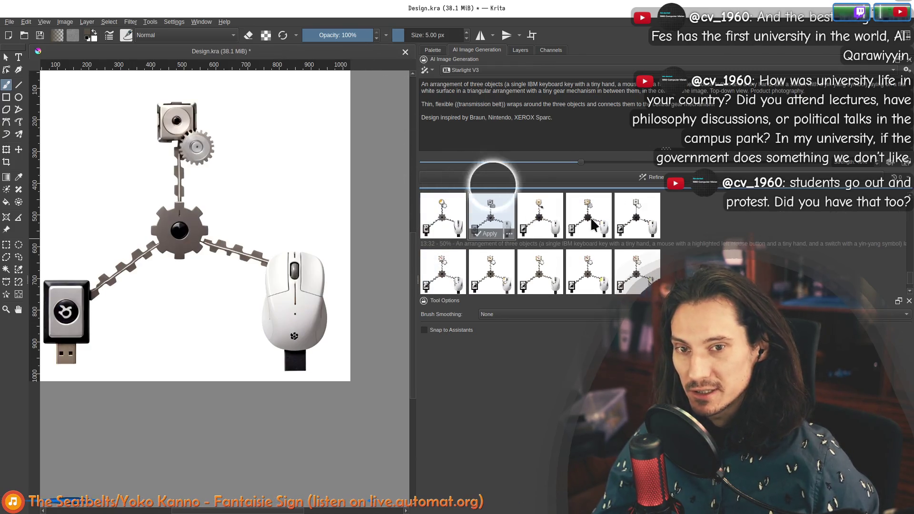
click(540, 211)
click(588, 215)
click(637, 214)
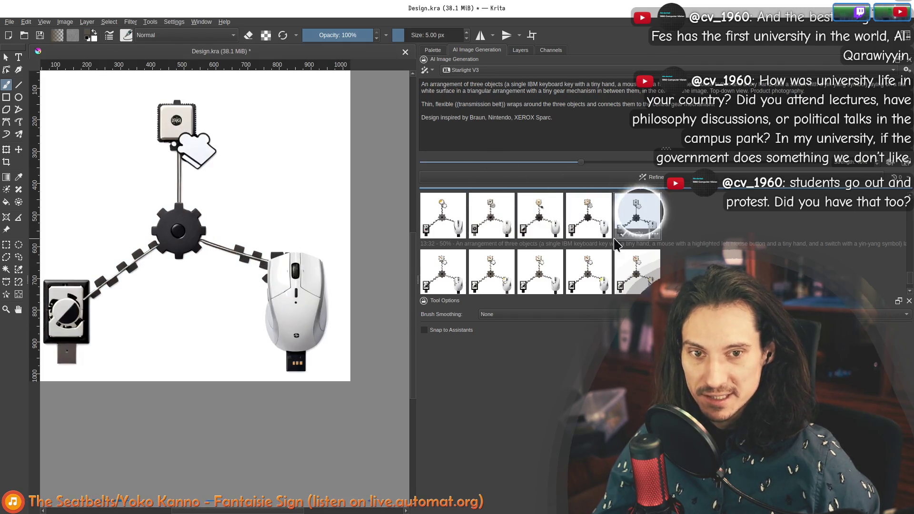
click(632, 275)
click(588, 272)
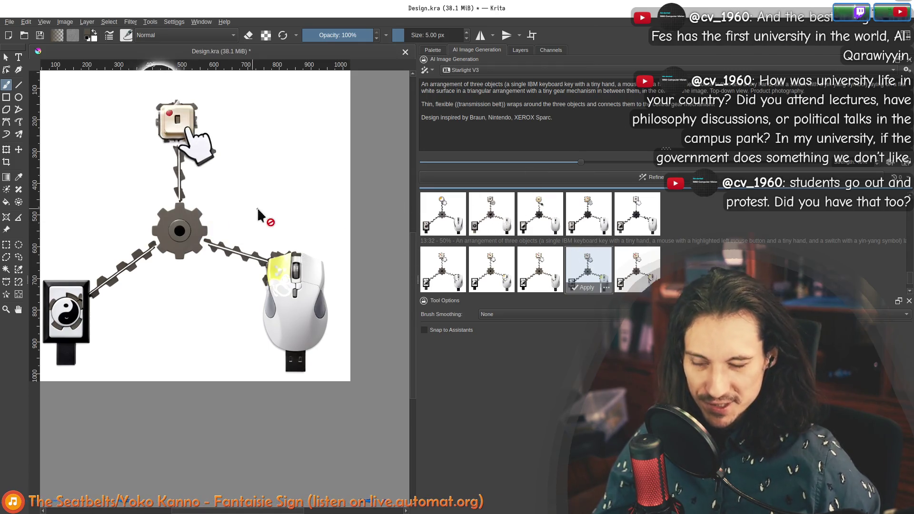
click(542, 269)
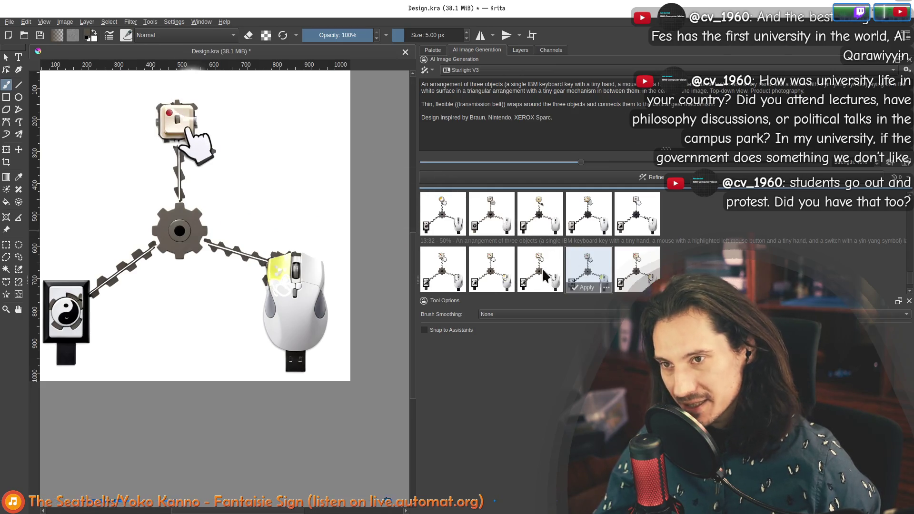
click(472, 263)
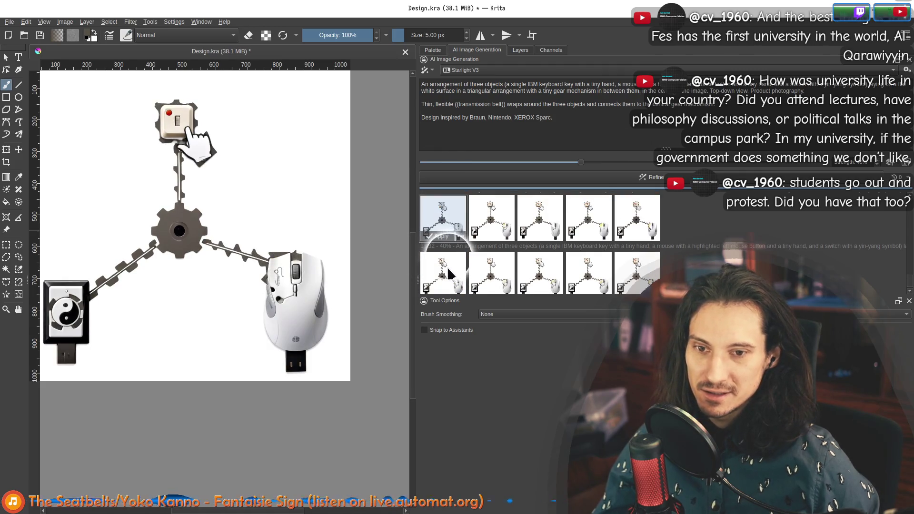
click(447, 267)
click(491, 263)
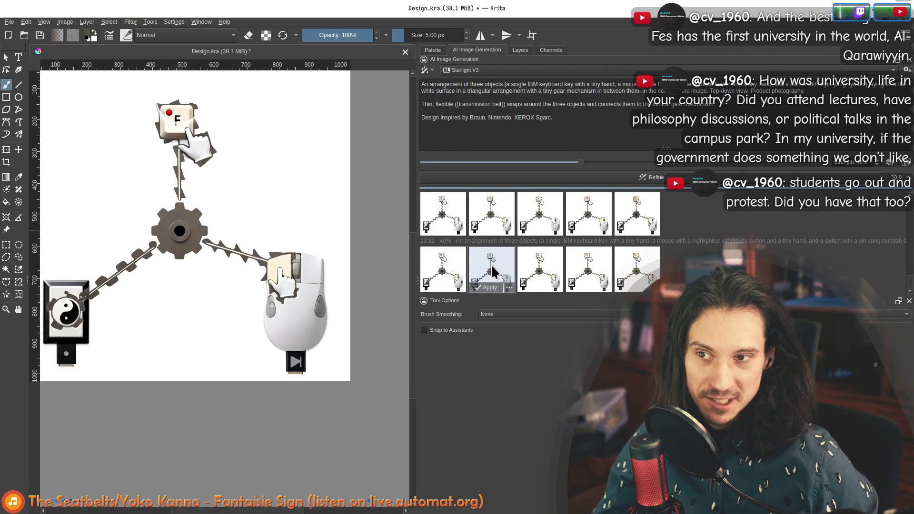
click(545, 269)
click(589, 268)
click(637, 269)
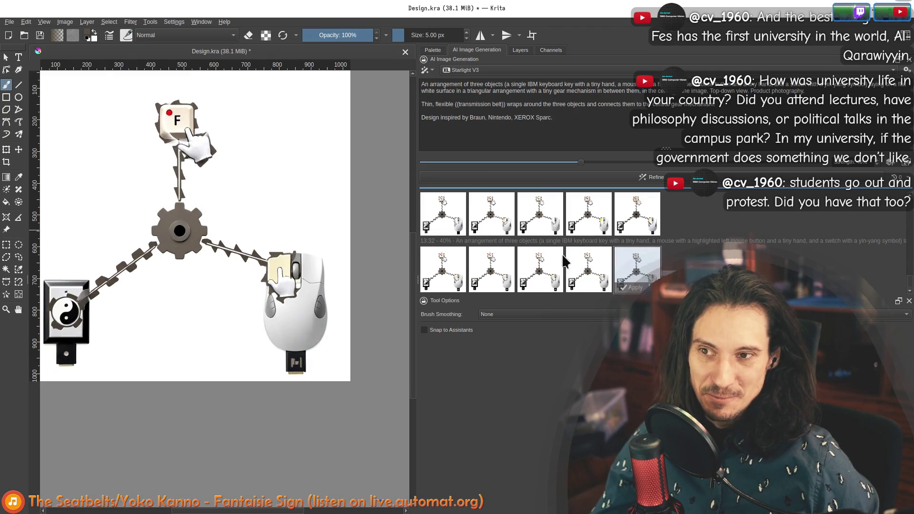
shift+click(540, 266)
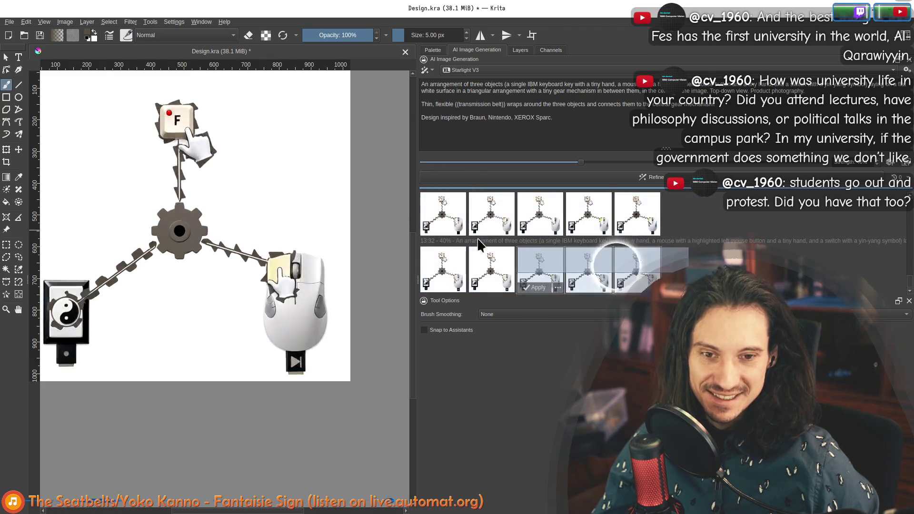
shift+click(430, 263)
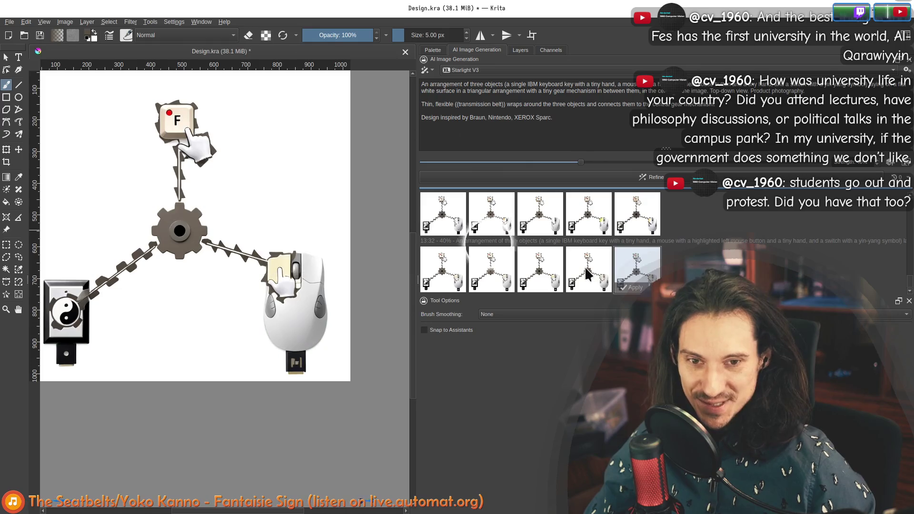
mouse_move(540, 270)
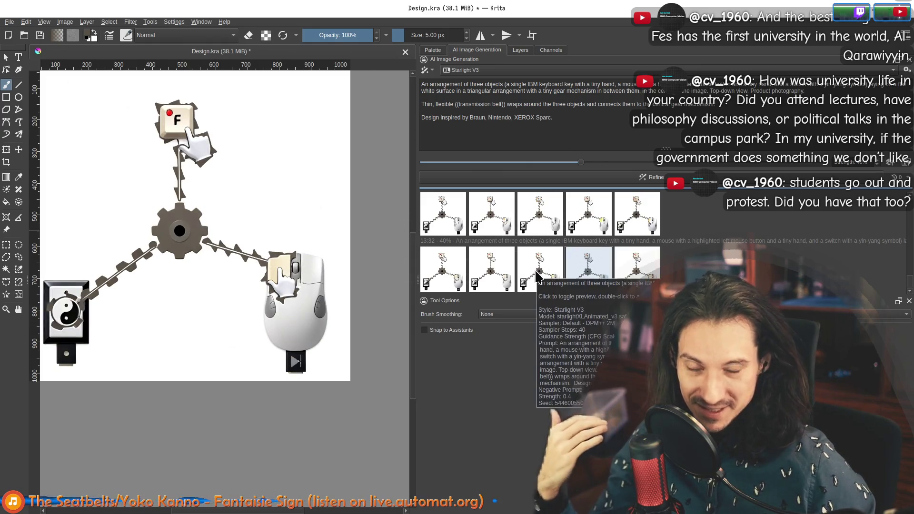
Compare several second-batch variants, including the one with a new mouse and switch
click(491, 266)
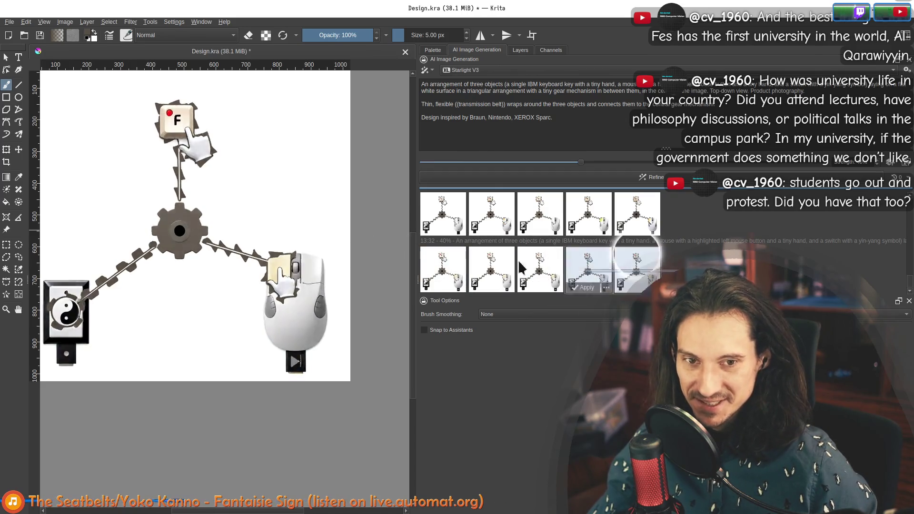
click(434, 260)
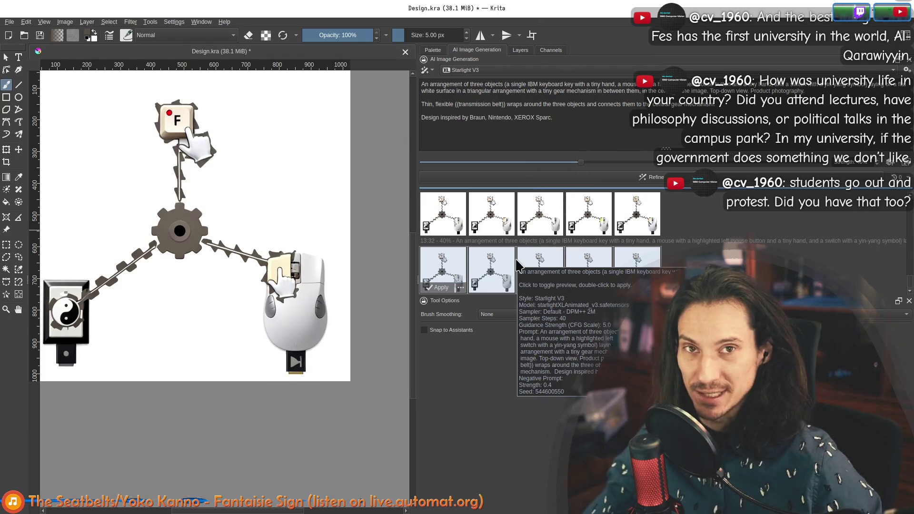
click(516, 265)
click(644, 274)
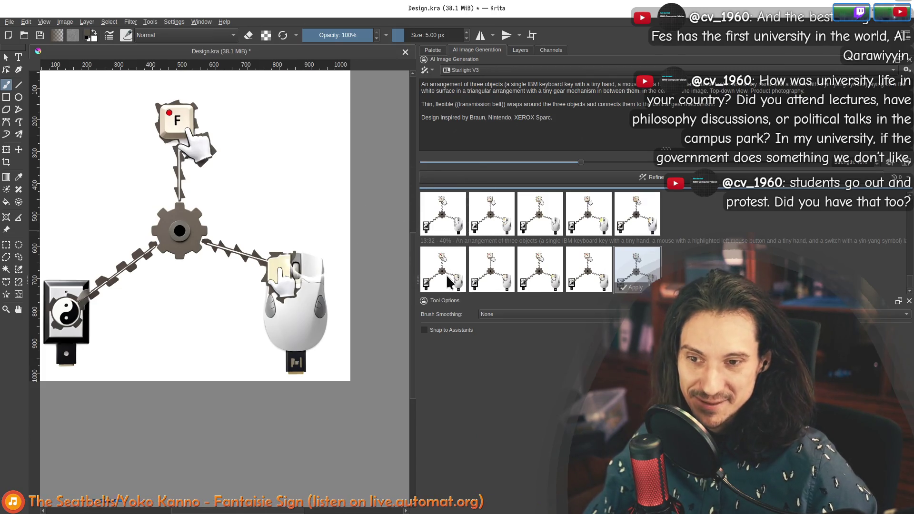
click(532, 265)
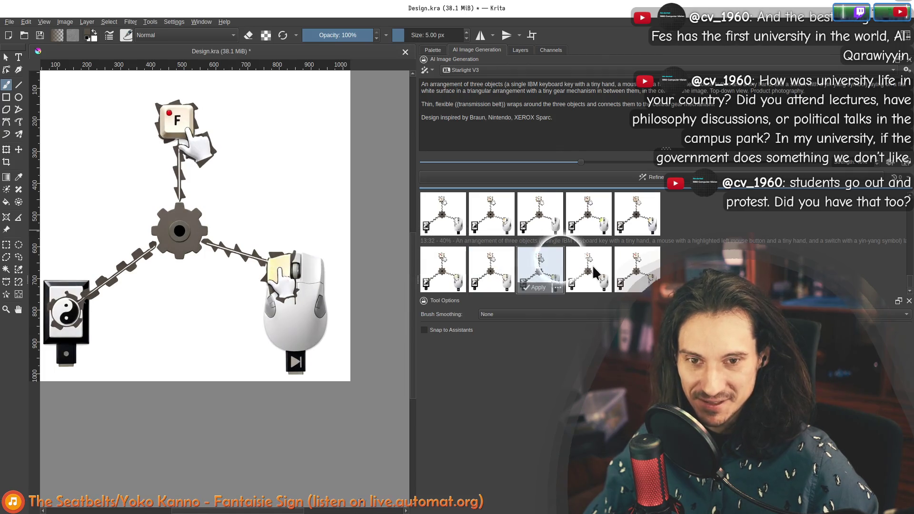
click(643, 269)
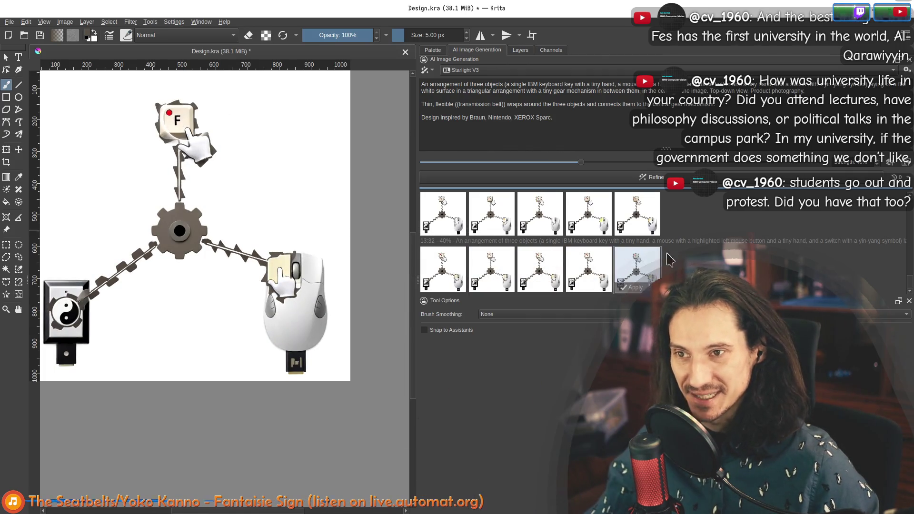
Lower the refine strength to 30% and start a new batch of refinements
drag(580, 162, 543, 174)
click(650, 177)
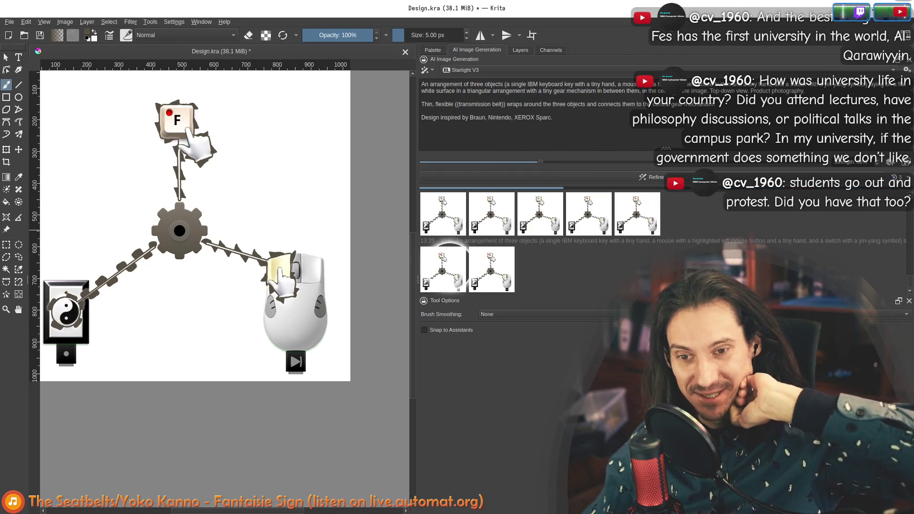
click(443, 270)
click(492, 270)
click(547, 275)
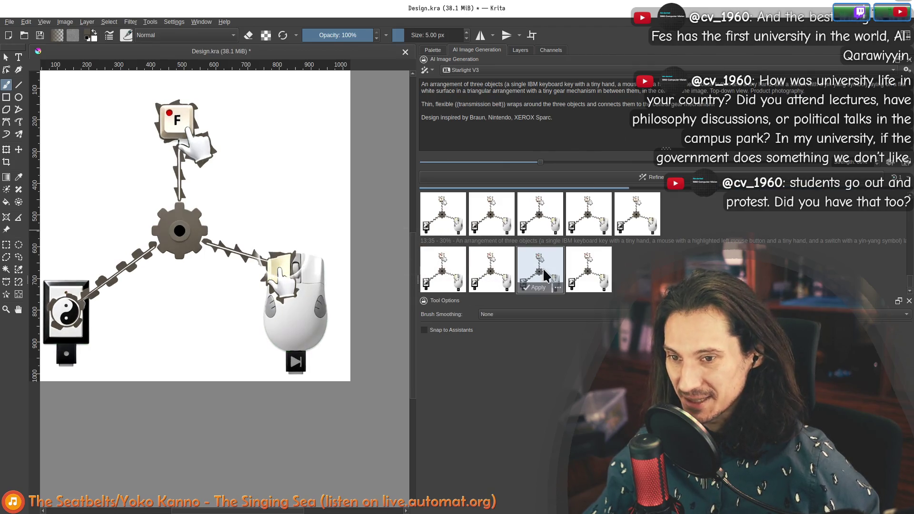
click(591, 271)
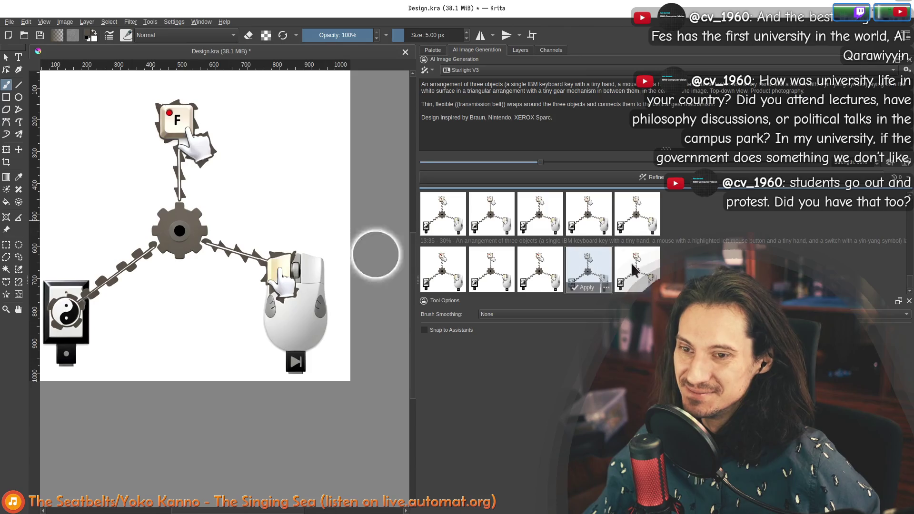
click(633, 268)
click(435, 263)
click(543, 266)
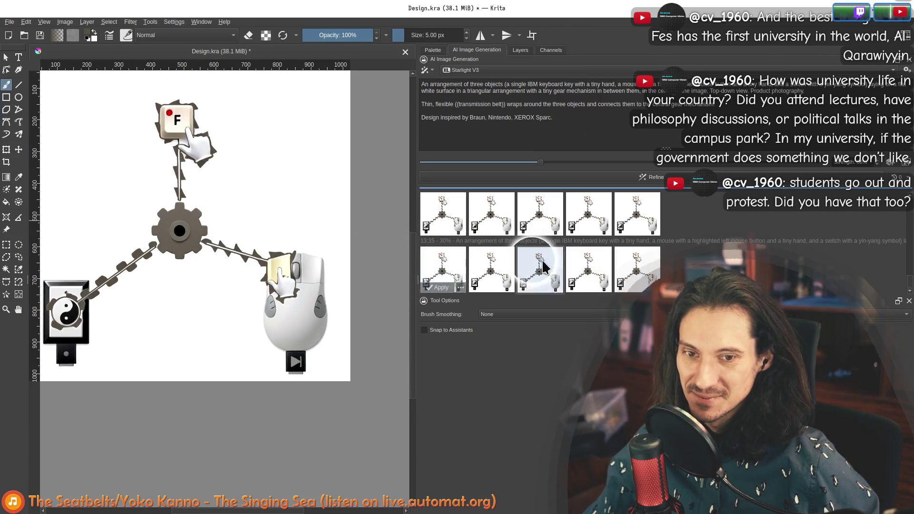
click(590, 268)
click(635, 268)
click(491, 266)
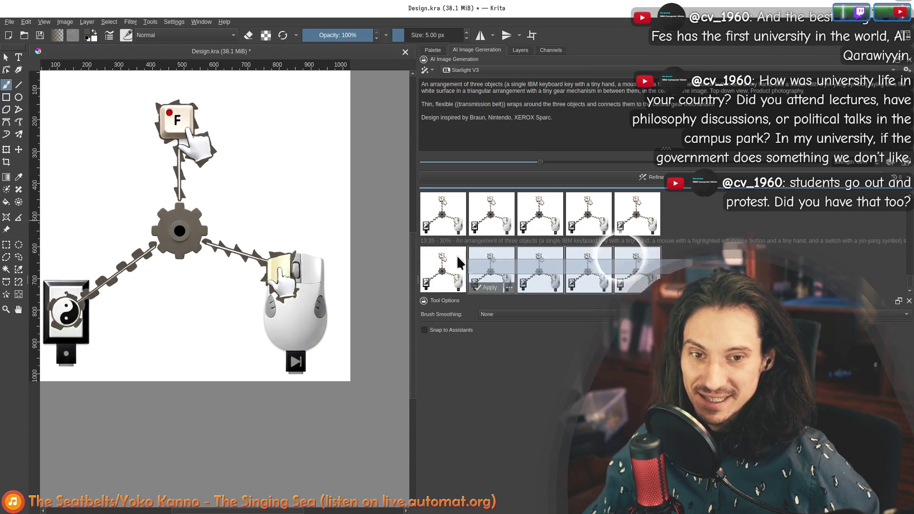
click(458, 263)
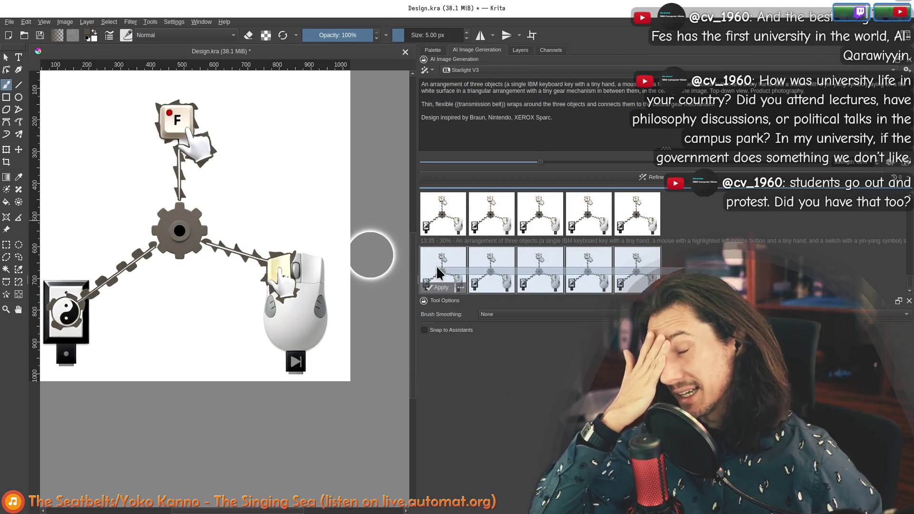
click(433, 243)
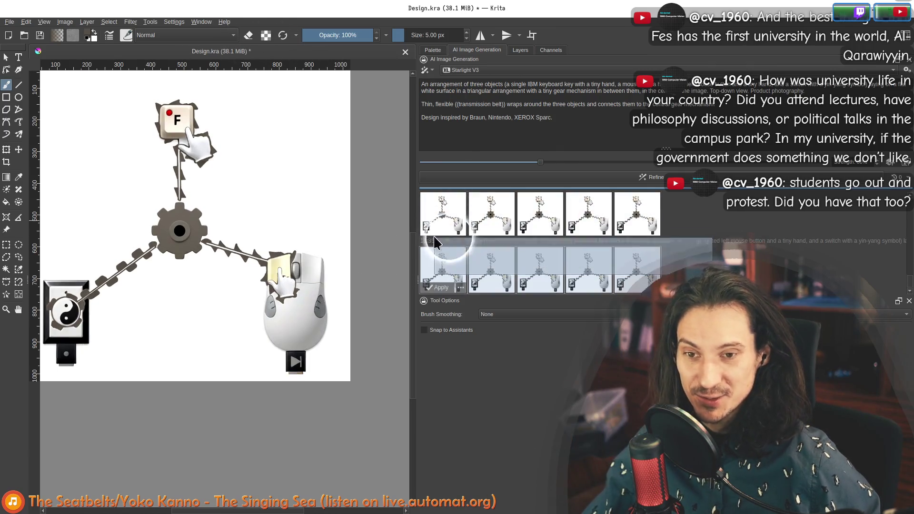
click(437, 229)
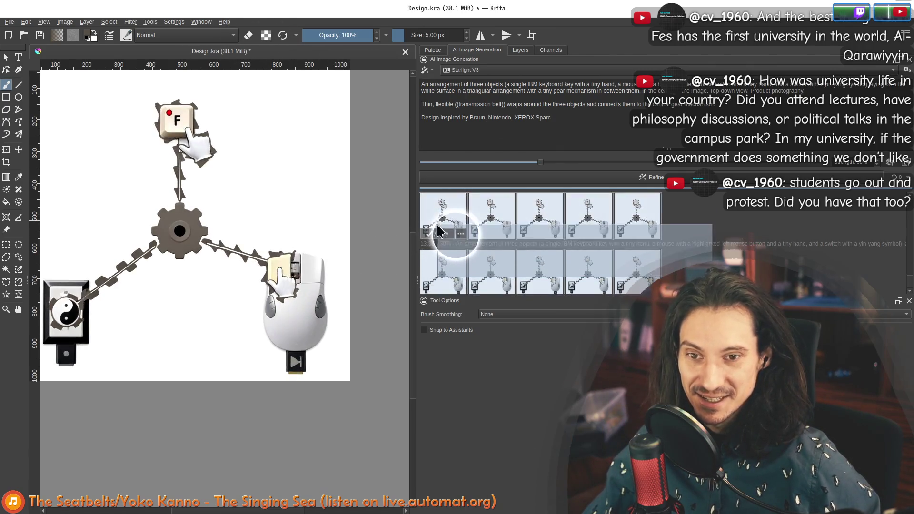
click(547, 250)
click(645, 254)
click(425, 244)
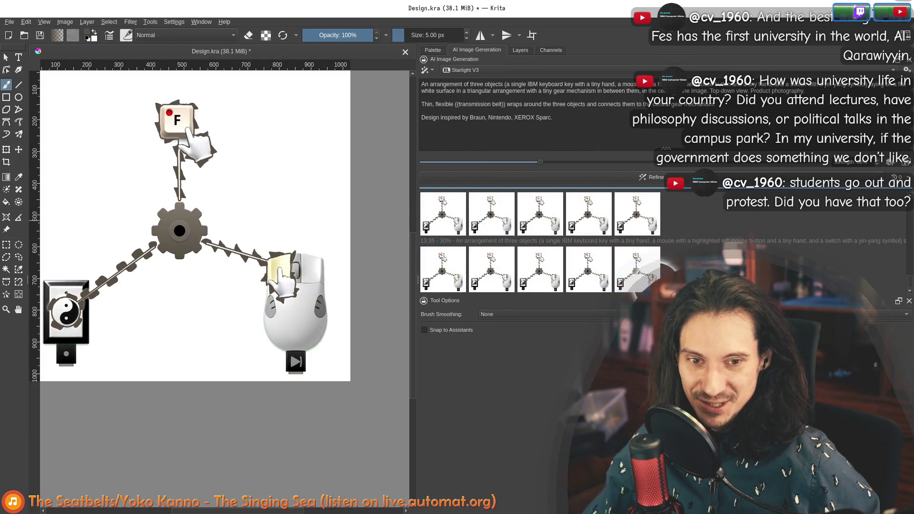
click(569, 248)
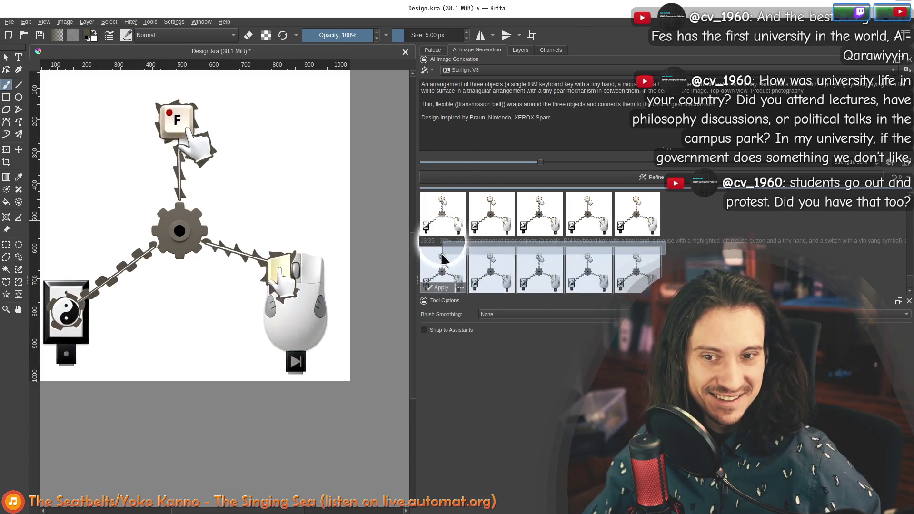
click(430, 225)
click(614, 213)
scroll(663, 225, down, 2)
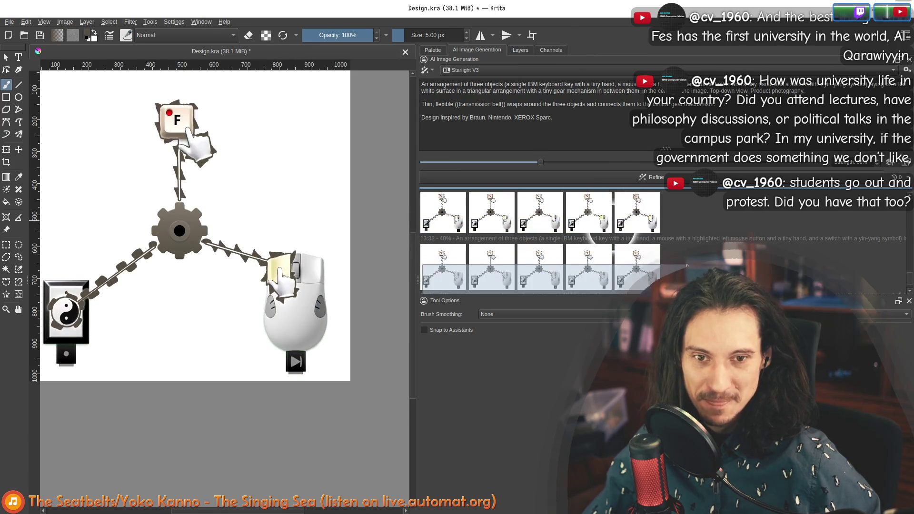
scroll(647, 246, down, 1)
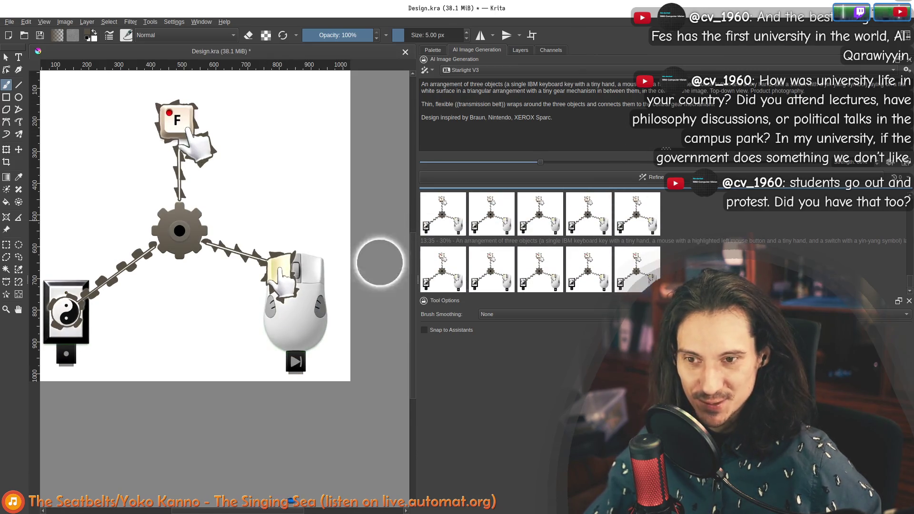
click(645, 277)
click(589, 274)
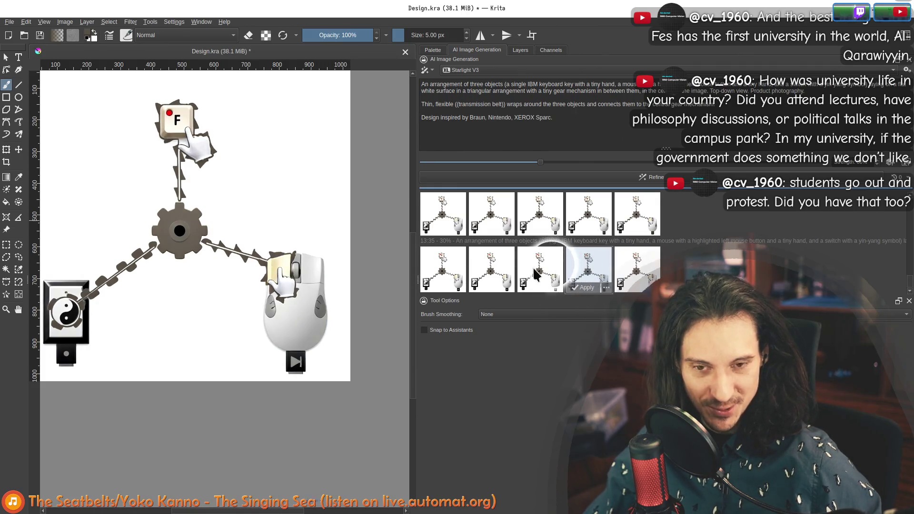
click(541, 270)
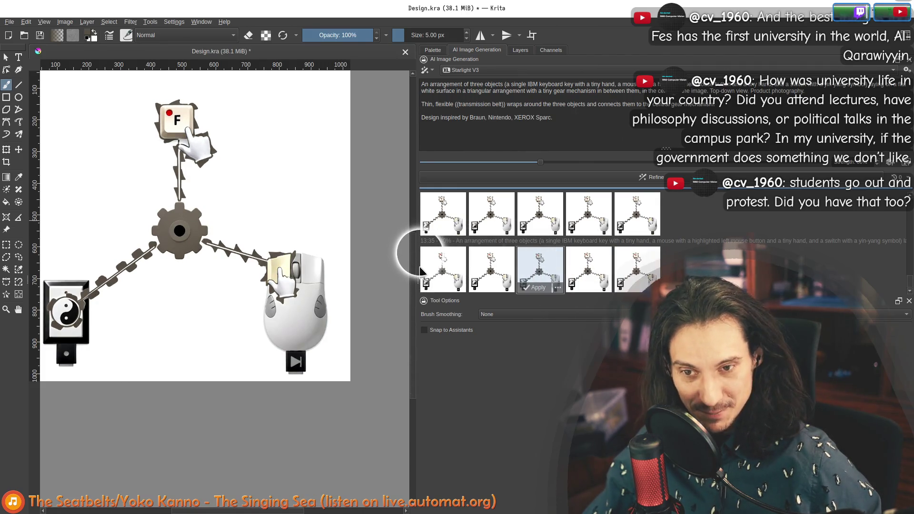
mouse_move(690, 223)
mouse_down()
mouse_move(486, 297)
mouse_move(439, 285)
mouse_up()
drag(734, 240, 444, 216)
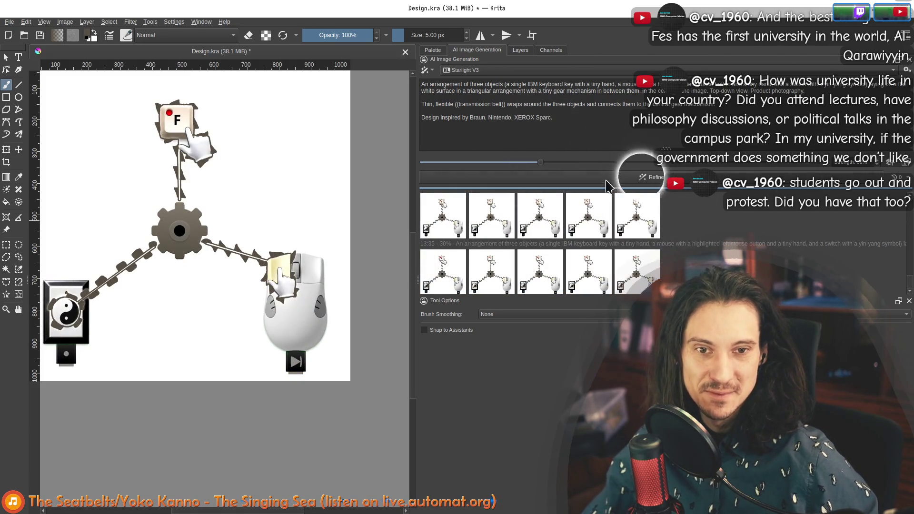
Select the Flux model, raise strength to 100% and generate new images, then open a browser window
click(460, 70)
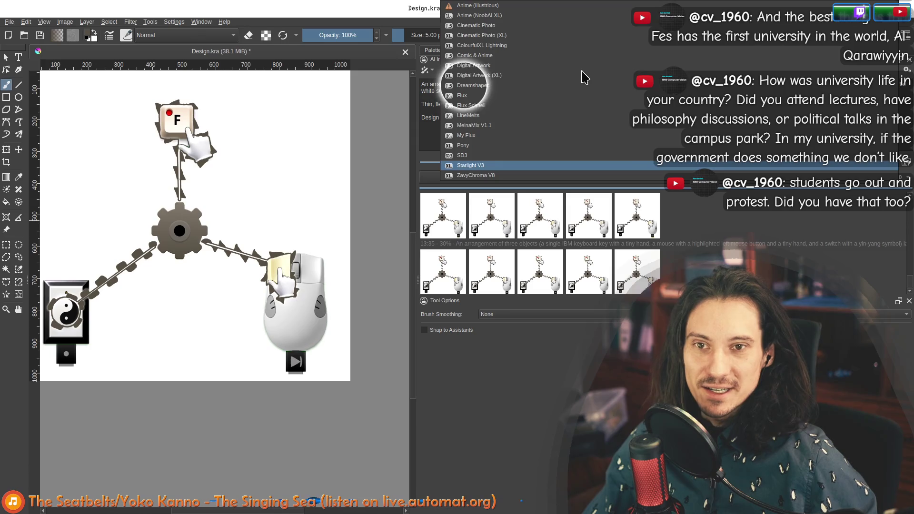
click(465, 95)
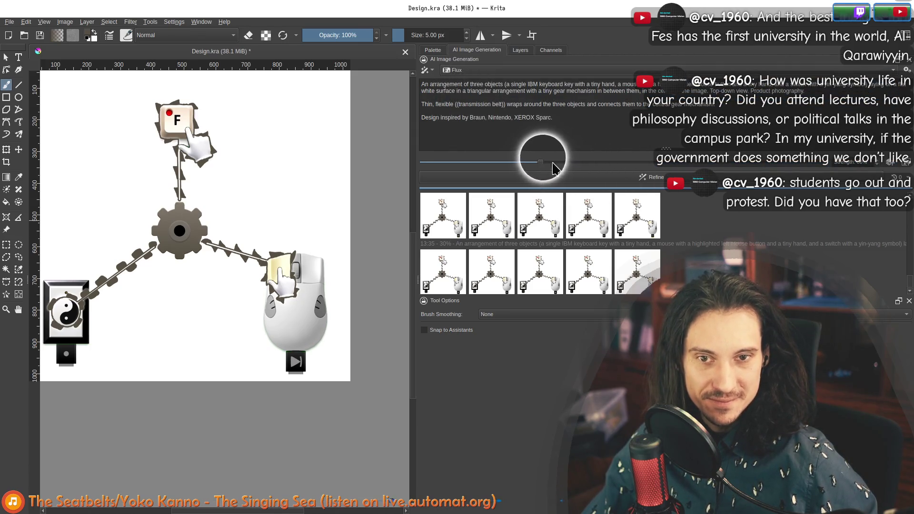
drag(540, 160, 829, 158)
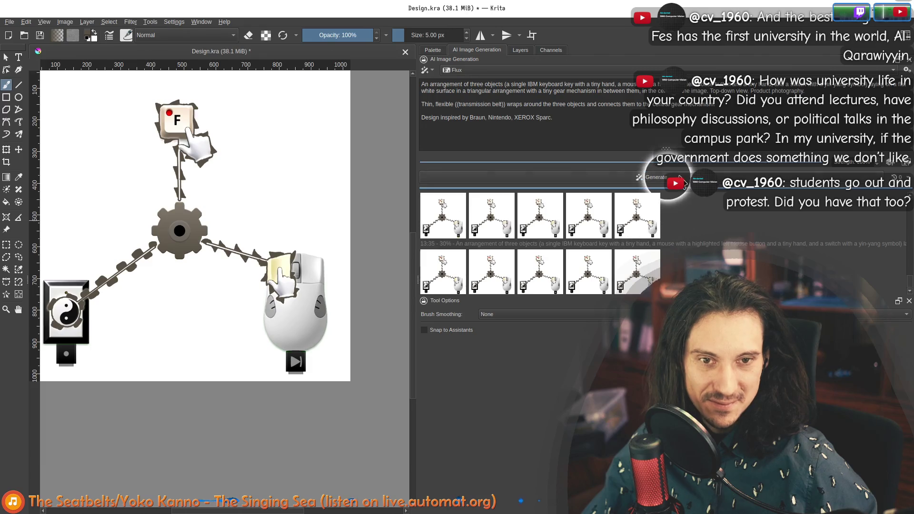
click(664, 178)
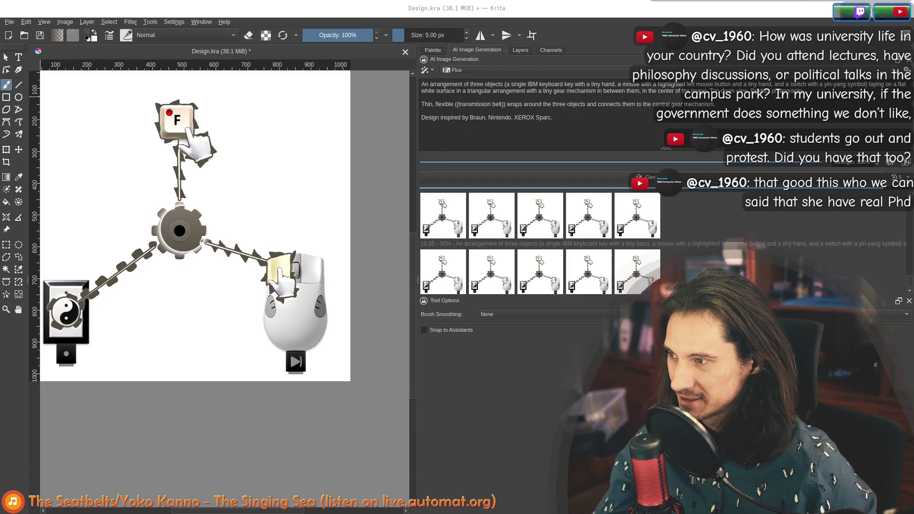
key(super+b)
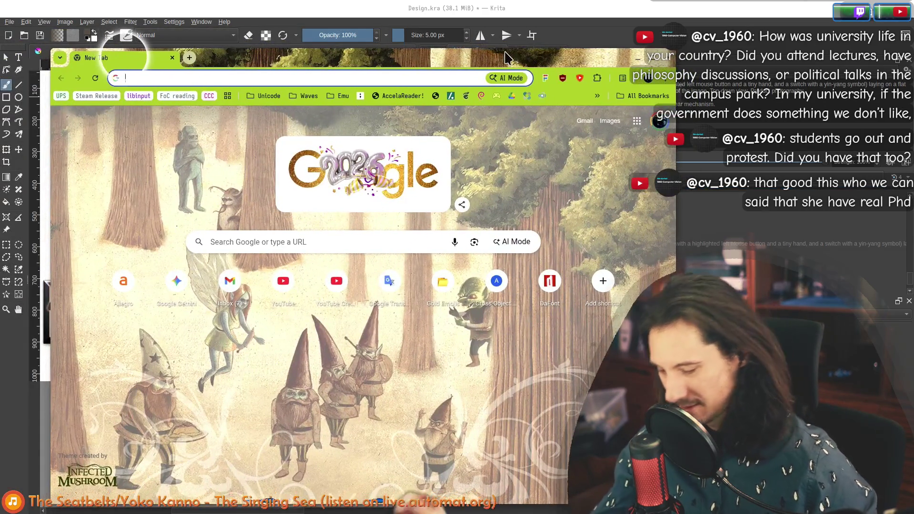
text(marquardt )
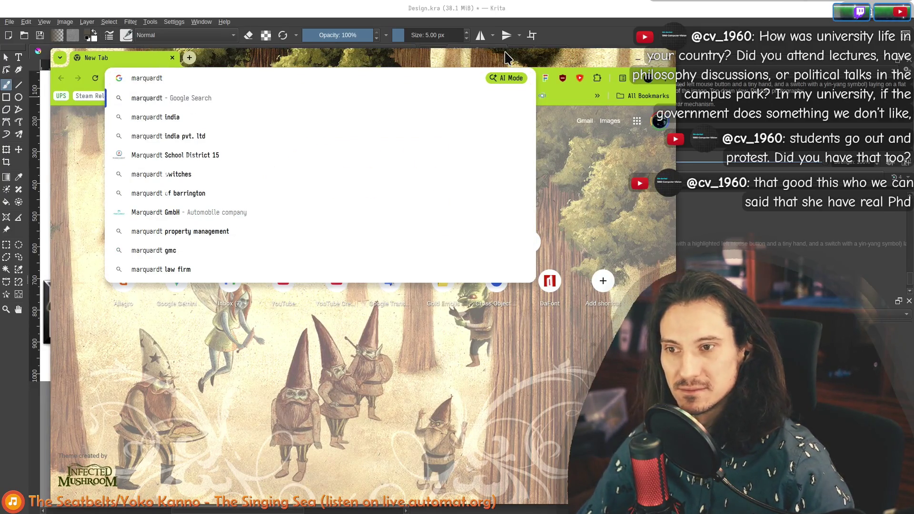
text(op)
Search 'levenberg marquardt optimization', read the Wikipedia article's introduction, then close the browser
key(Down)
key(Return)
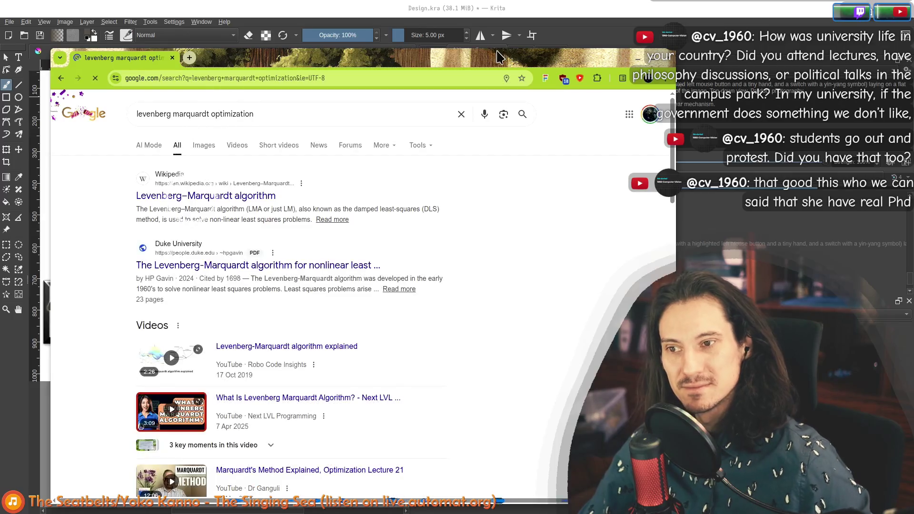
click(239, 197)
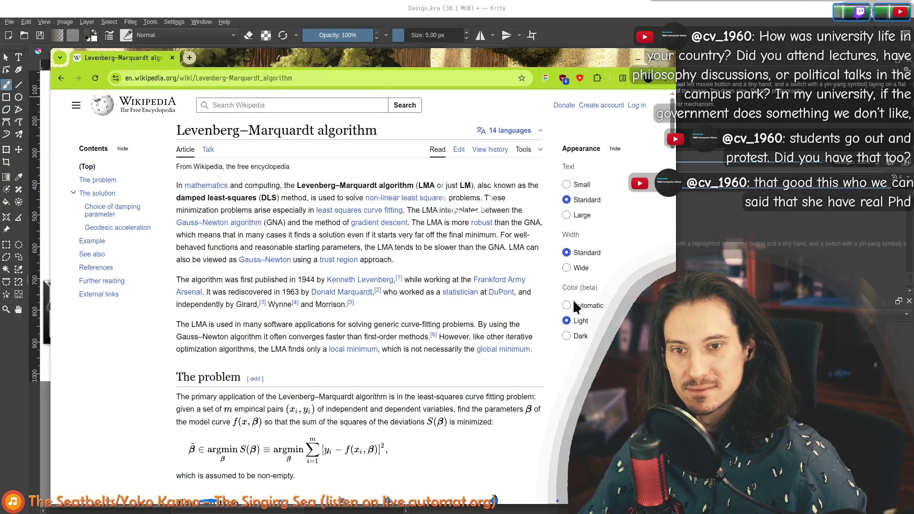
drag(203, 129, 393, 261)
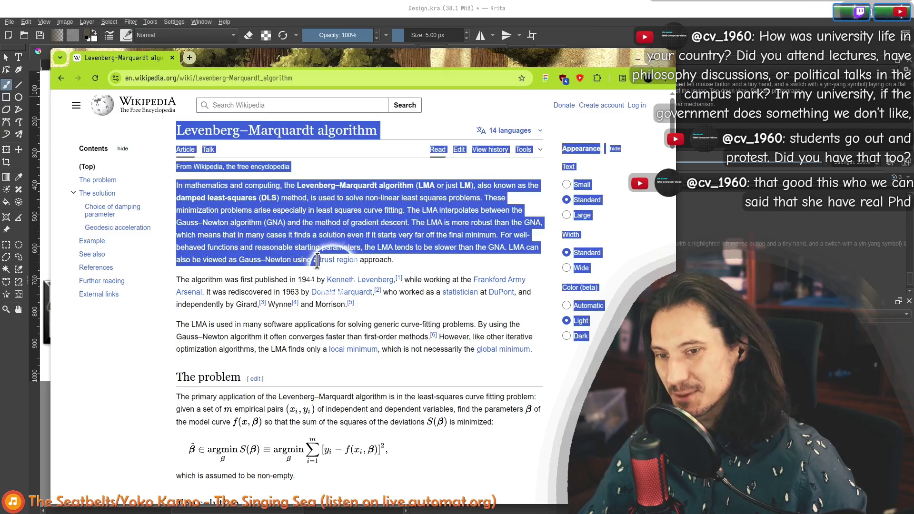
click(437, 273)
scroll(350, 261, down, 2)
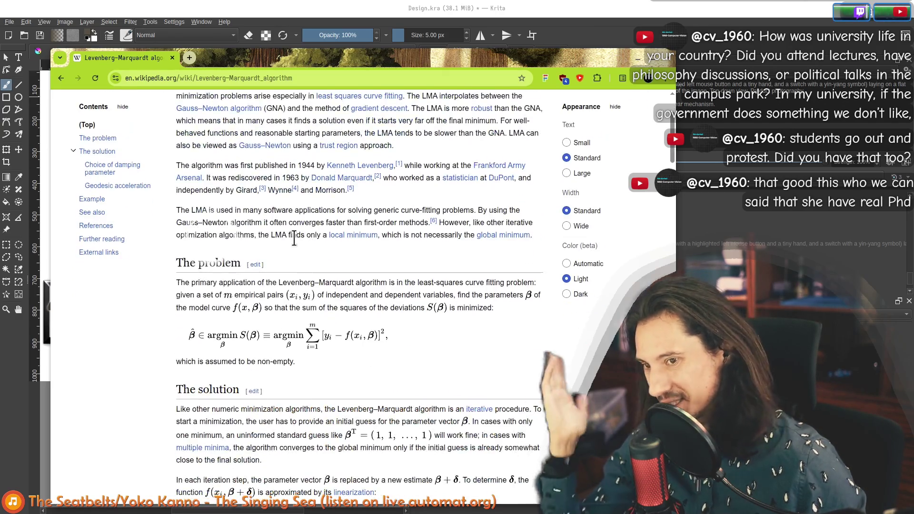
scroll(350, 262, down, 3)
scroll(351, 262, down, 3)
scroll(351, 261, down, 1)
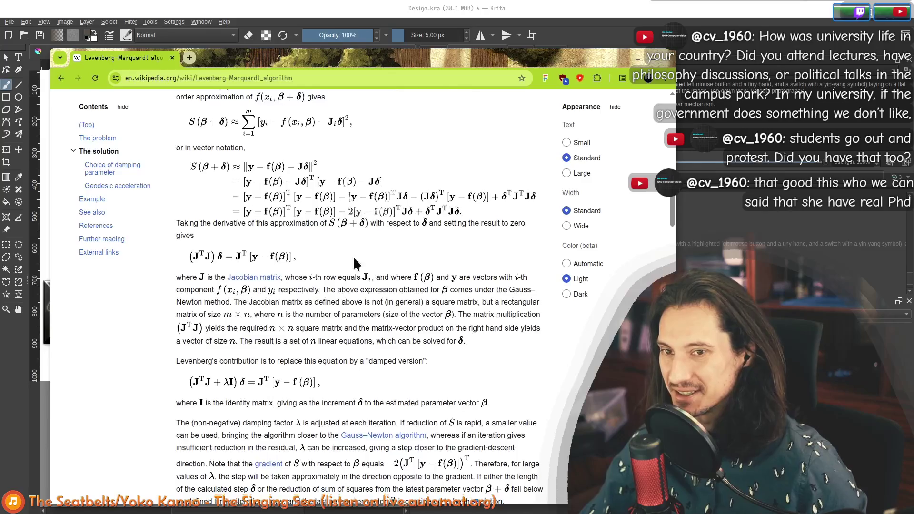
scroll(436, 265, down, 4)
mouse_move(278, 59)
mouse_down()
mouse_move(270, 69)
mouse_move(267, 36)
mouse_up()
scroll(347, 299, up, 5)
scroll(347, 299, up, 5)
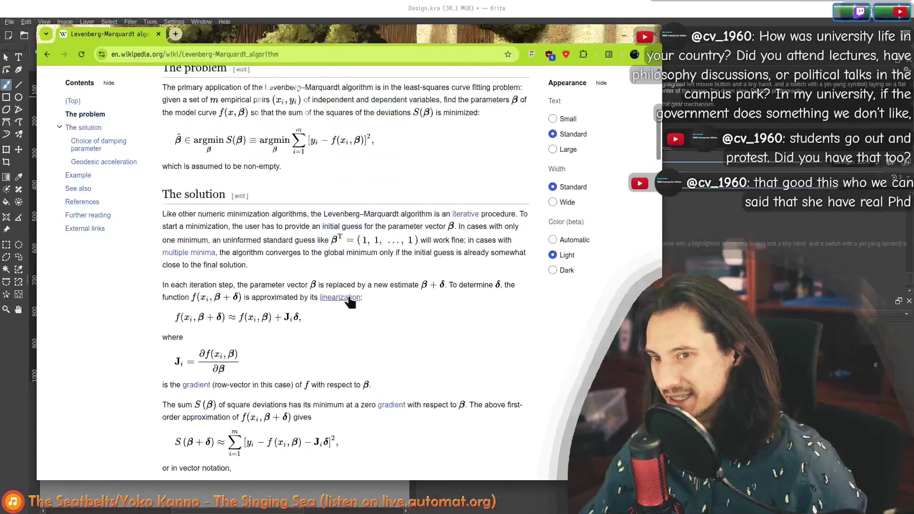
scroll(347, 299, up, 5)
middle_click(100, 39)
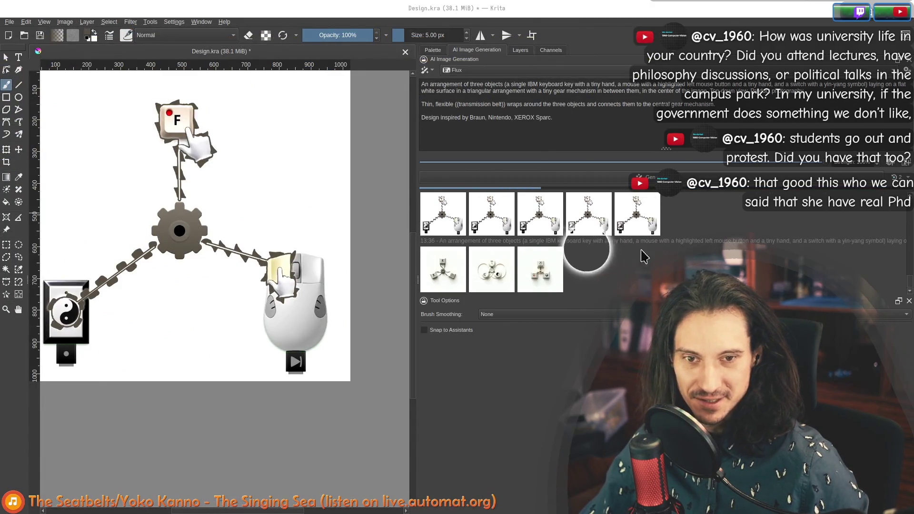
Preview the IBM-keys, second and newly arrived fourth Flux results on the canvas
click(446, 268)
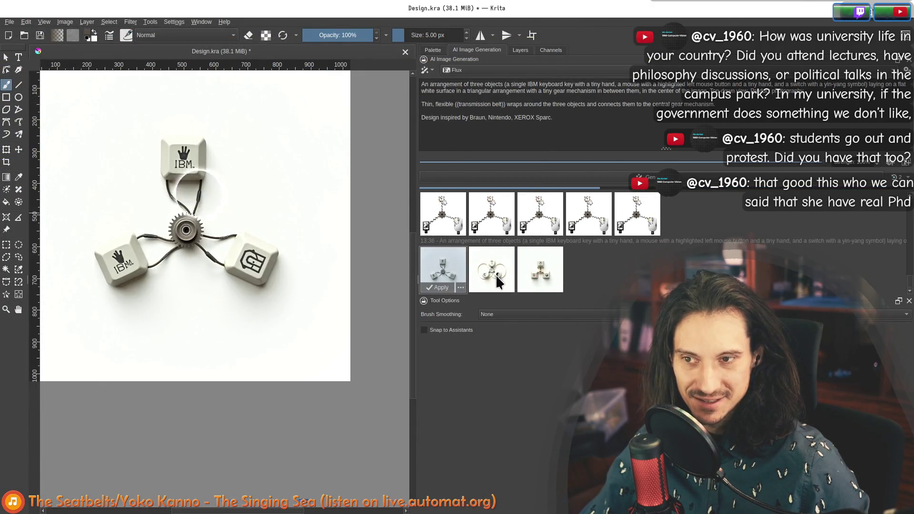
scroll(146, 209, up, 2)
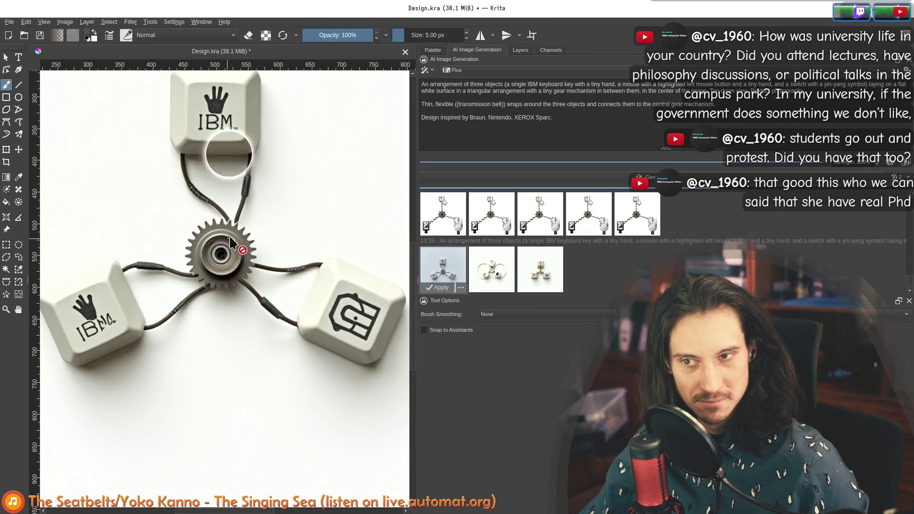
scroll(237, 195, down, 1)
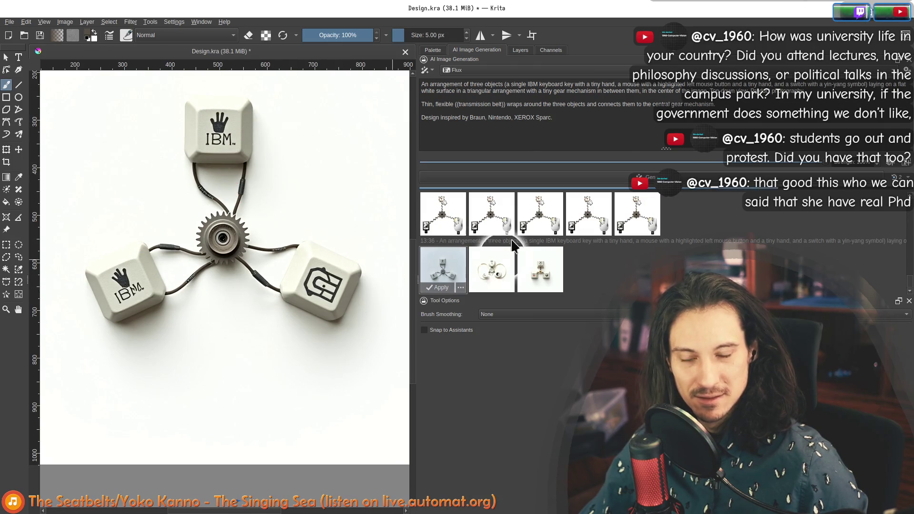
click(493, 269)
mouse_move(491, 270)
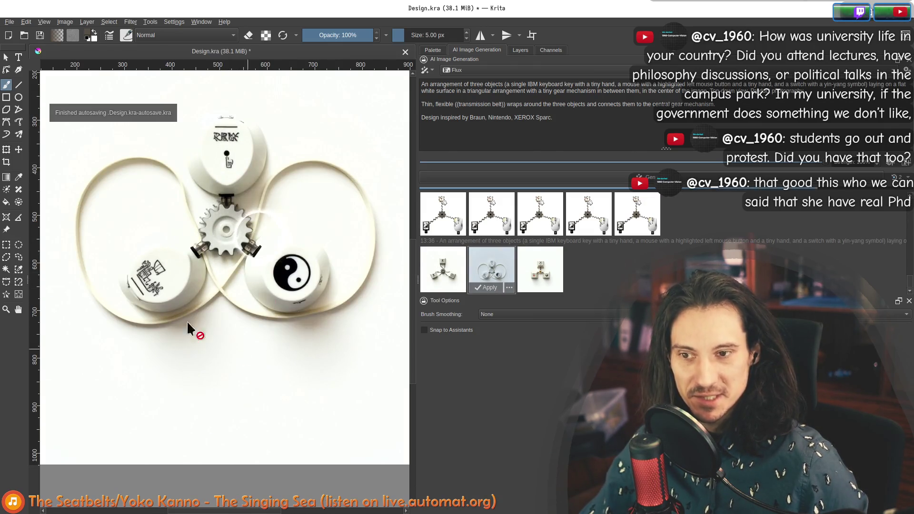
scroll(216, 212, up, 2)
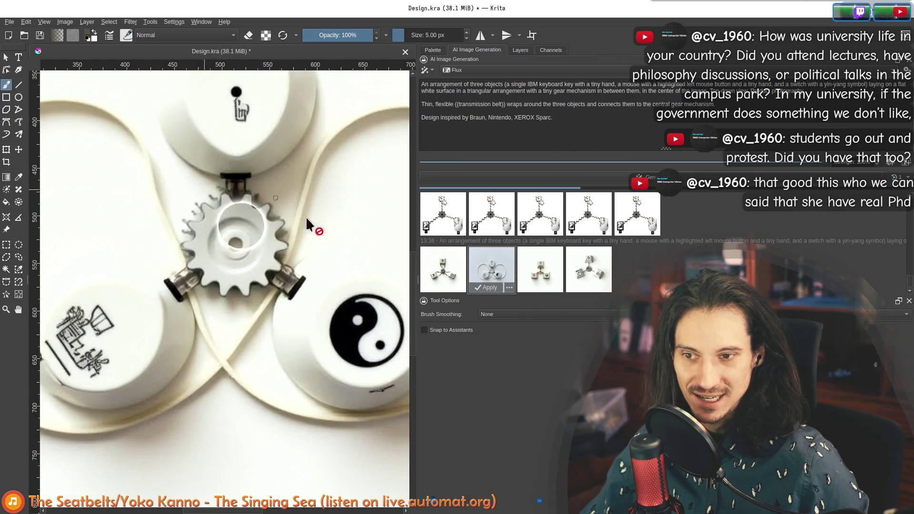
click(602, 273)
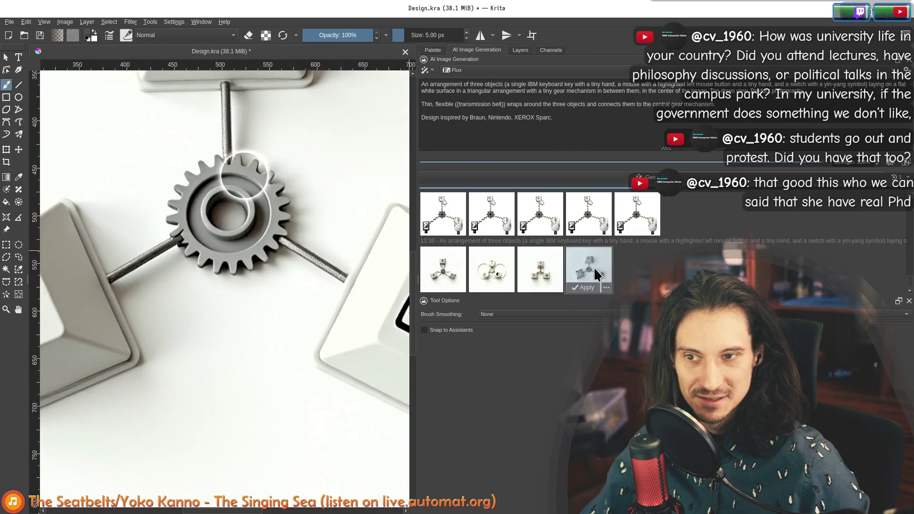
click(494, 268)
Apply the second variant, round white keys with a yin-yang switch, to the document and show the layer list
click(443, 268)
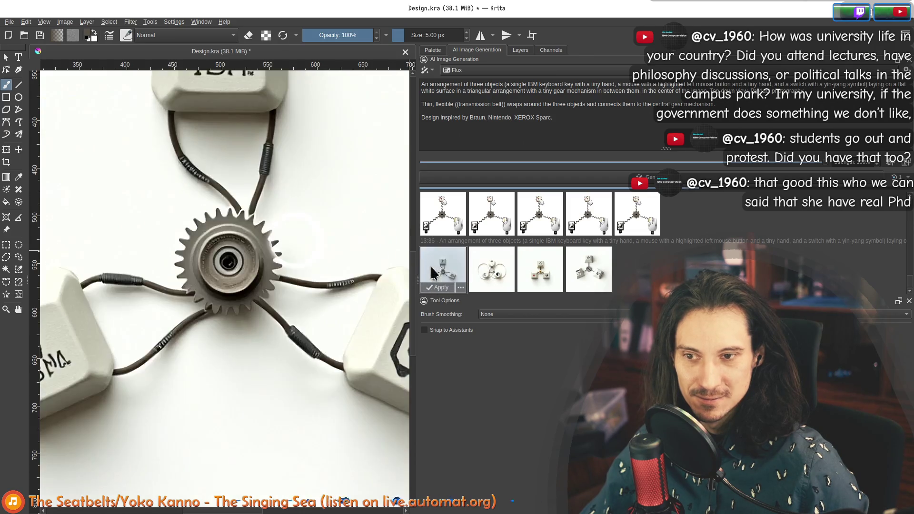
click(500, 271)
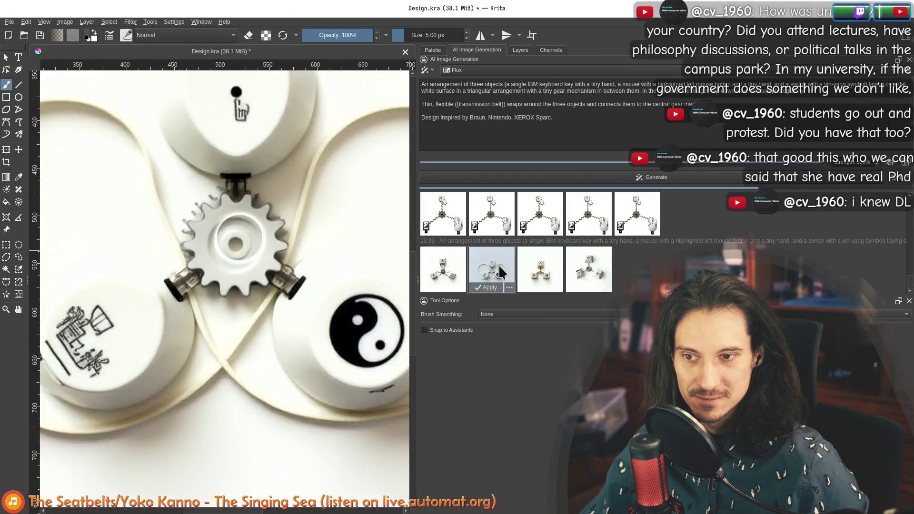
click(489, 287)
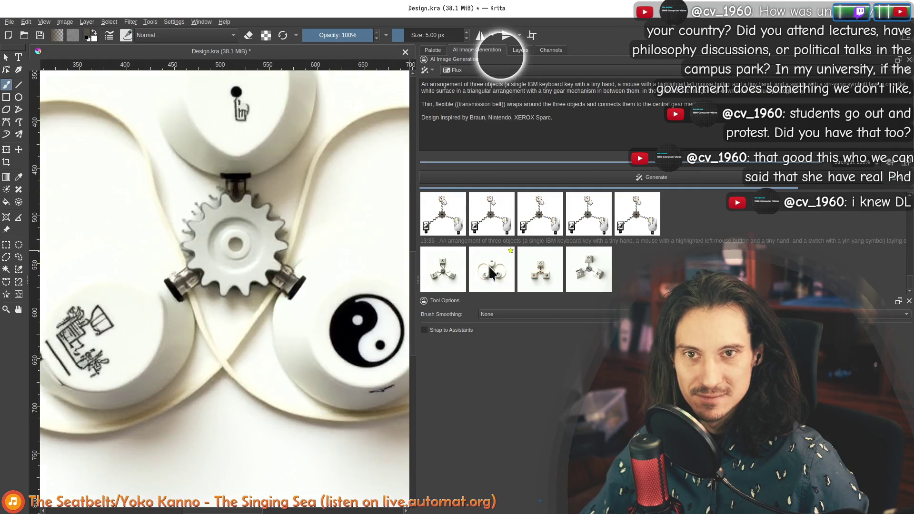
click(516, 50)
Hide the applied generated layer, move it lower in the stack and preview more Flux variants
click(427, 102)
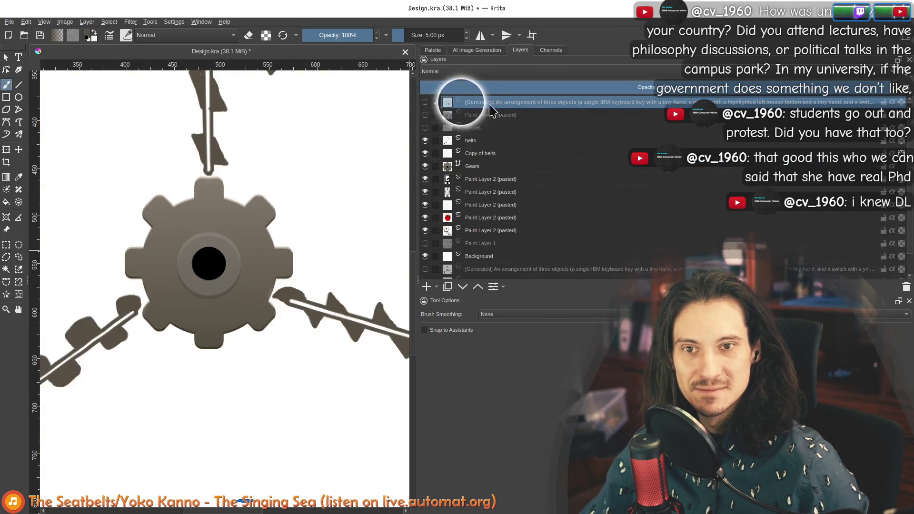
mouse_move(459, 102)
mouse_down()
mouse_move(559, 231)
mouse_move(559, 266)
mouse_up()
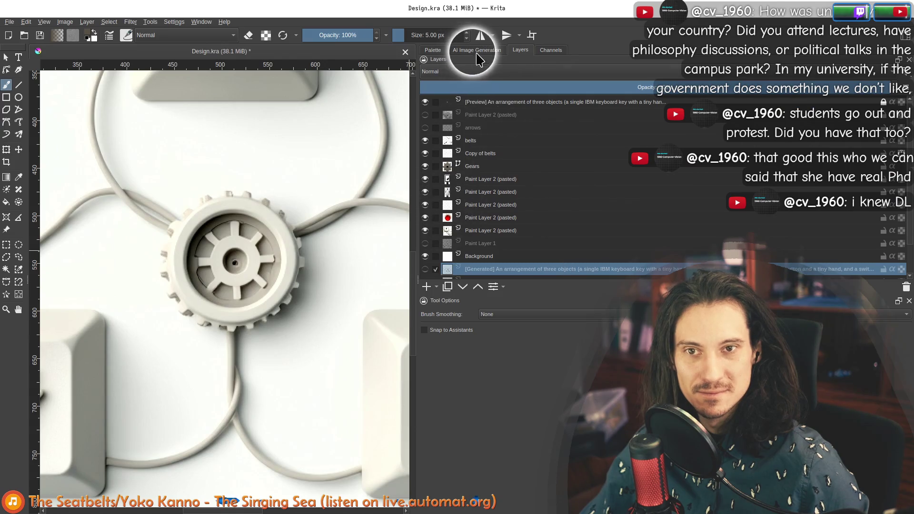
click(477, 50)
click(633, 272)
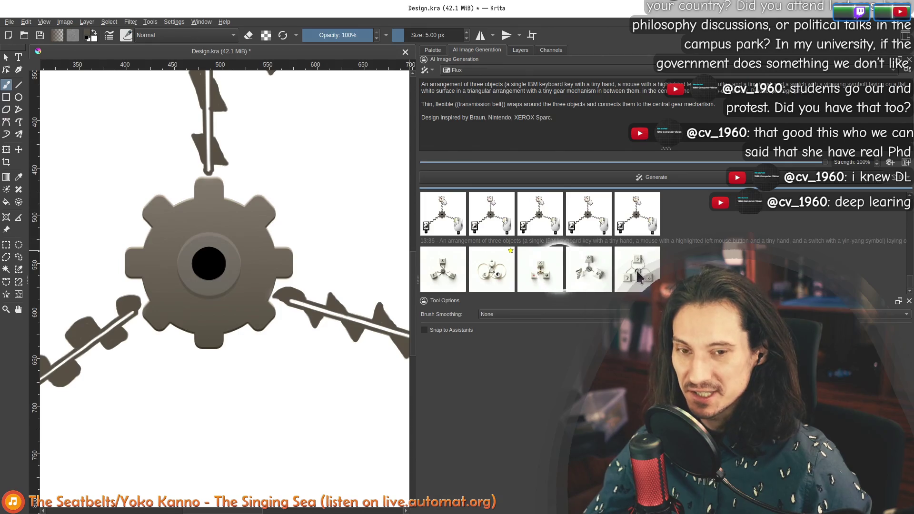
click(538, 266)
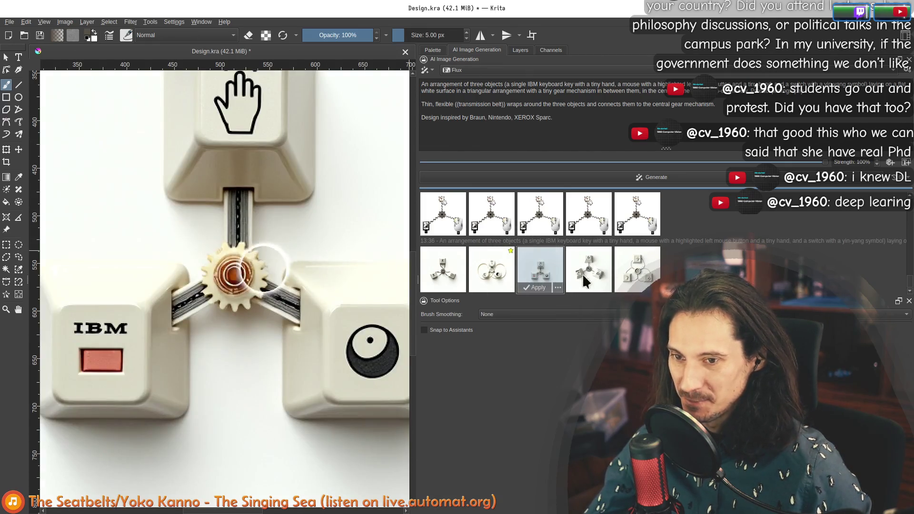
scroll(258, 263, down, 1)
scroll(247, 263, down, 1)
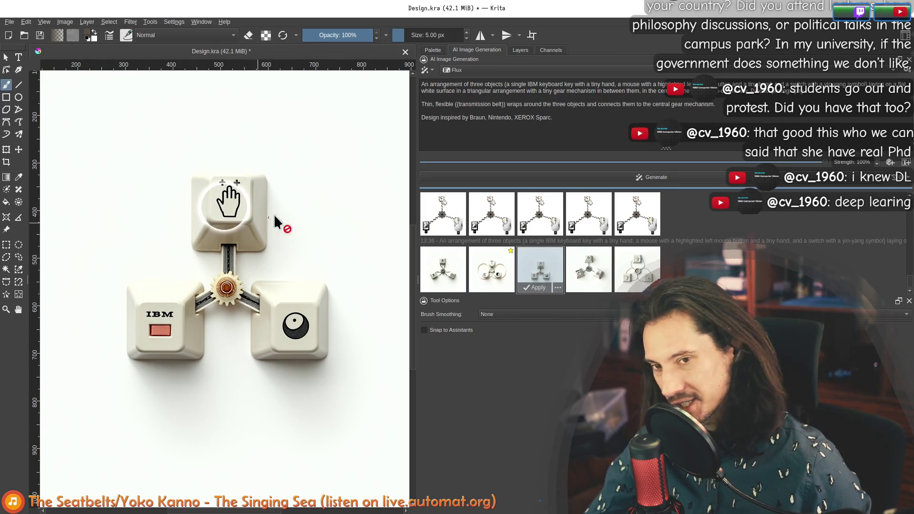
click(577, 266)
Compare the white-keycap and IBM-key variants, leaving the grey IBM keycap variant previewed
click(644, 274)
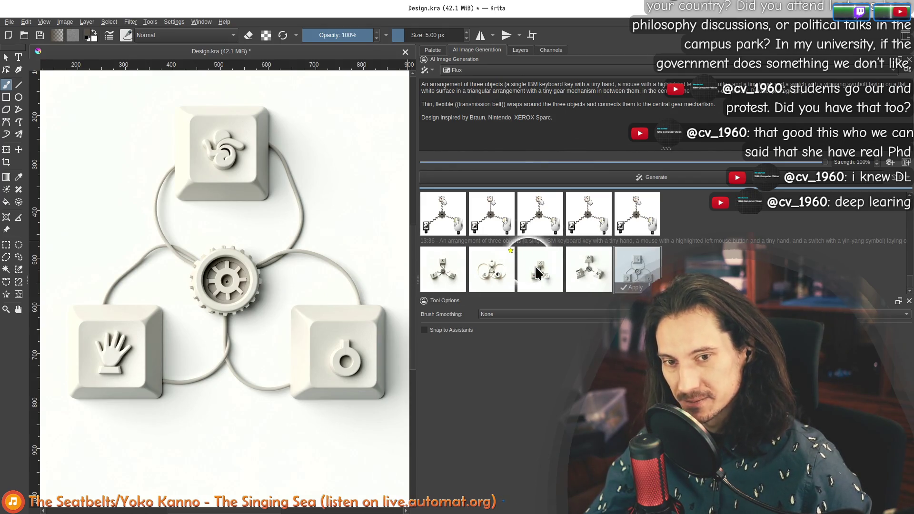
click(587, 268)
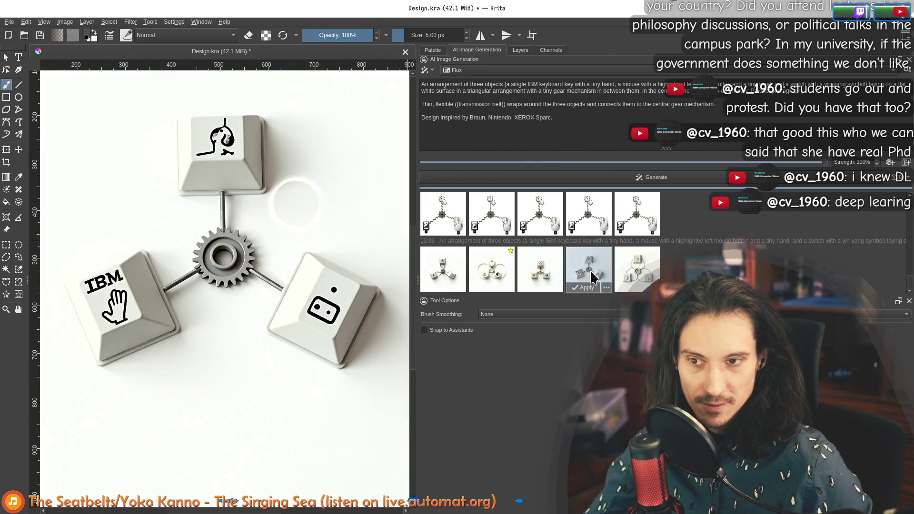
click(641, 274)
click(551, 277)
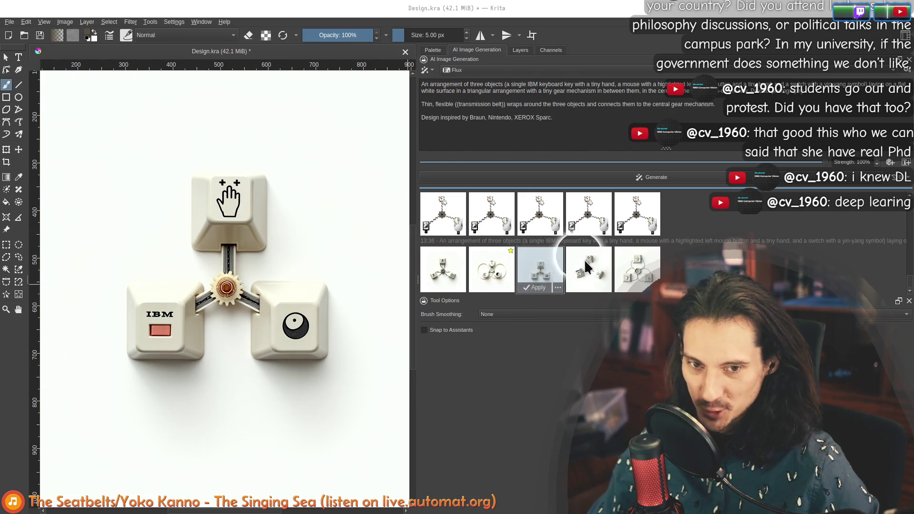
click(593, 270)
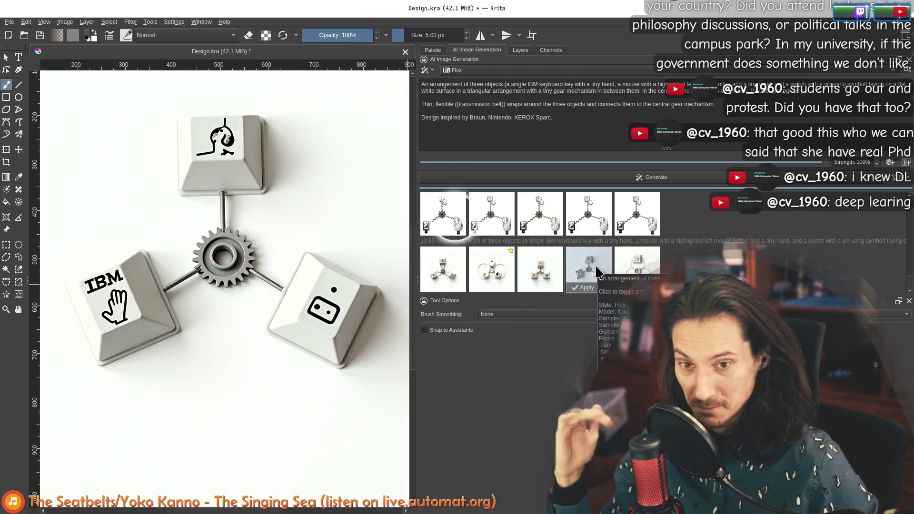
click(520, 50)
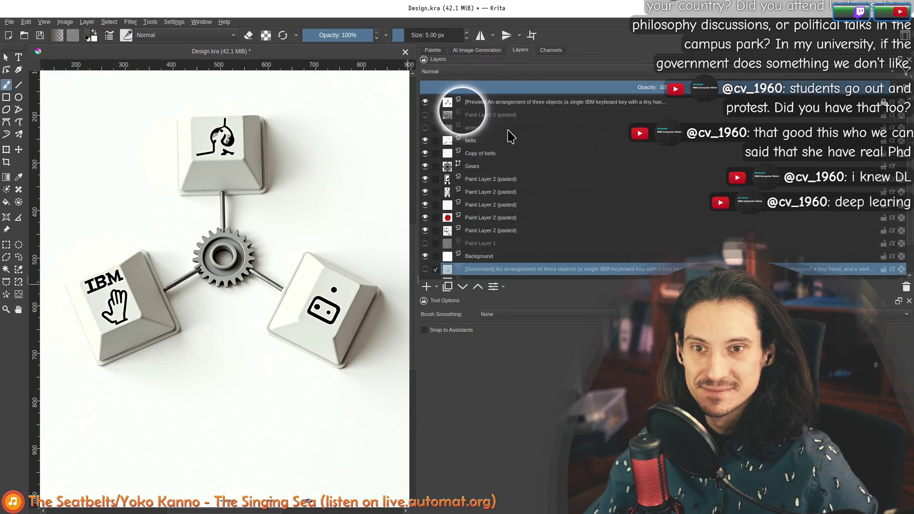
Toggle the preview and background layers to view the gear drawing on a transparent backdrop
click(425, 102)
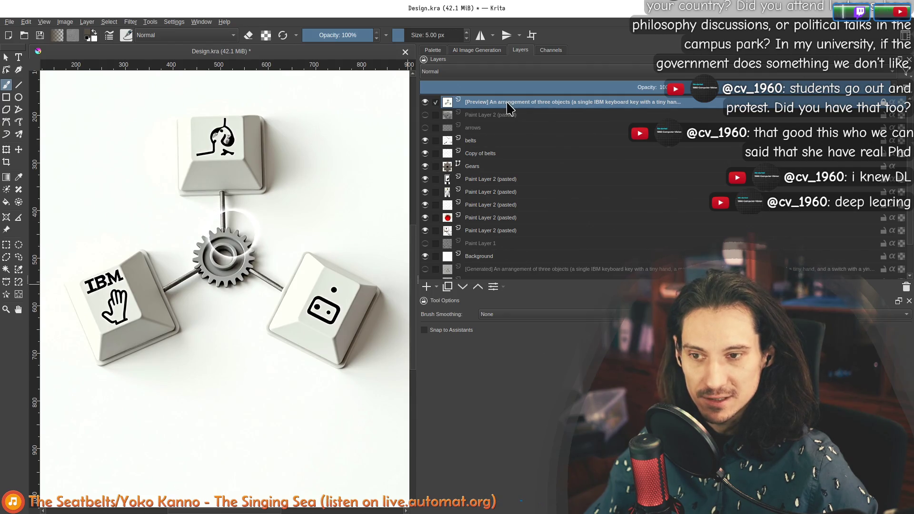
click(469, 100)
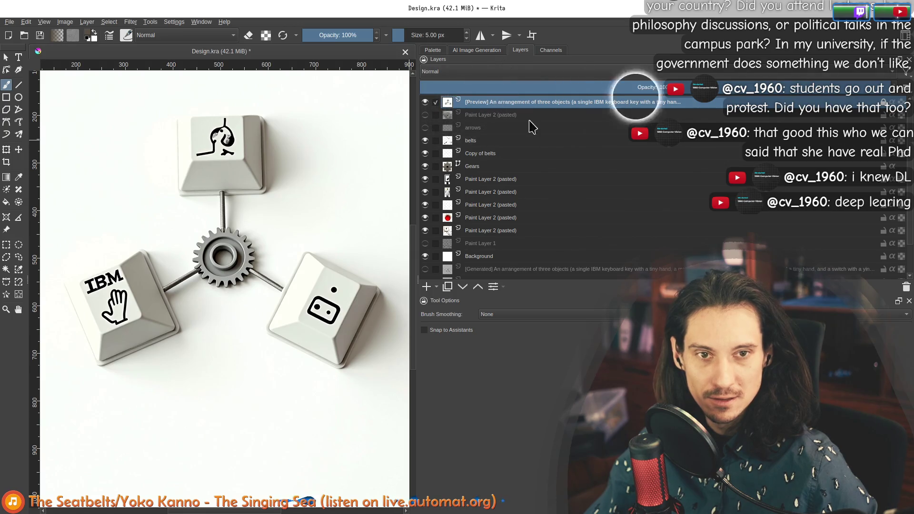
click(477, 50)
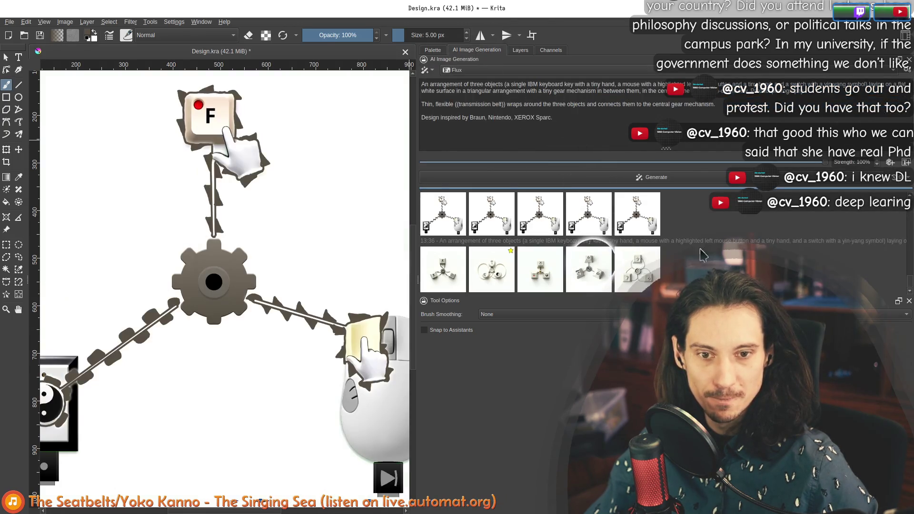
click(521, 50)
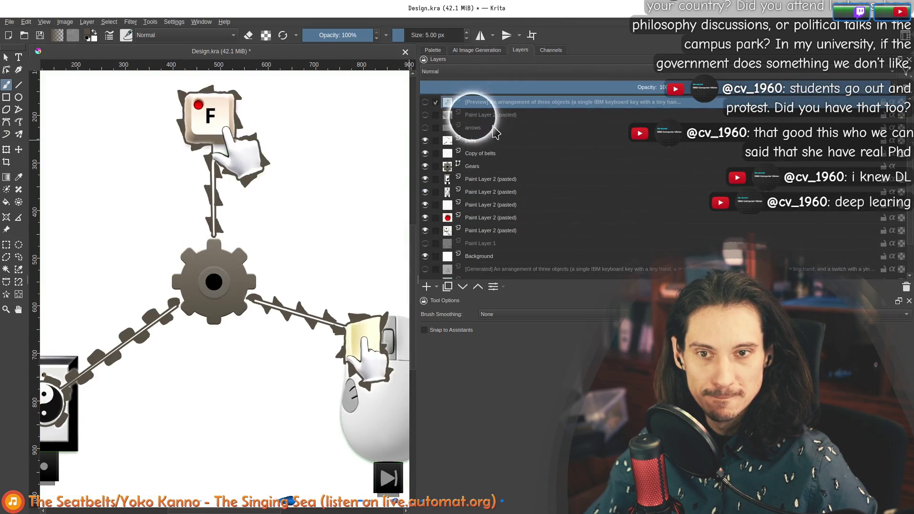
click(426, 116)
scroll(432, 228, down, 2)
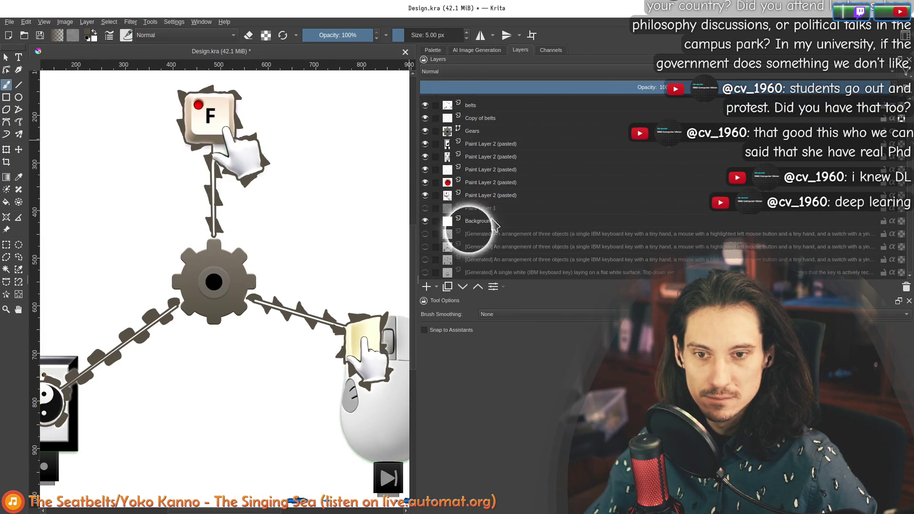
Check an earlier generated layer's content and move it up the stack above the belts layer
click(425, 221)
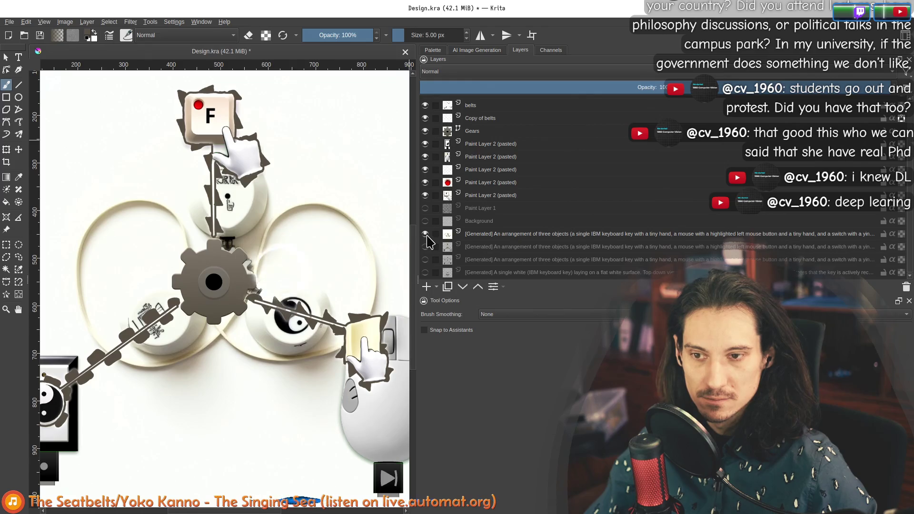
click(426, 234)
drag(473, 234, 510, 114)
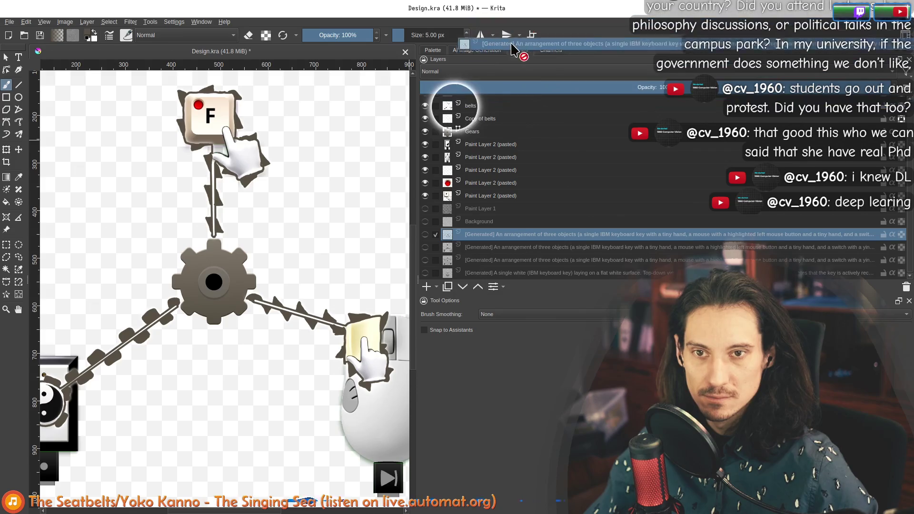
mouse_move(510, 115)
mouse_down()
mouse_move(498, 142)
mouse_move(544, 266)
mouse_move(439, 263)
mouse_up()
click(425, 142)
Hide the generated layer and preview the five generated variants, returning the canvas to the current drawing
click(426, 141)
click(476, 49)
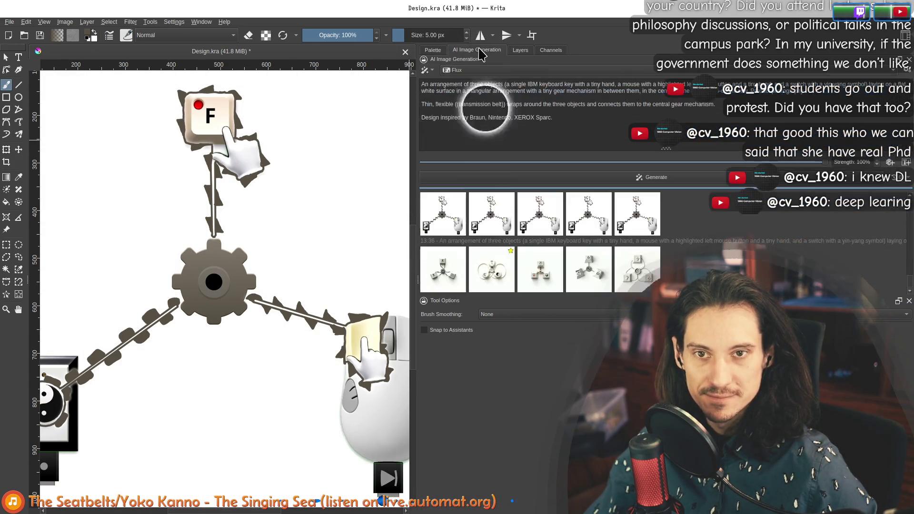
click(545, 275)
click(498, 282)
click(536, 281)
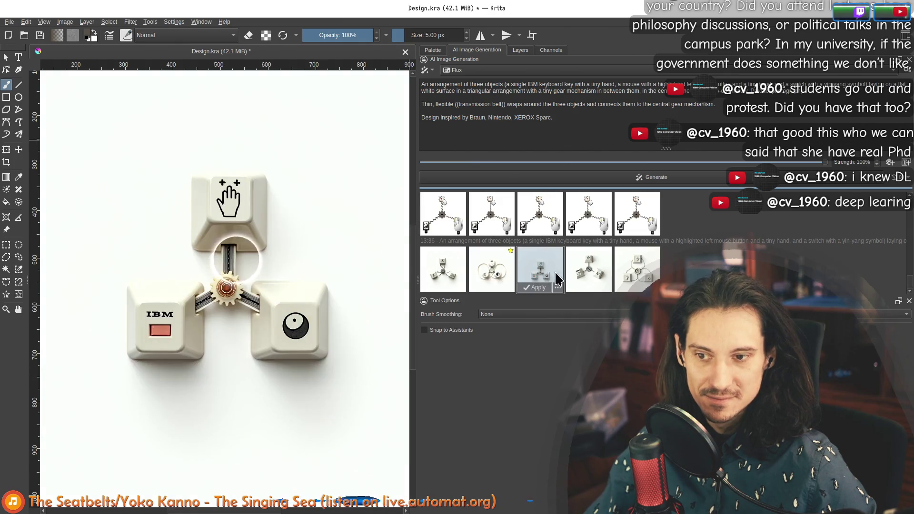
click(597, 271)
click(631, 281)
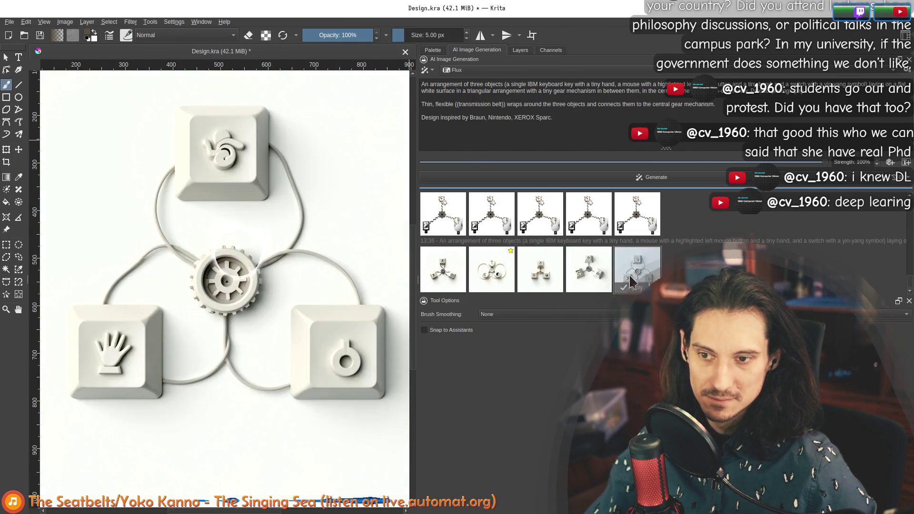
click(496, 275)
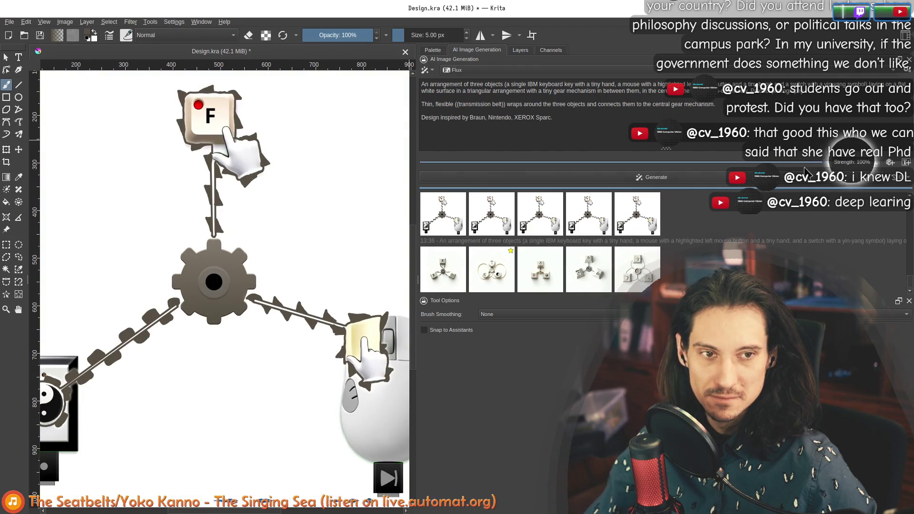
scroll(850, 162, down, 1)
Start refining the current gear-and-keys drawing at 90% strength
click(656, 177)
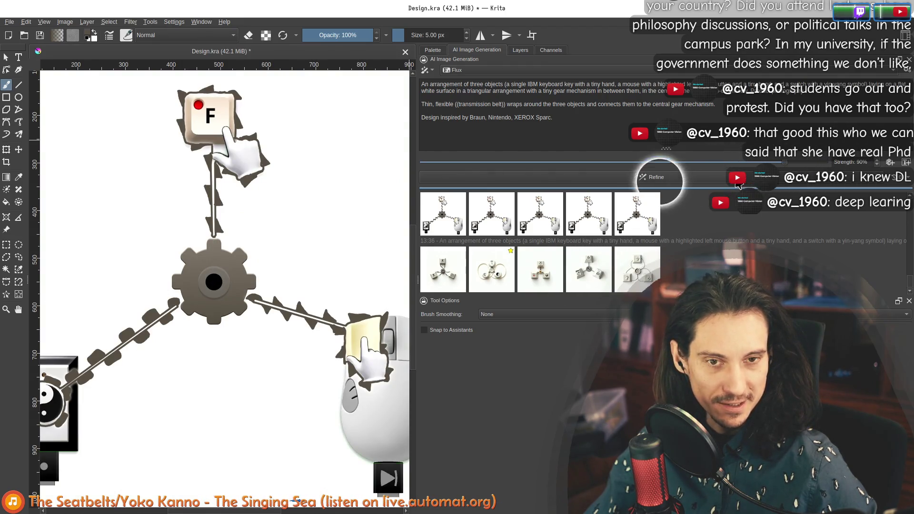
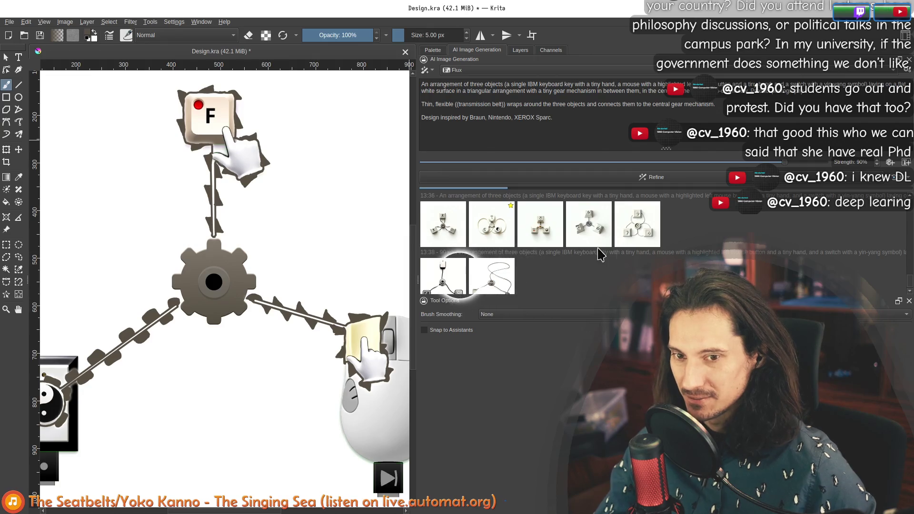
Preview the first three new generated variants, including the looped-cord one, then return to the sketch
click(441, 275)
scroll(290, 282, down, 3)
scroll(254, 271, up, 1)
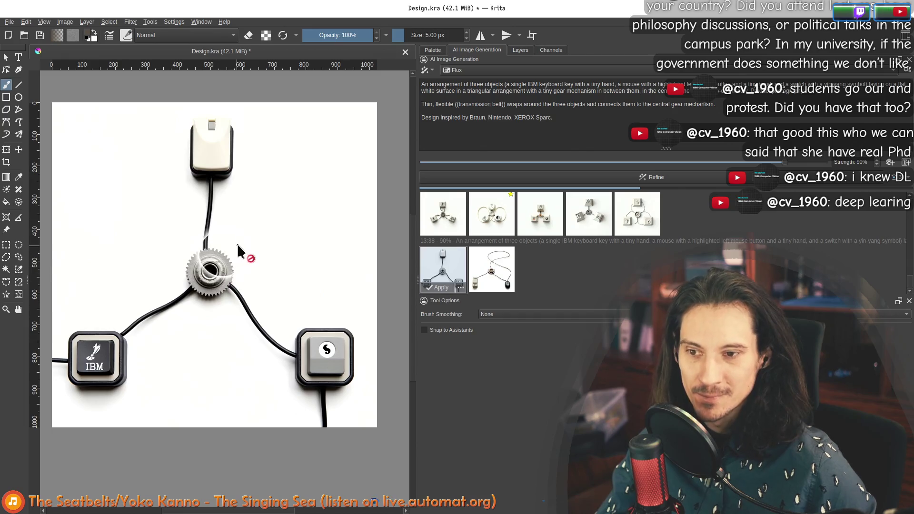
click(493, 277)
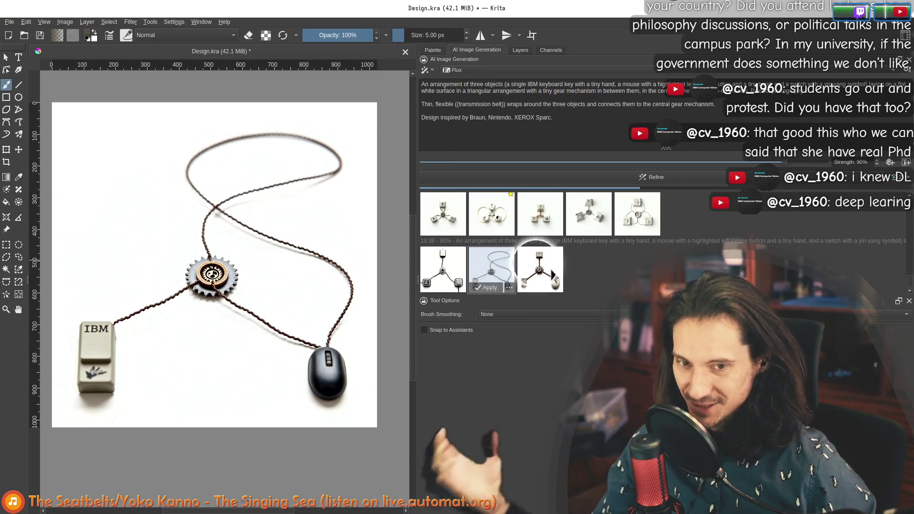
click(545, 269)
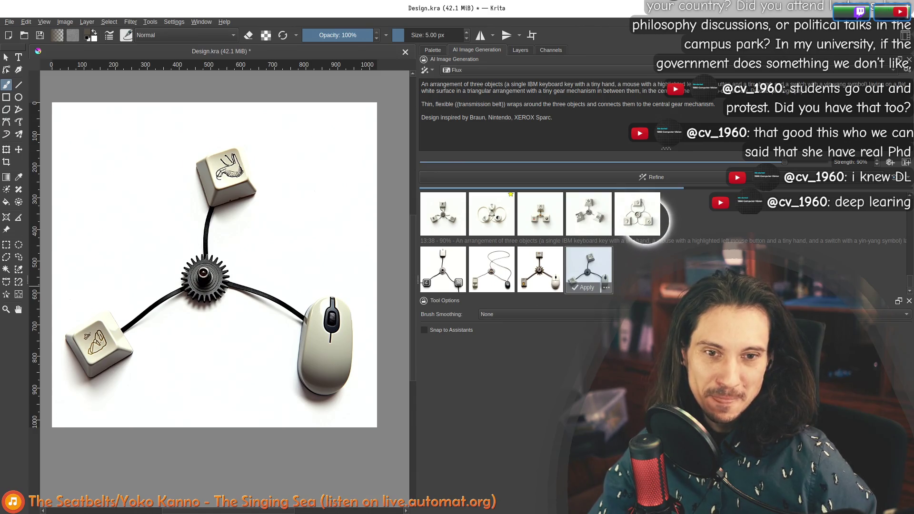
click(636, 211)
Flip through the variants up to the two-keycap and IBM keycap results, then show the original sketch again
click(462, 283)
click(491, 270)
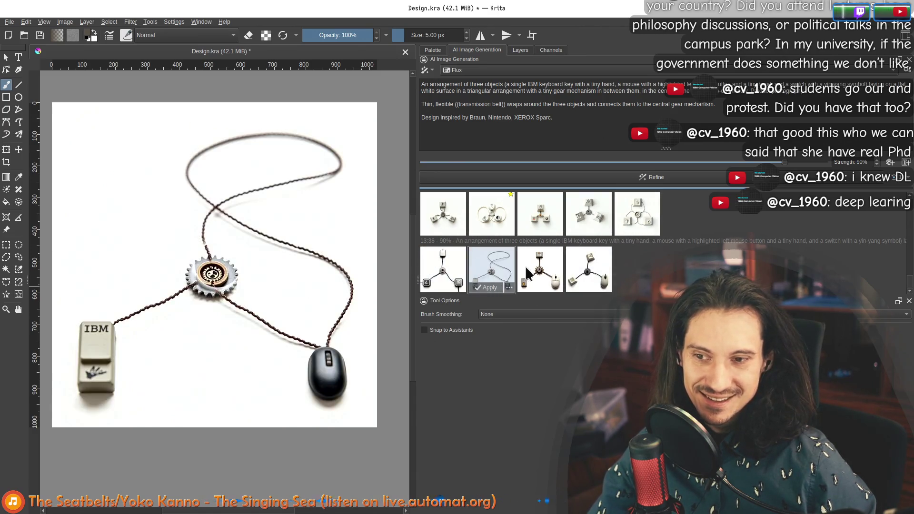
click(540, 270)
click(583, 265)
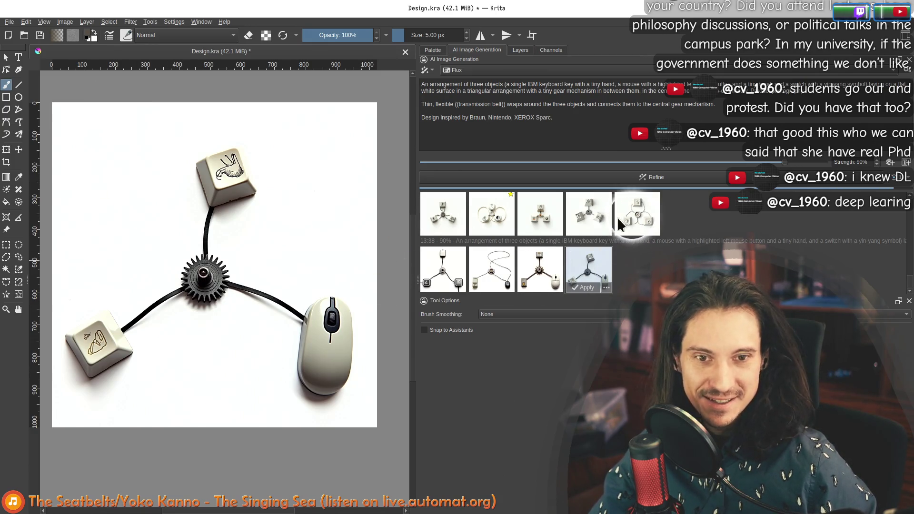
click(634, 266)
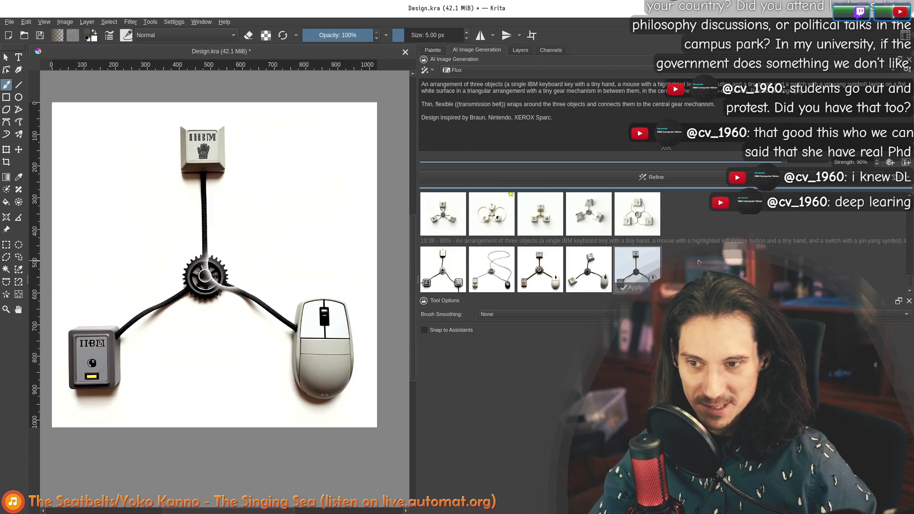
scroll(234, 314, up, 3)
scroll(289, 285, down, 3)
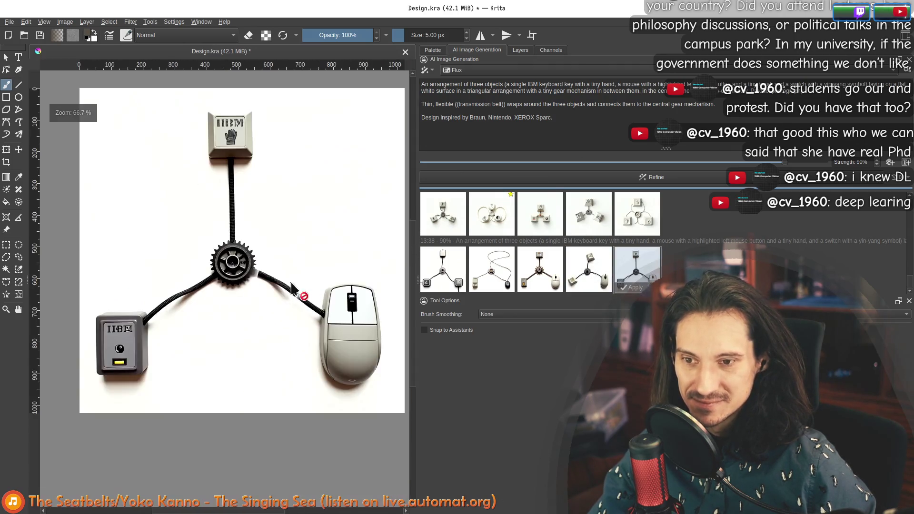
scroll(245, 201, up, 3)
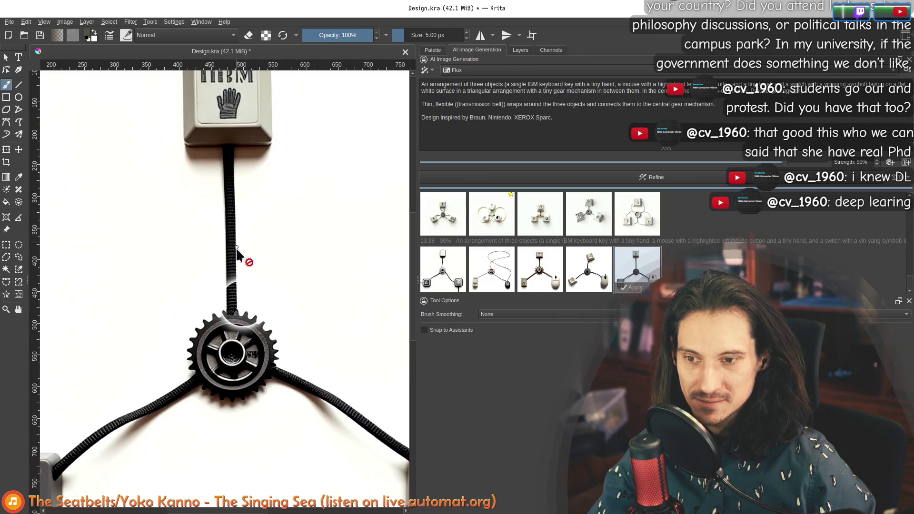
scroll(228, 191, down, 3)
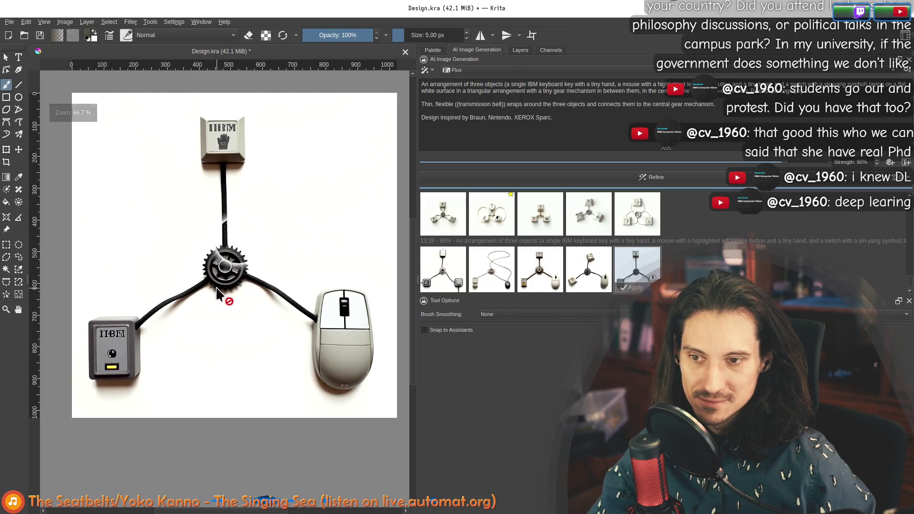
scroll(227, 228, up, 4)
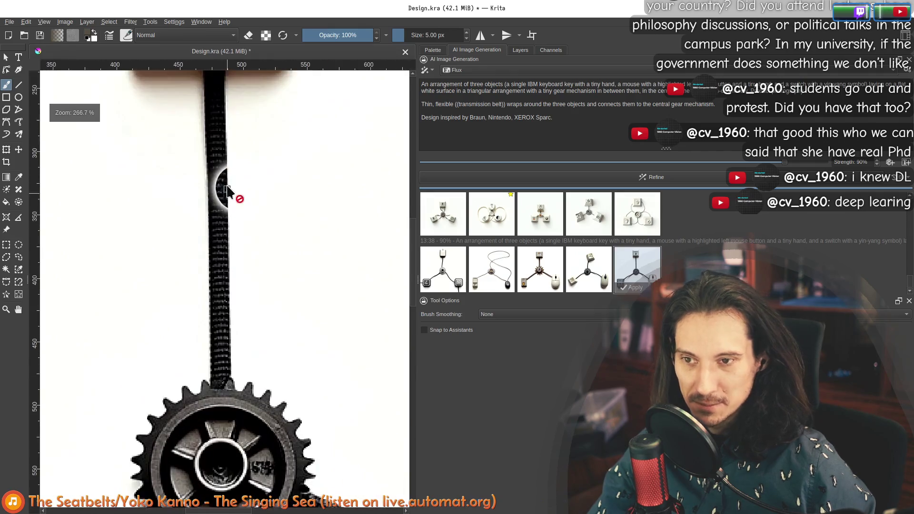
scroll(222, 194, down, 4)
scroll(223, 200, up, 2)
scroll(217, 260, down, 2)
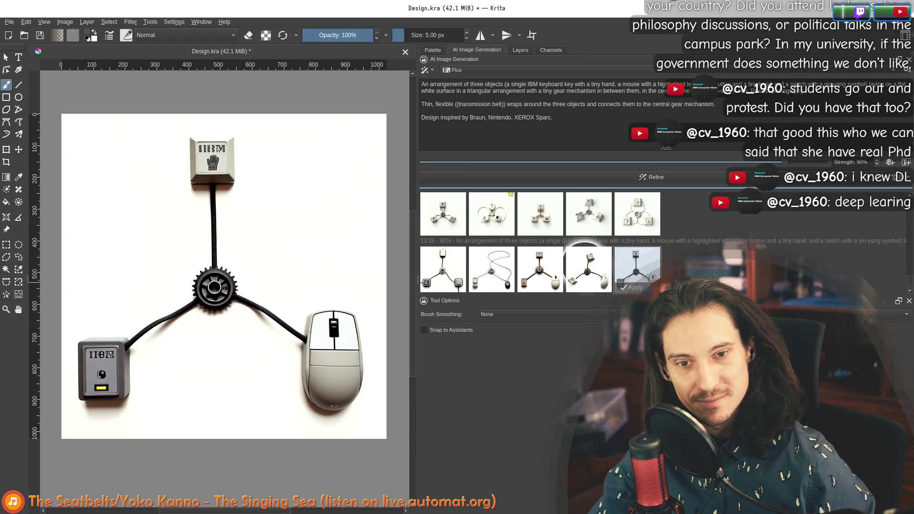
click(637, 270)
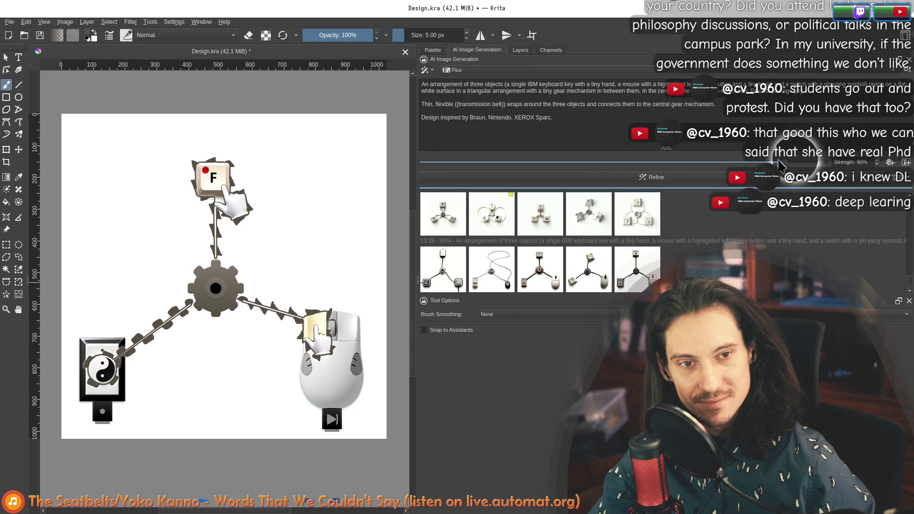
Lower the generation strength to 80%, refine a new batch and preview one of its results
drag(850, 163, 821, 162)
drag(759, 164, 743, 163)
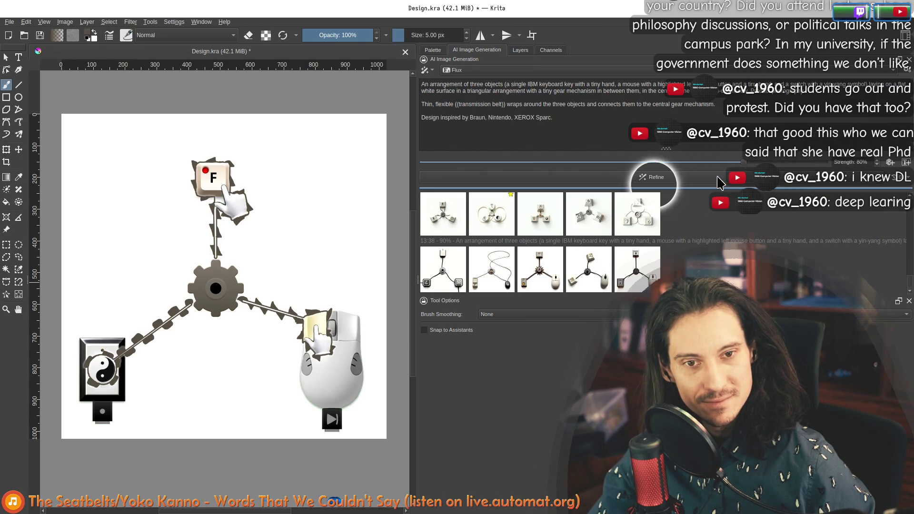
click(649, 178)
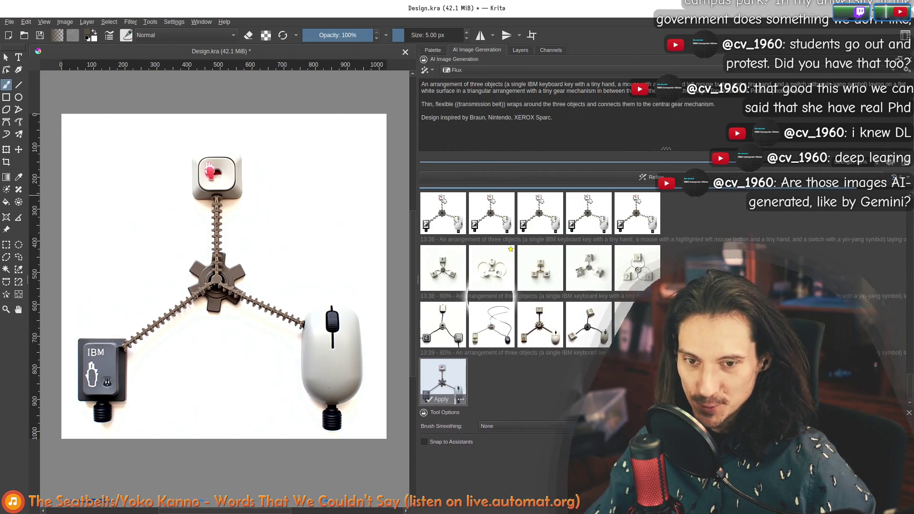
click(493, 379)
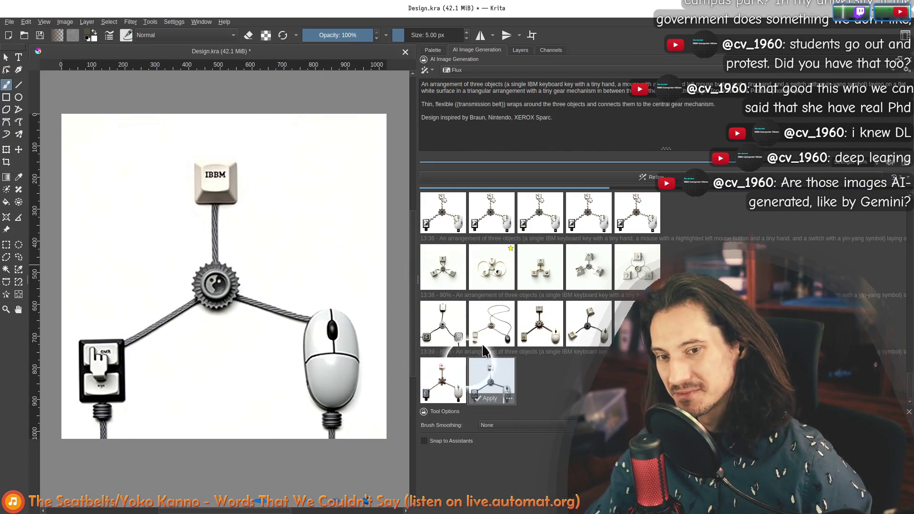
Preview the first newest variants, including the tall IBM keycap one, against the sketch
click(439, 381)
click(441, 398)
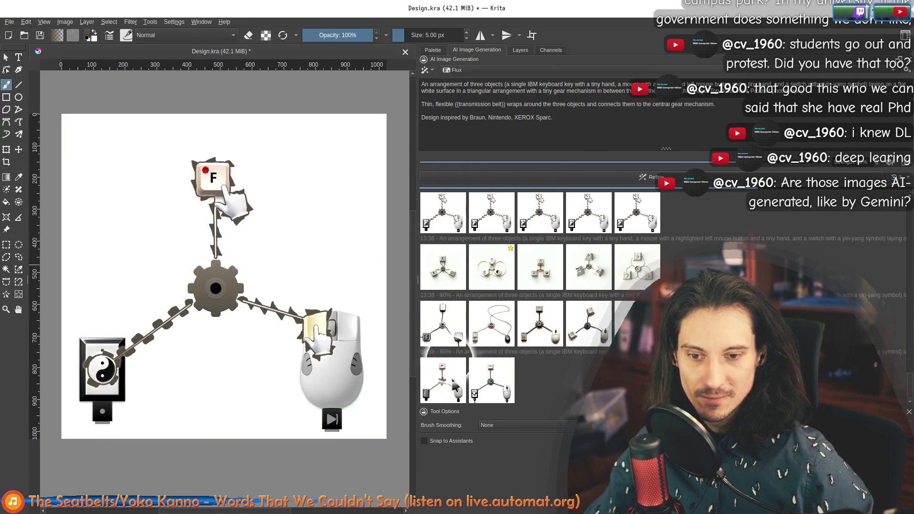
click(491, 382)
mouse_move(493, 358)
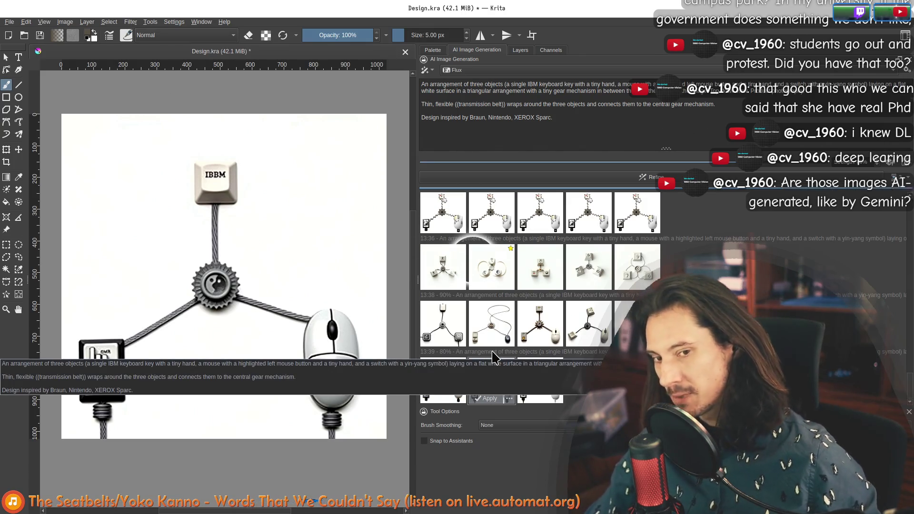
click(539, 377)
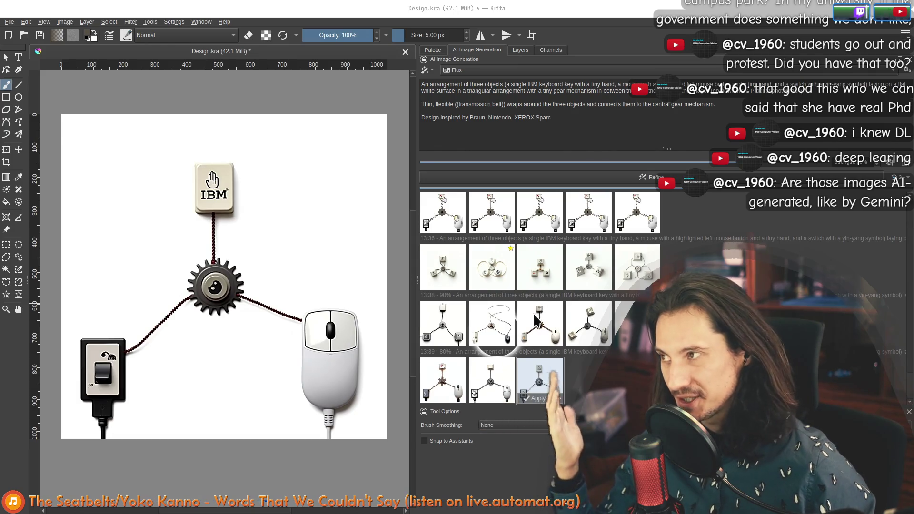
Preview the hand-marked IBM key variant, its neighbour, and end on the wavy-cable design
click(503, 393)
click(547, 368)
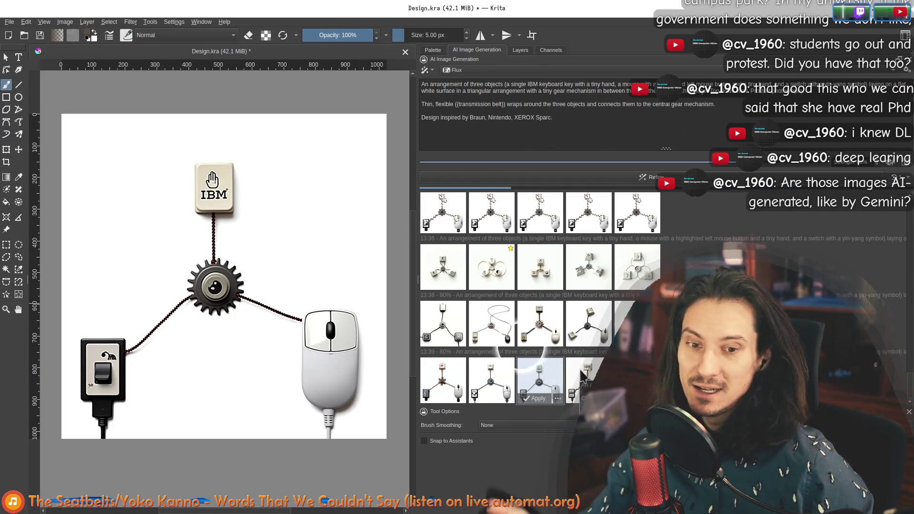
click(584, 377)
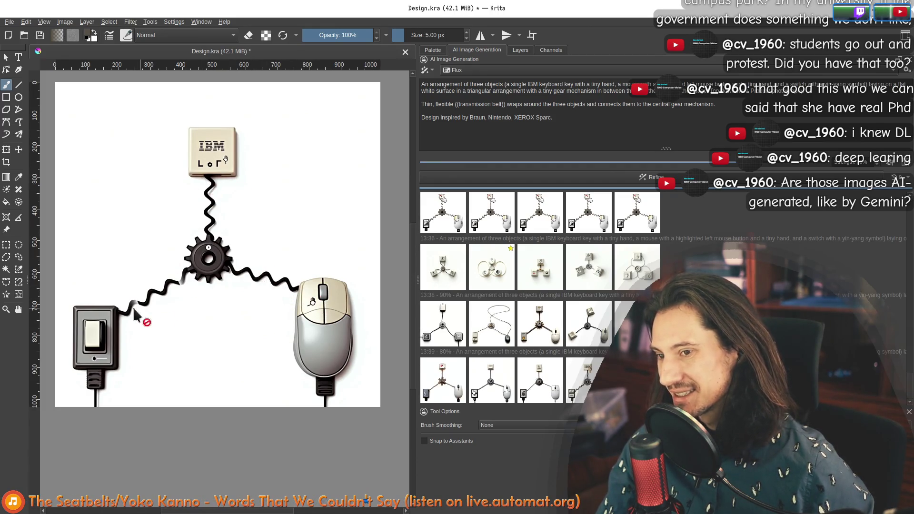
scroll(135, 314, up, 4)
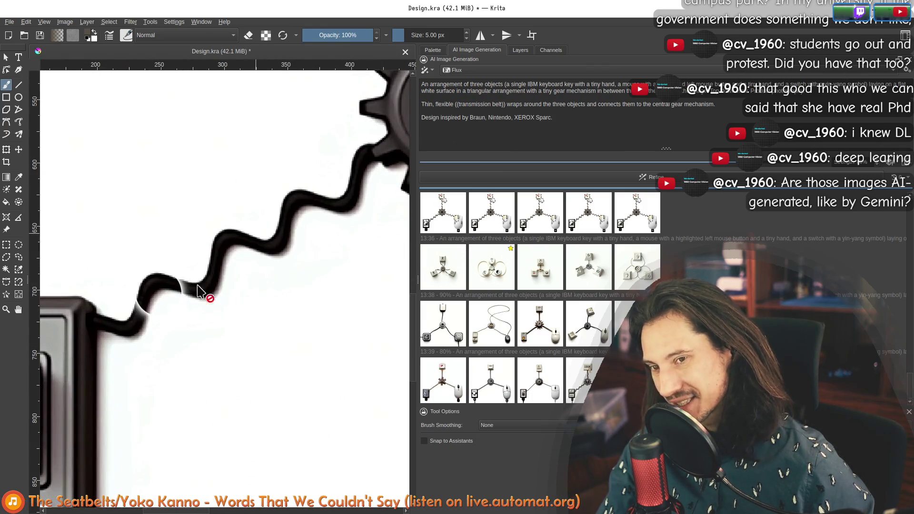
scroll(199, 292, down, 3)
Pan the zoomed view to reveal the mouse drawing in the wavy-cable variant
drag(247, 300, 186, 304)
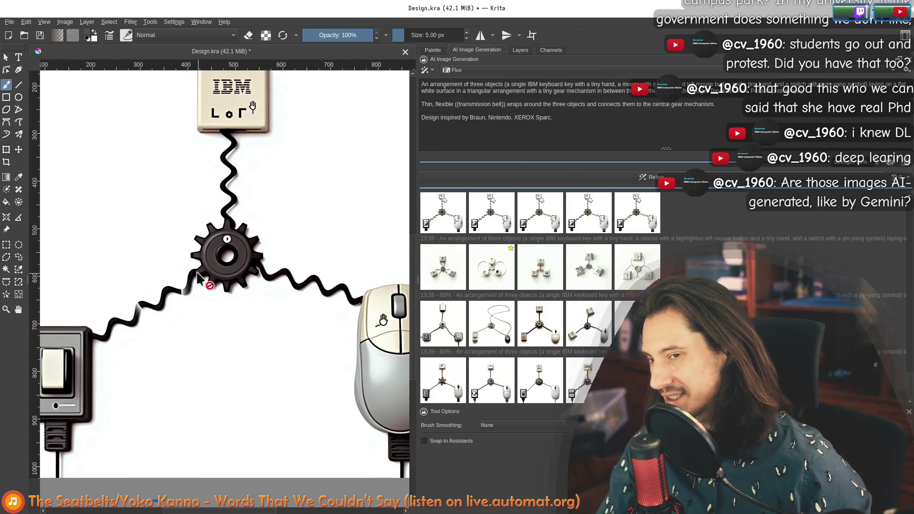
scroll(193, 282, down, 2)
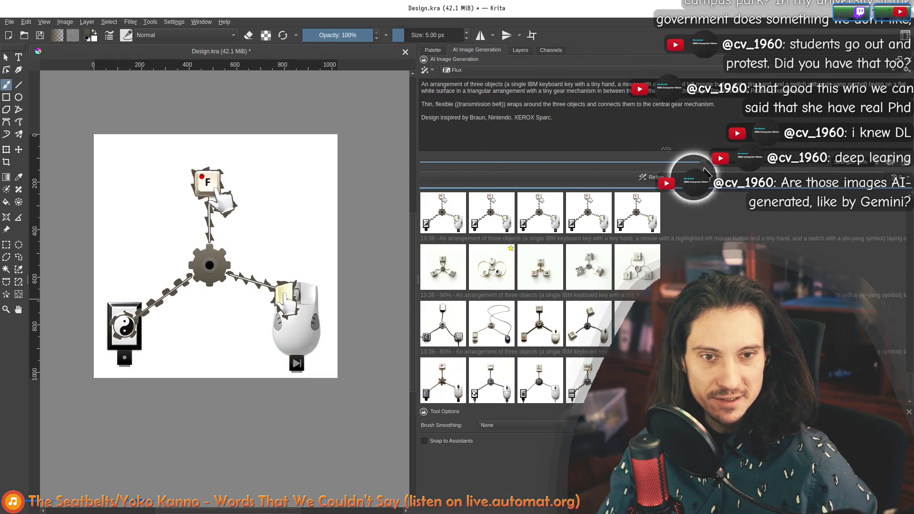
Start another generation round, preview the beaded-cord IBM variant, then the chain-belt variant across the whole design
click(672, 177)
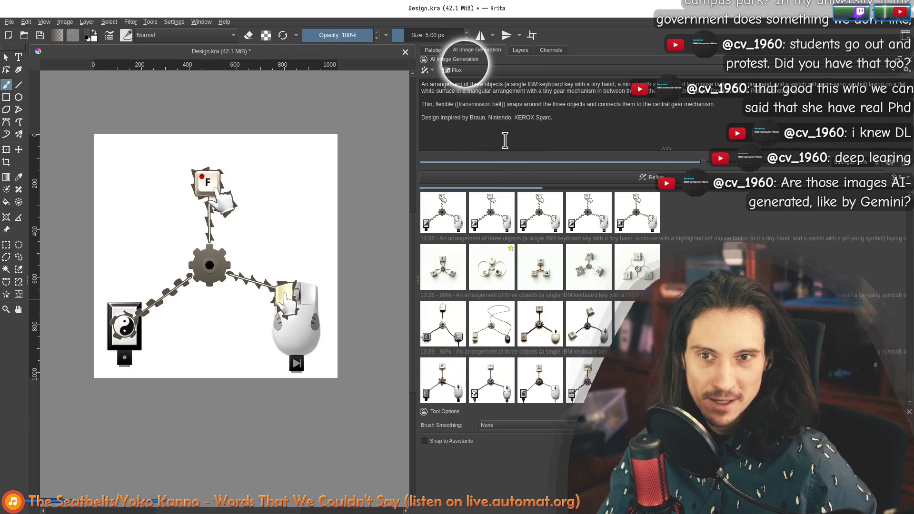
click(533, 382)
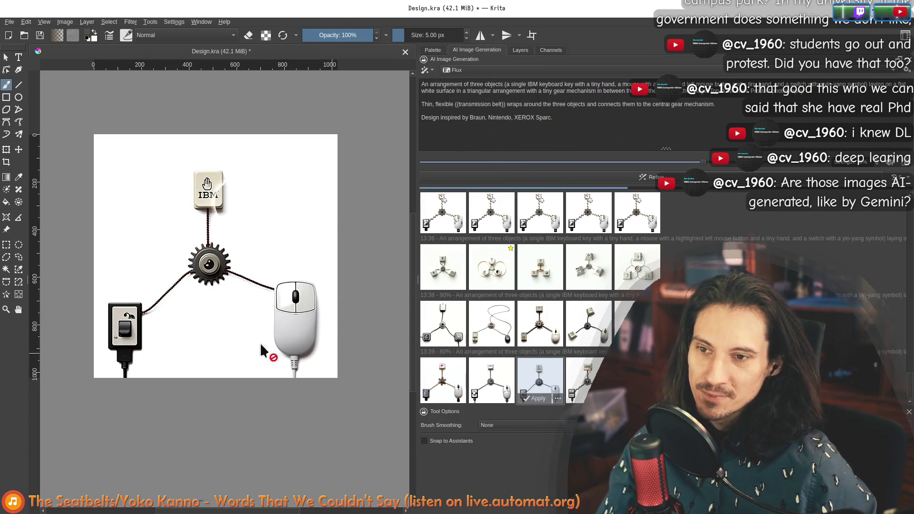
scroll(205, 245, up, 2)
scroll(208, 257, up, 1)
scroll(208, 255, up, 2)
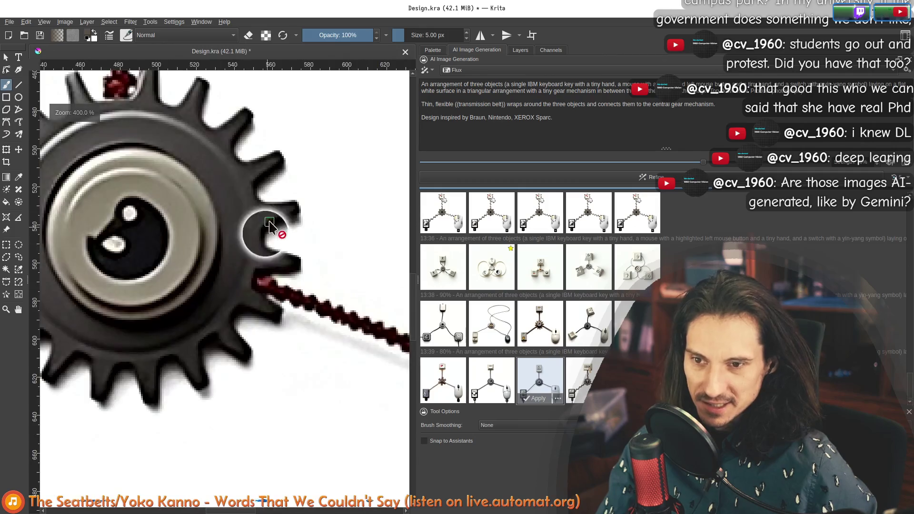
scroll(266, 235, down, 2)
drag(276, 179, 155, 195)
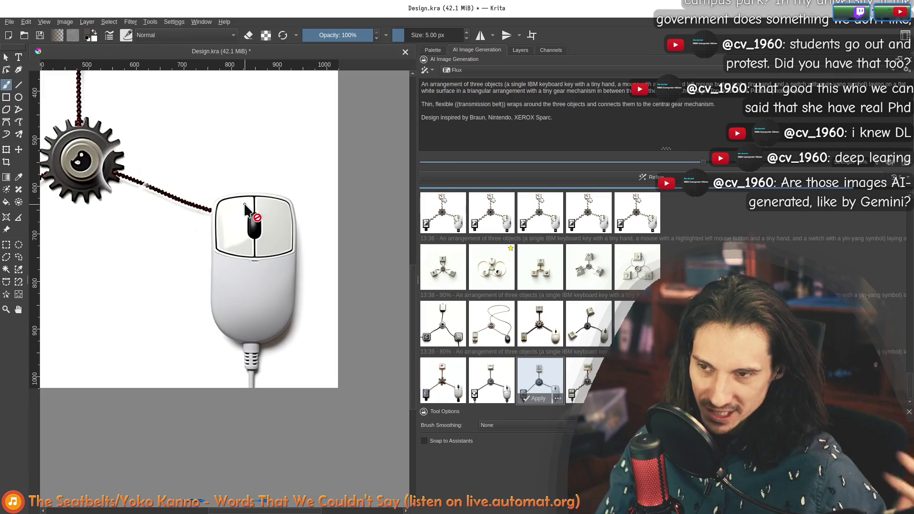
scroll(228, 197, up, 3)
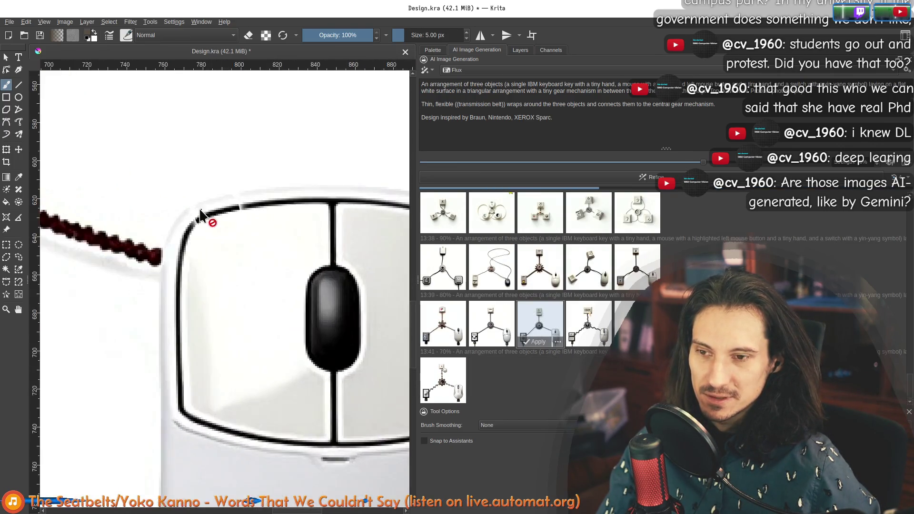
scroll(215, 219, up, 3)
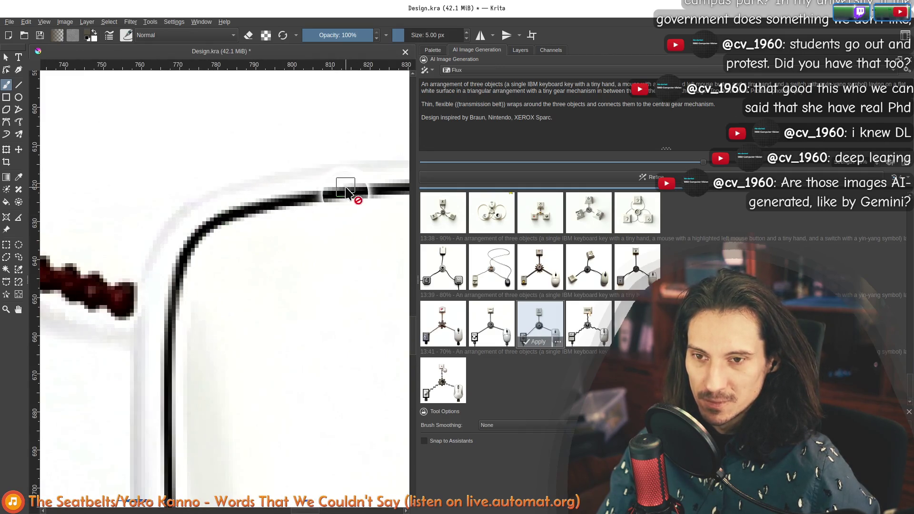
scroll(257, 197, down, 10)
scroll(182, 192, up, 3)
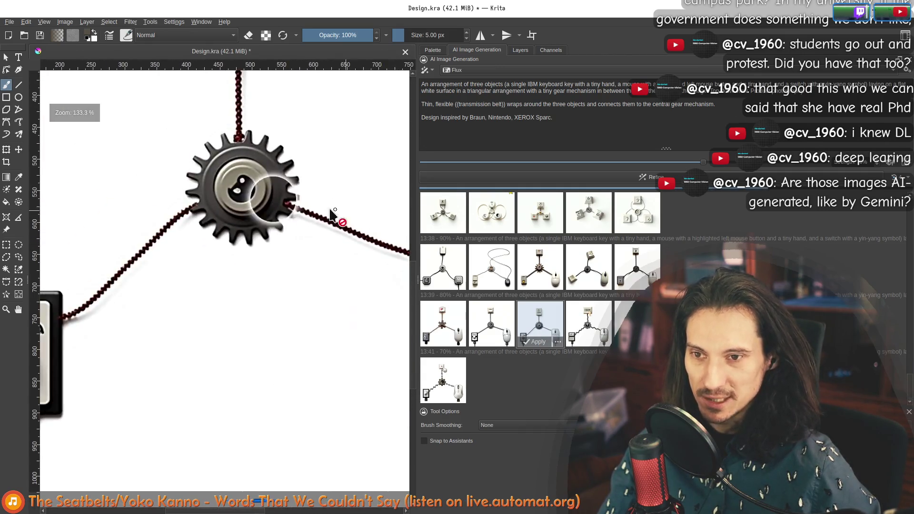
click(442, 374)
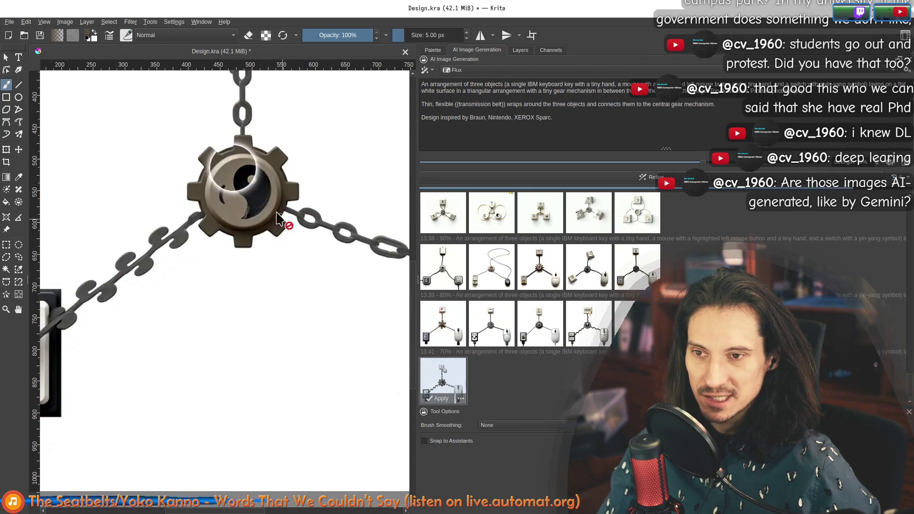
scroll(285, 220, down, 2)
scroll(337, 262, up, 2)
scroll(306, 255, down, 2)
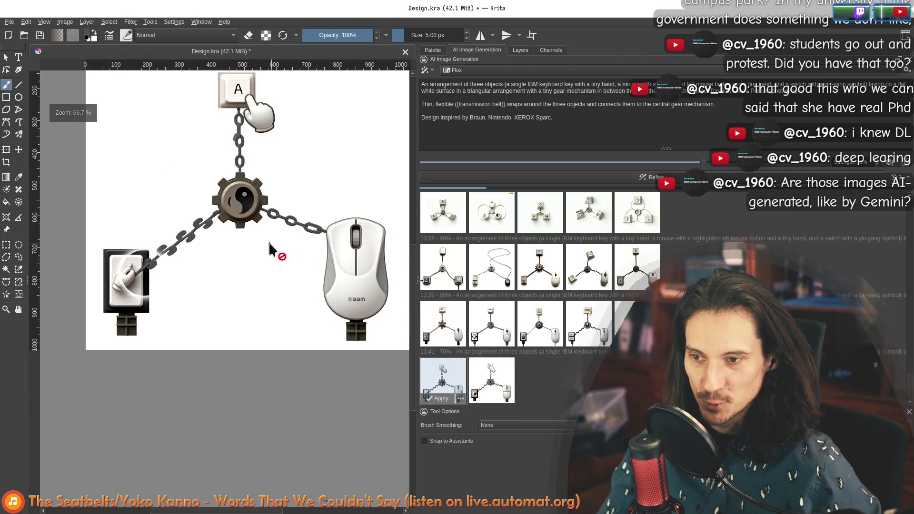
drag(258, 235, 226, 292)
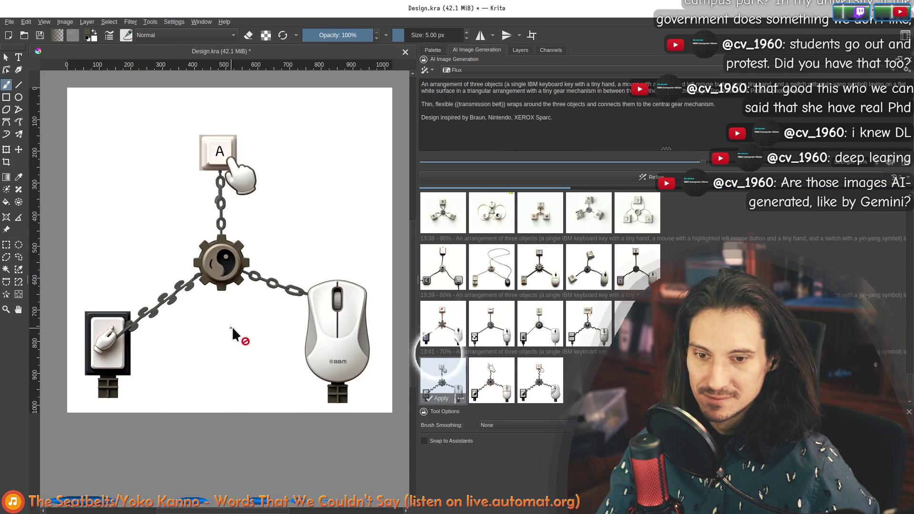
Compare the gloved-hand, coiled-cable and IBM keycap variants, settling back on the coiled-cable one
click(492, 382)
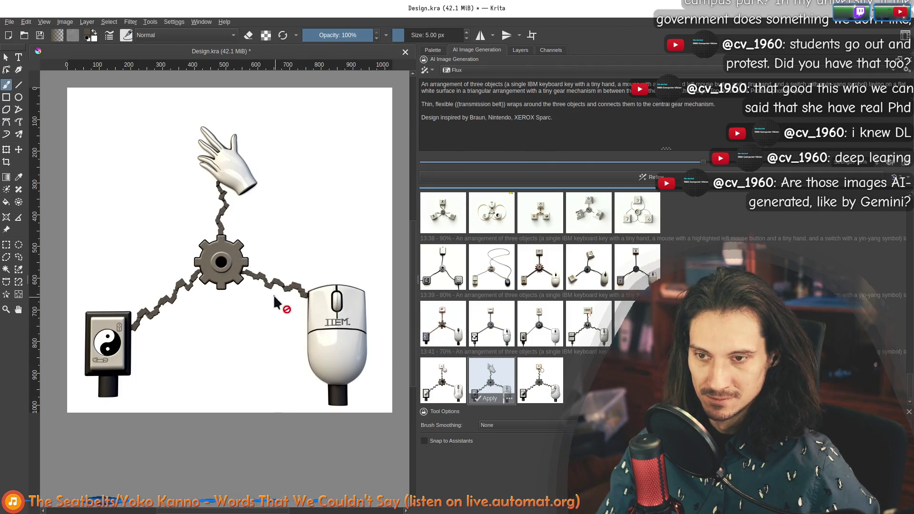
click(550, 378)
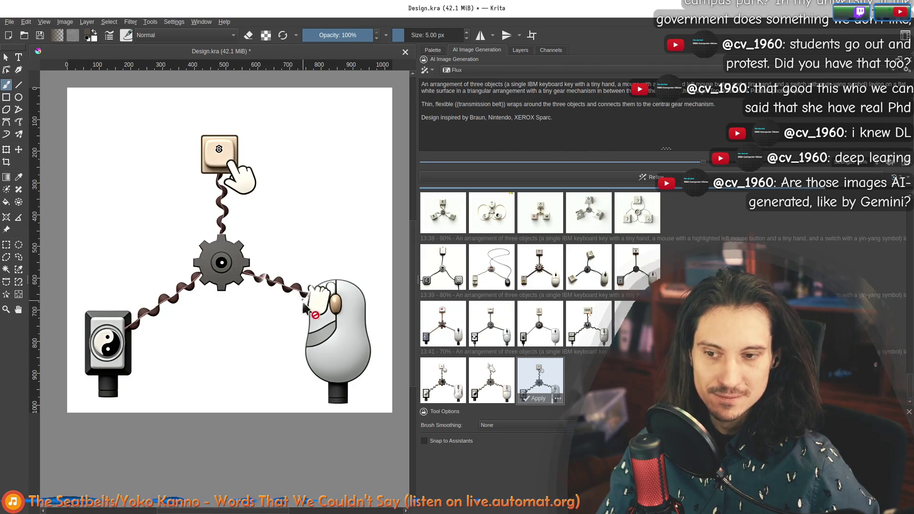
scroll(304, 308, up, 3)
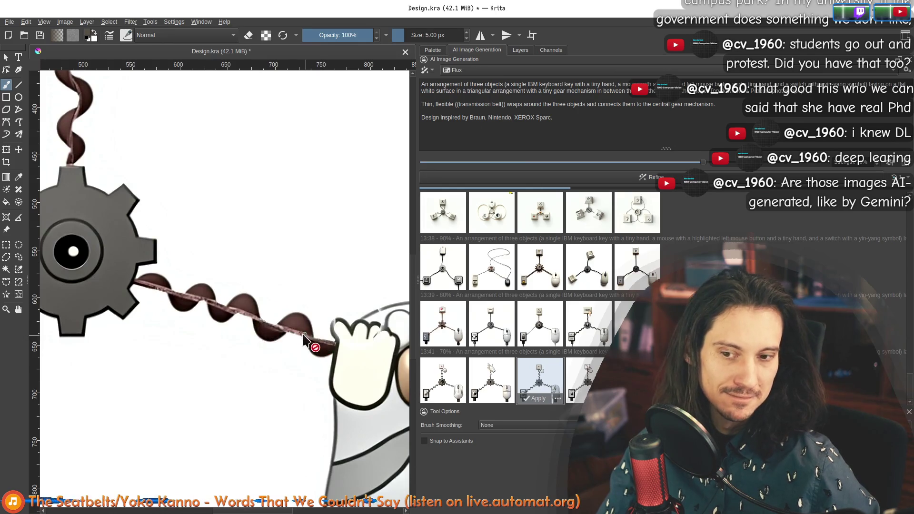
click(575, 375)
scroll(382, 372, down, 3)
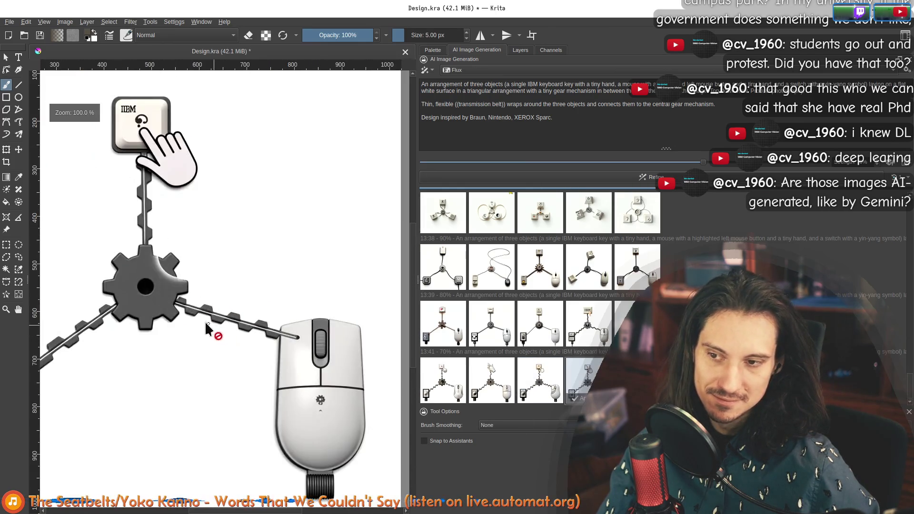
scroll(260, 314, down, 2)
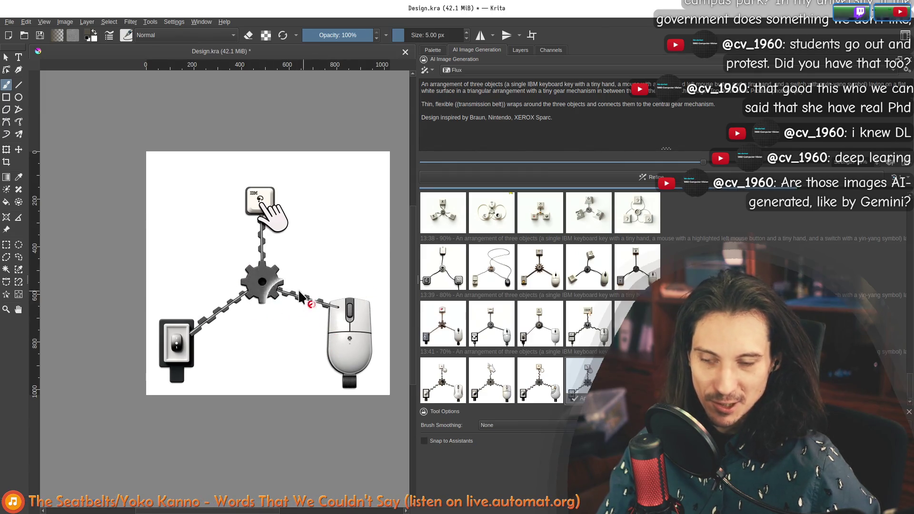
scroll(300, 296, up, 1)
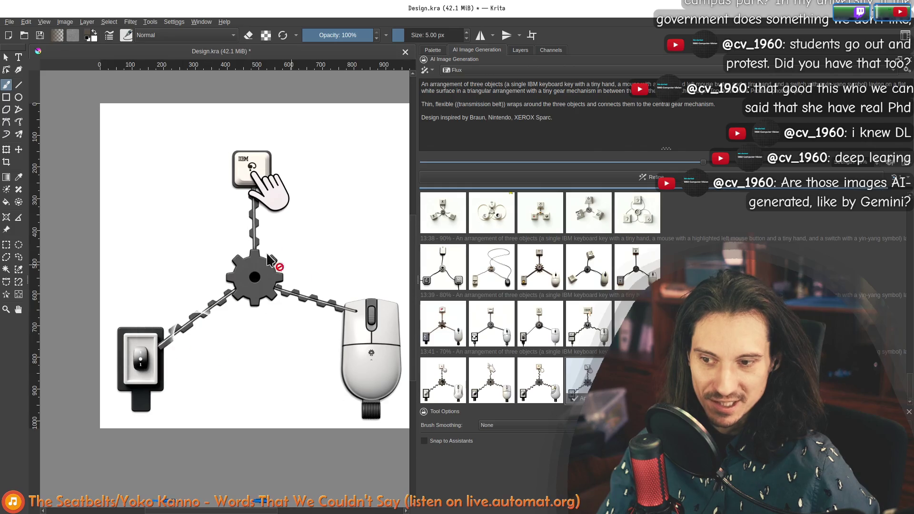
scroll(358, 309, up, 2)
scroll(314, 308, down, 1)
scroll(315, 307, down, 1)
click(546, 388)
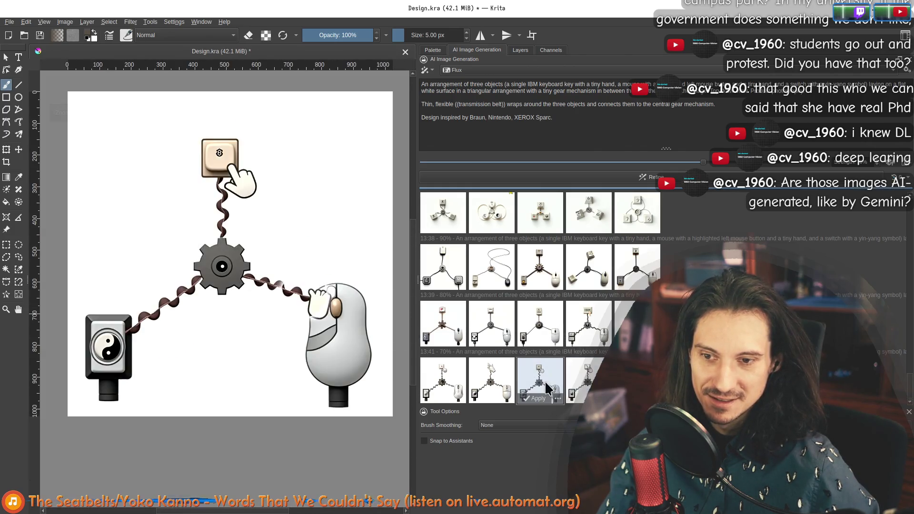
scroll(231, 265, up, 2)
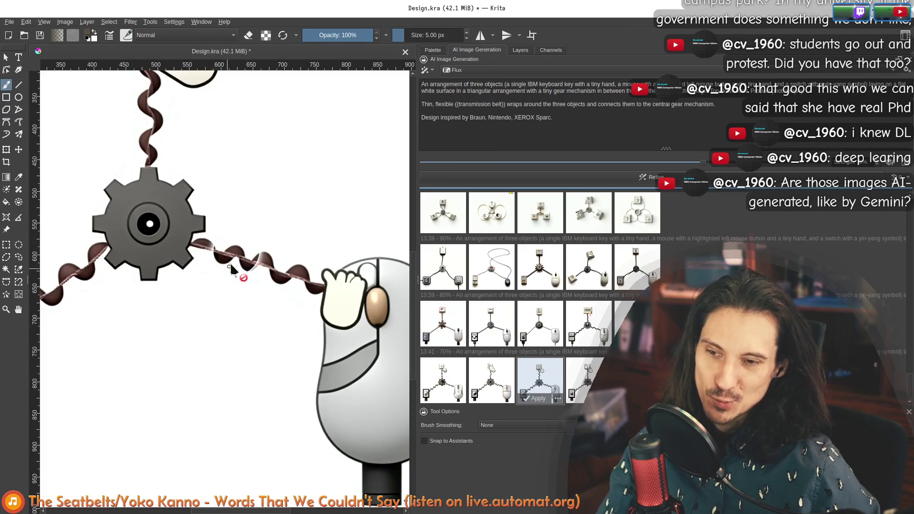
scroll(254, 275, up, 1)
scroll(314, 289, down, 1)
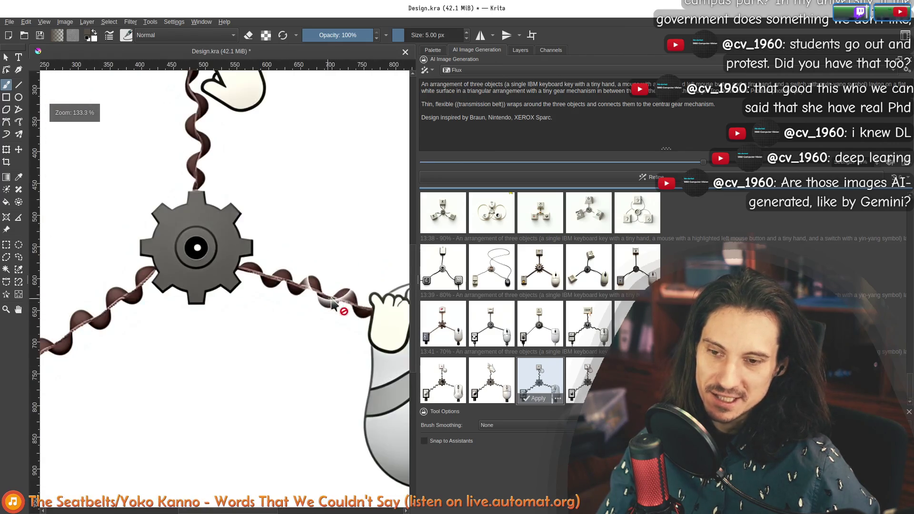
scroll(214, 271, down, 1)
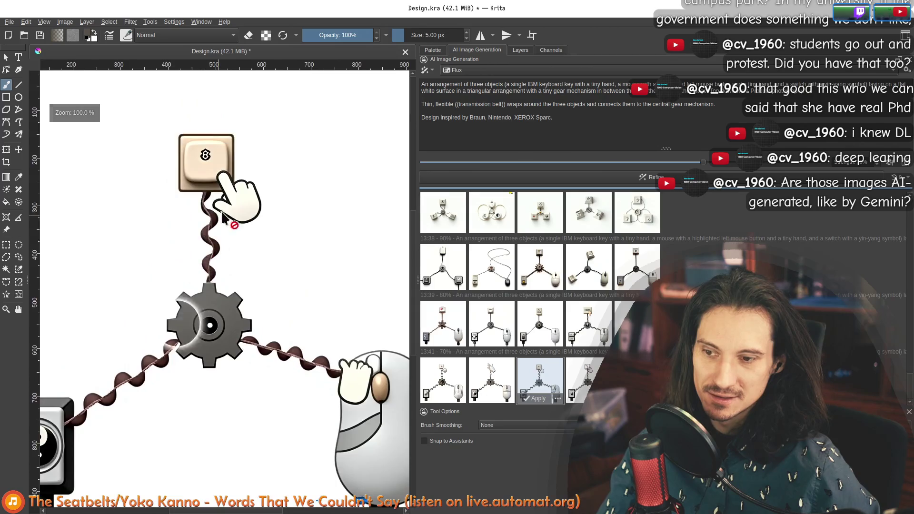
scroll(320, 285, down, 1)
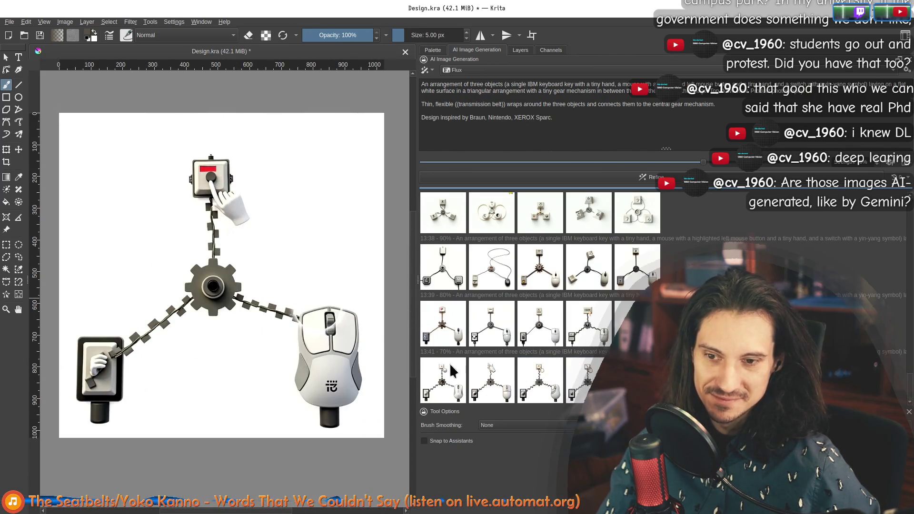
scroll(212, 297, down, 1)
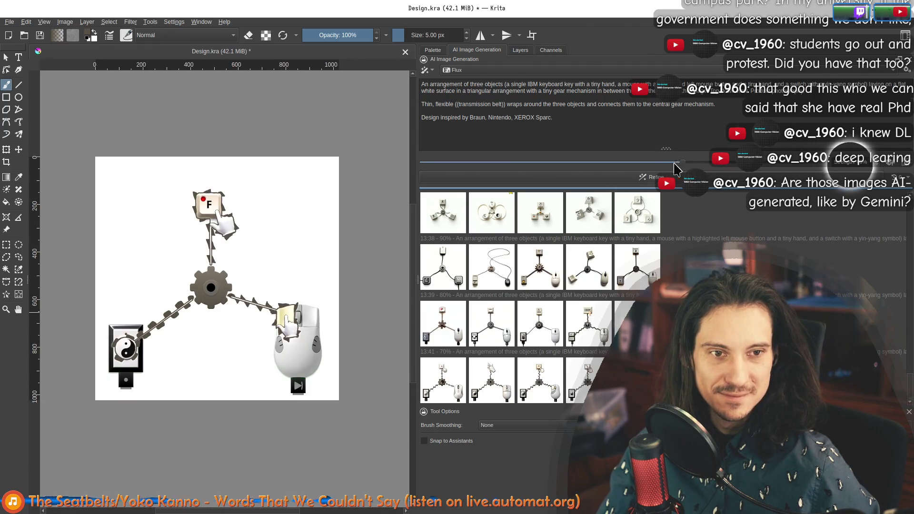
Generate a new batch and preview the down-arrow keycap and latest variants across the mouse and gear
click(653, 179)
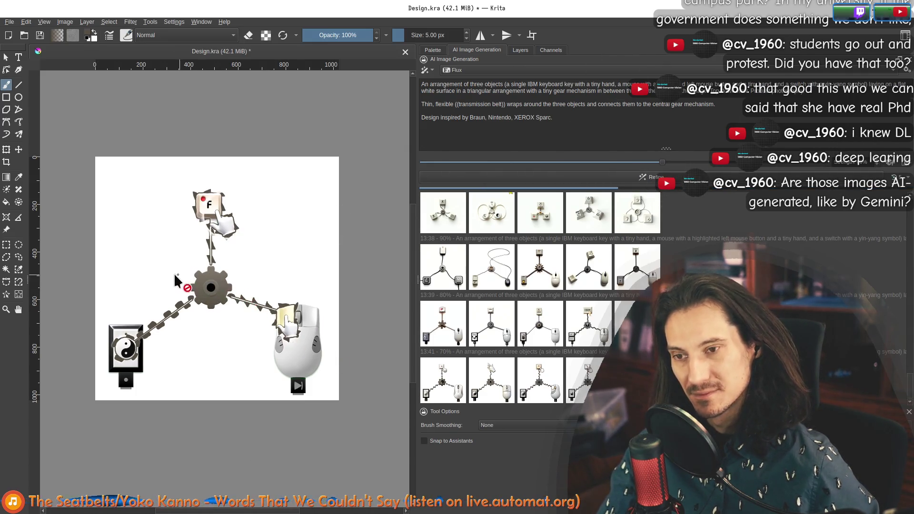
scroll(182, 282, up, 1)
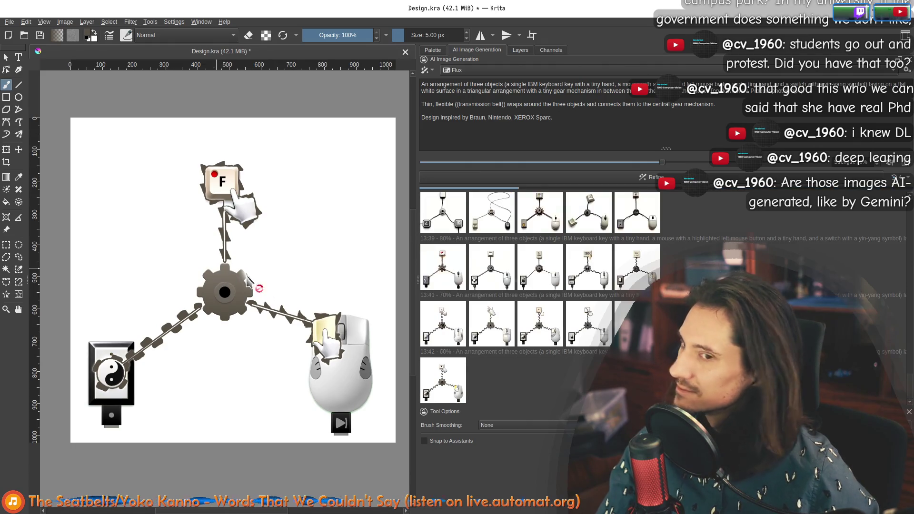
click(441, 384)
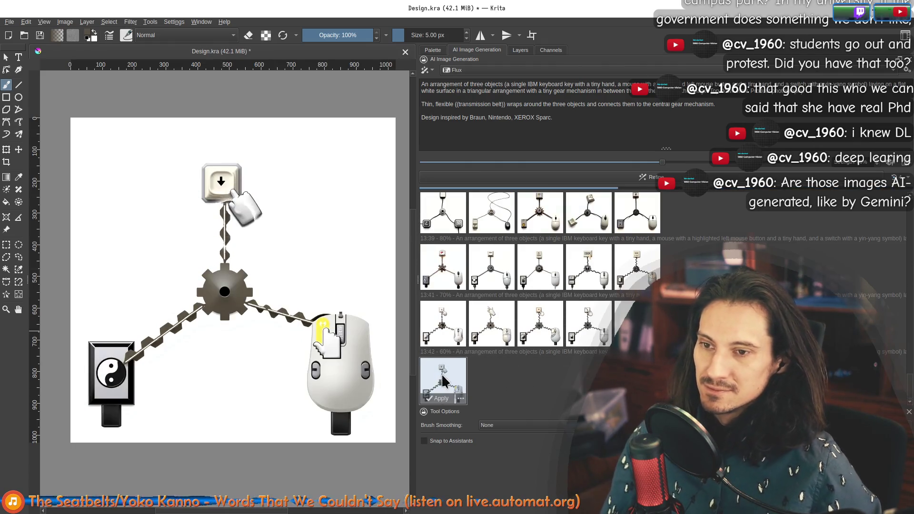
scroll(276, 297, up, 1)
scroll(305, 240, down, 1)
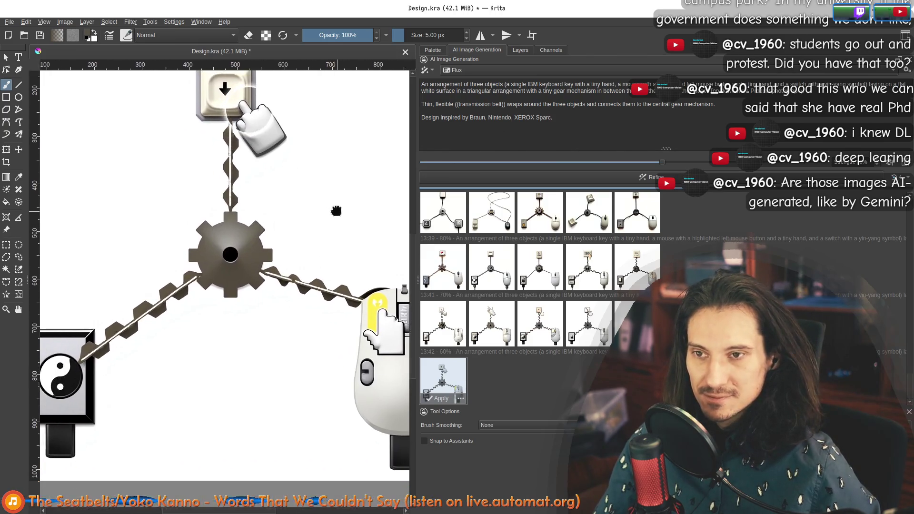
scroll(309, 232, down, 1)
scroll(309, 233, down, 1)
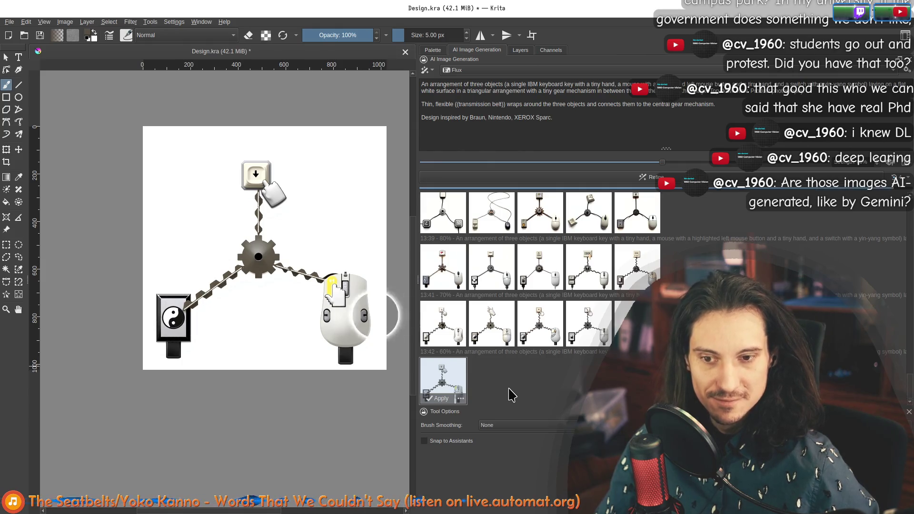
click(487, 383)
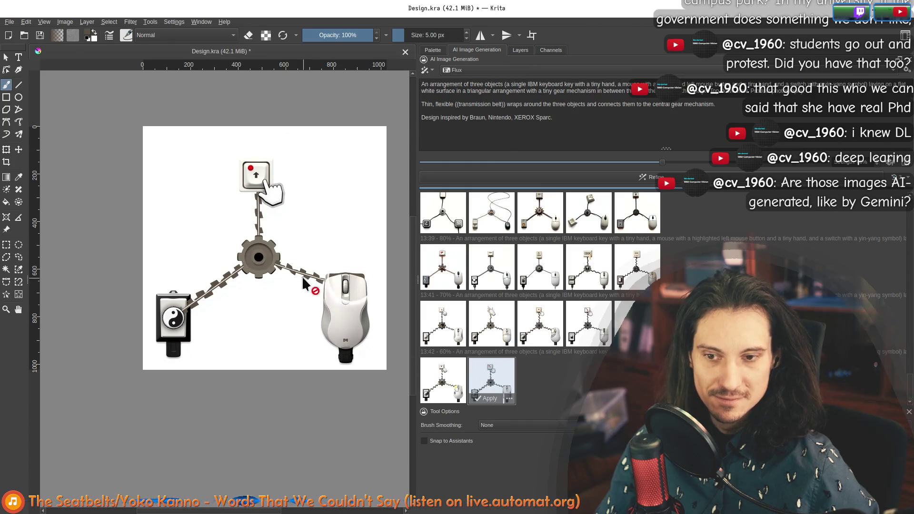
scroll(335, 293, up, 3)
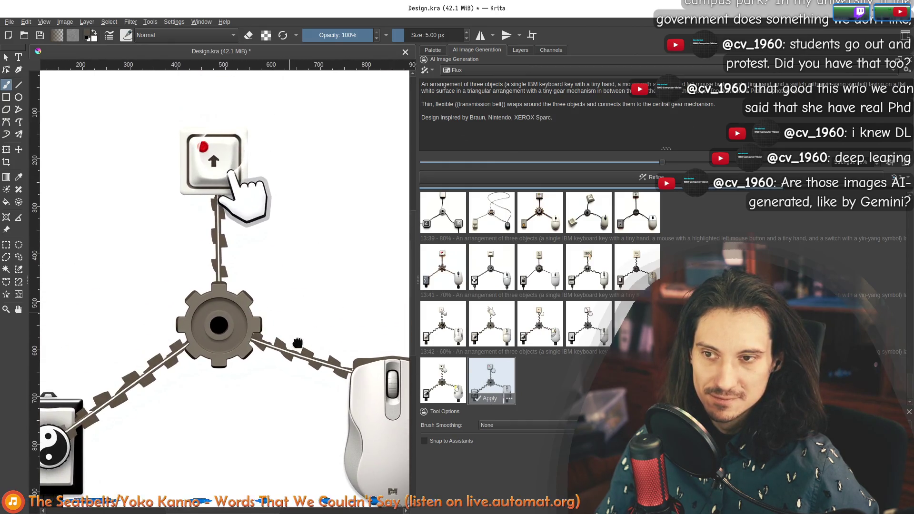
scroll(298, 344, down, 3)
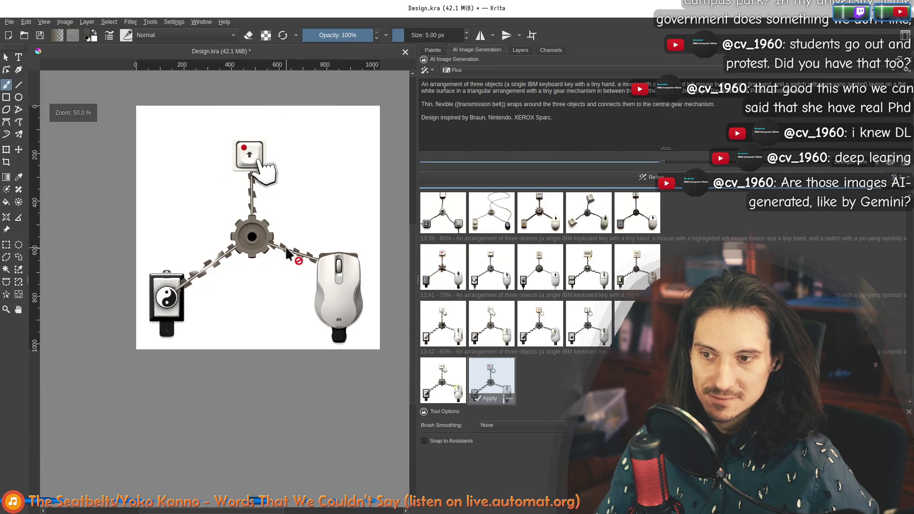
scroll(287, 258, down, 4)
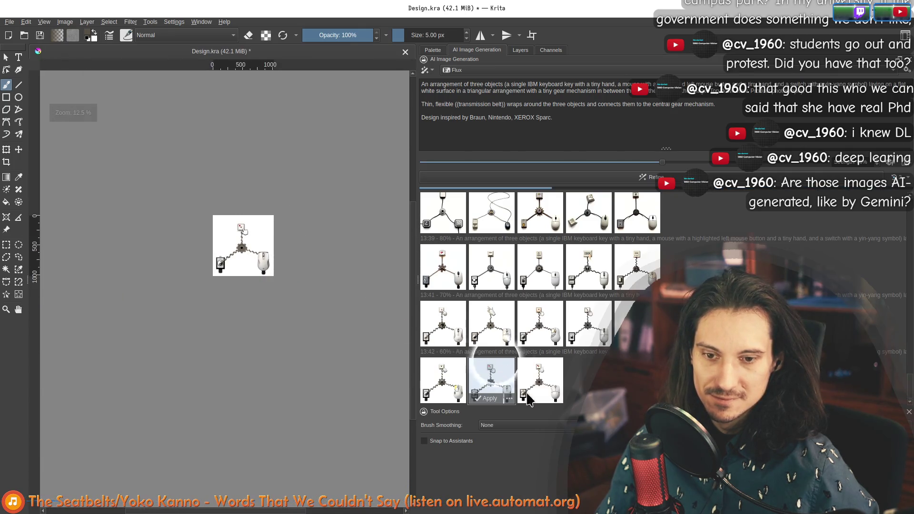
scroll(251, 210, up, 4)
scroll(229, 245, up, 1)
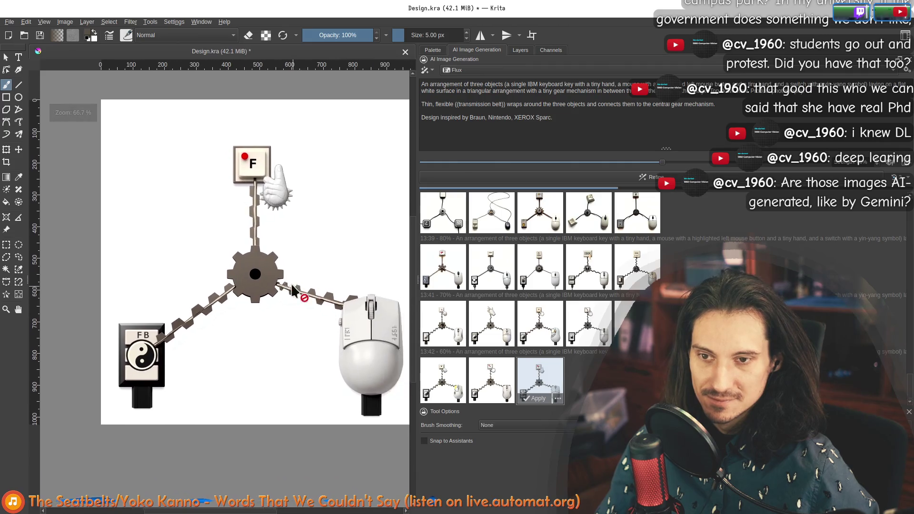
scroll(283, 192, up, 4)
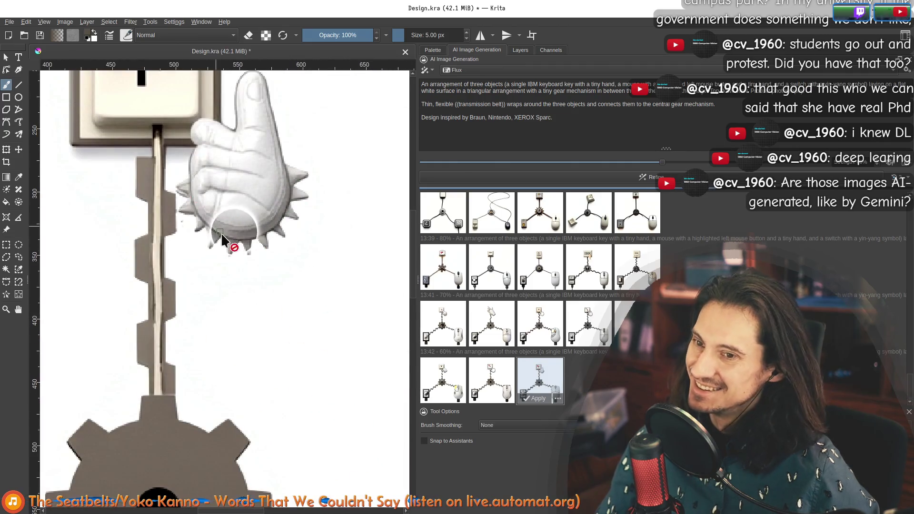
scroll(296, 179, down, 1)
drag(354, 349, 204, 184)
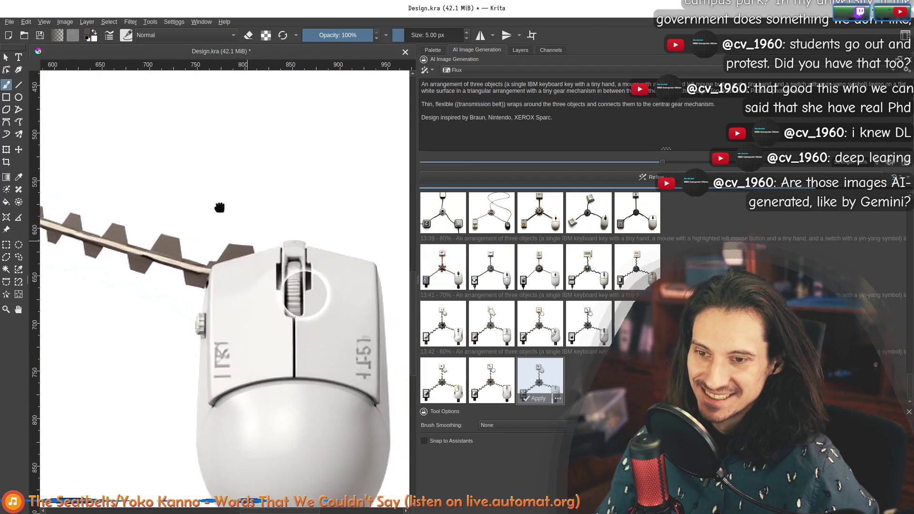
scroll(220, 207, down, 2)
drag(281, 255, 326, 307)
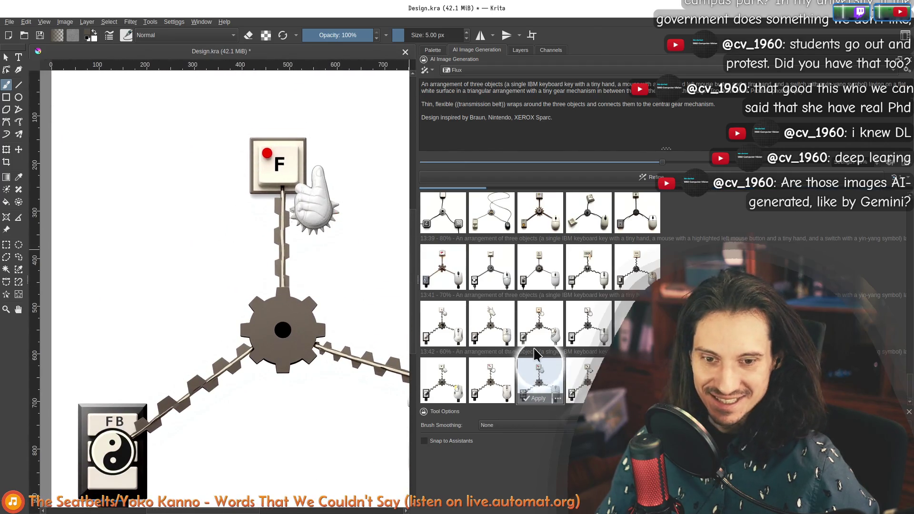
Preview another variation and apply the P keycap, round switch and shaded gear result to the canvas
drag(541, 365, 331, 252)
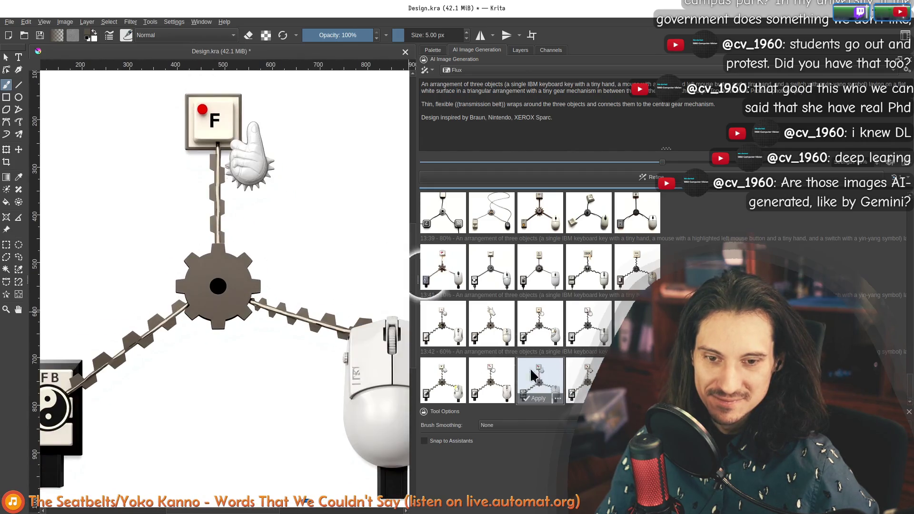
scroll(257, 215, up, 3)
scroll(272, 285, up, 2)
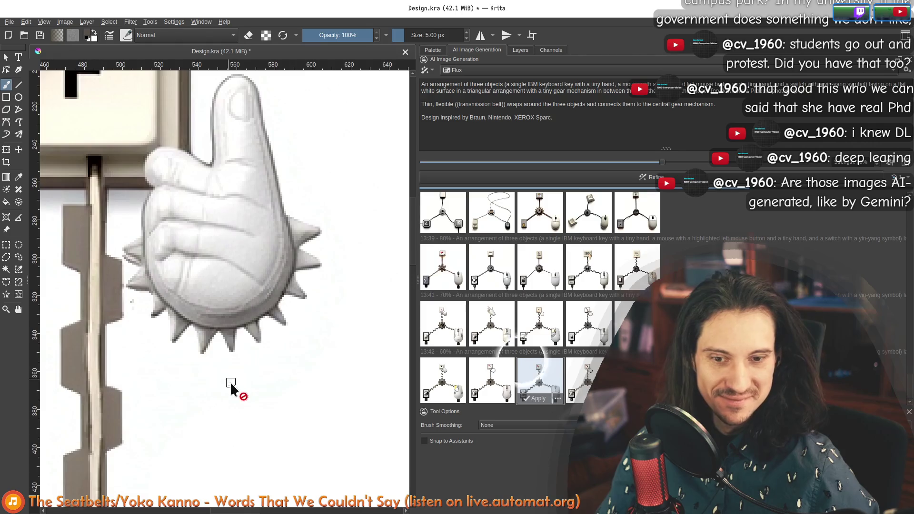
scroll(286, 379, down, 3)
mouse_move(347, 367)
mouse_down()
mouse_move(246, 276)
mouse_move(291, 237)
mouse_up()
scroll(291, 237, down, 2)
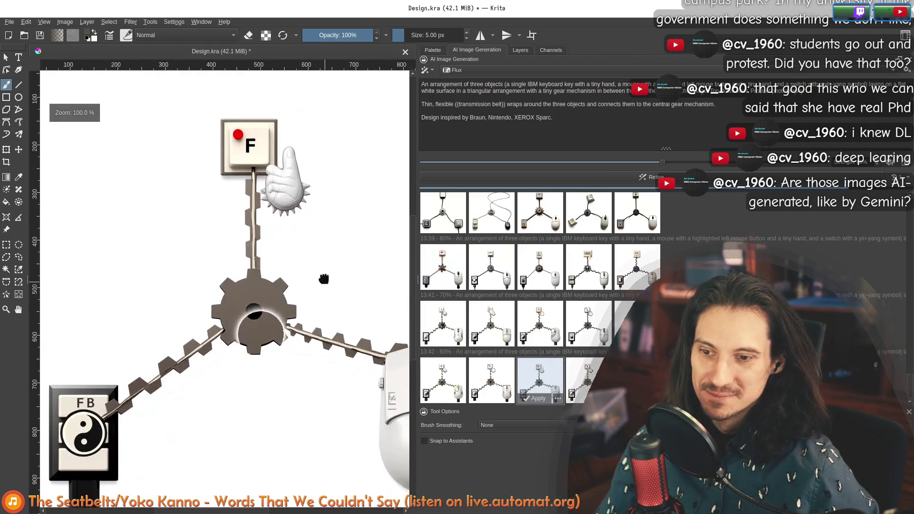
click(537, 398)
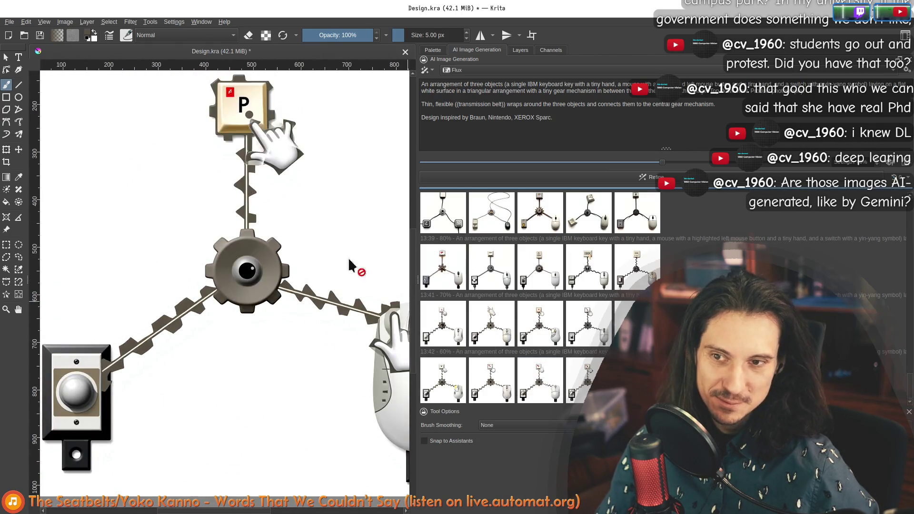
drag(303, 229, 282, 224)
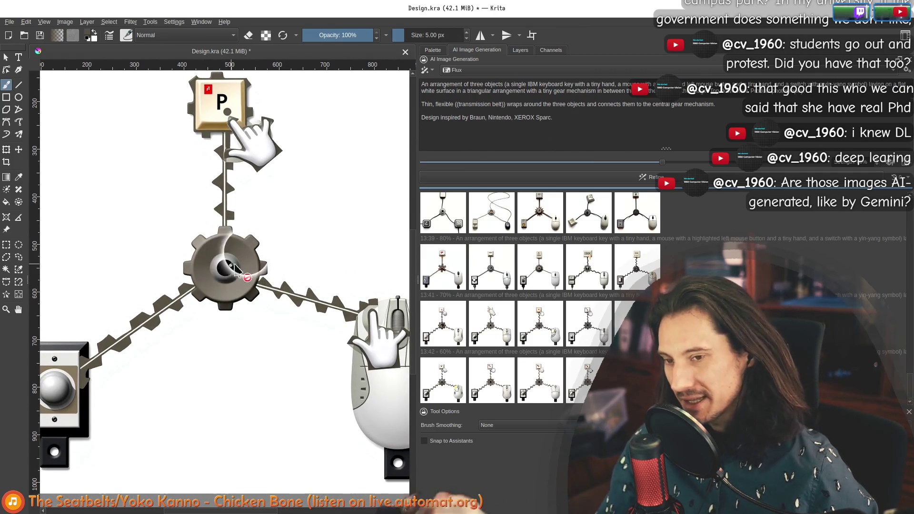
scroll(225, 265, up, 2)
scroll(226, 264, up, 1)
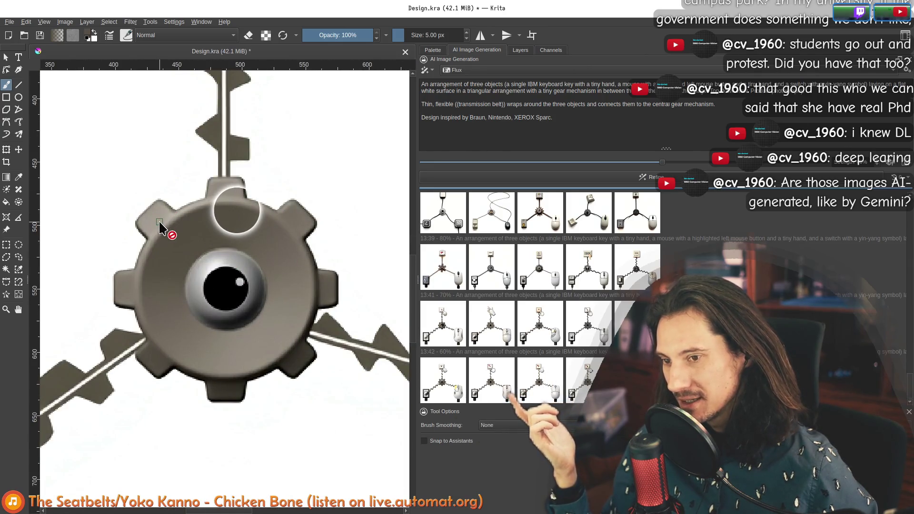
scroll(207, 275, down, 3)
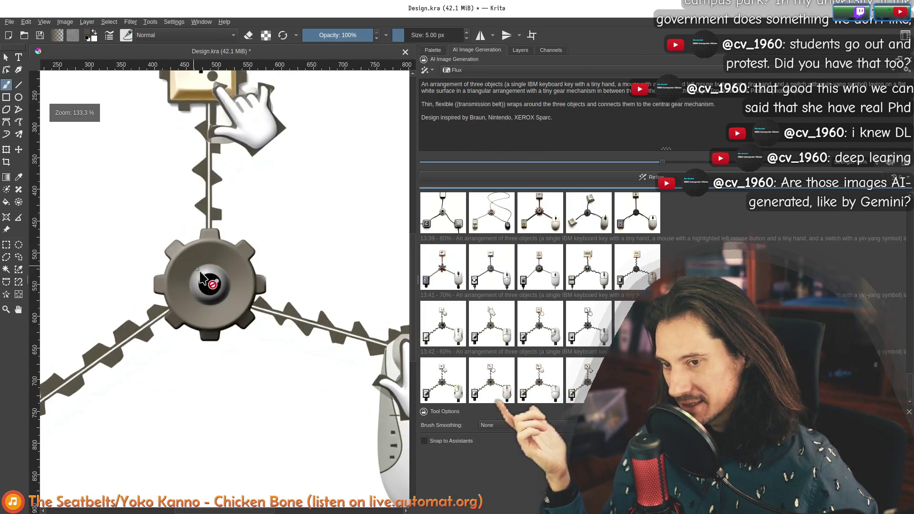
scroll(204, 276, up, 2)
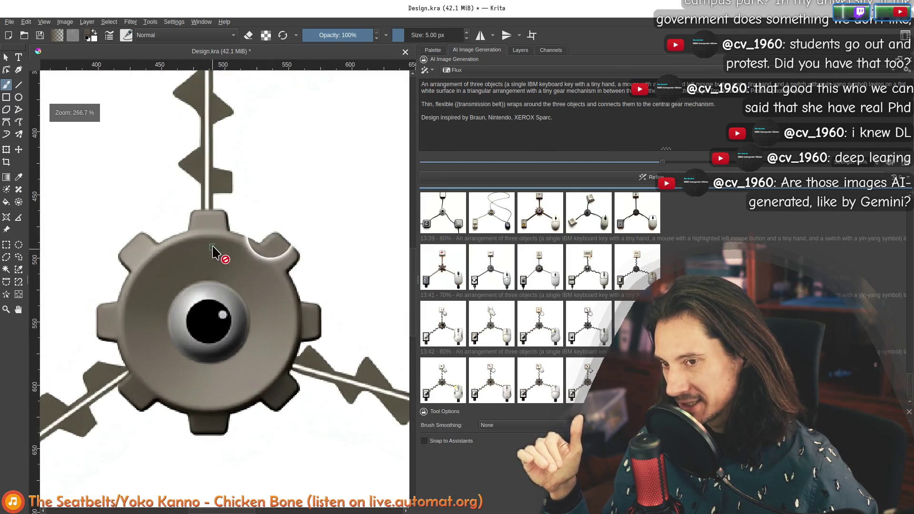
scroll(214, 241, down, 2)
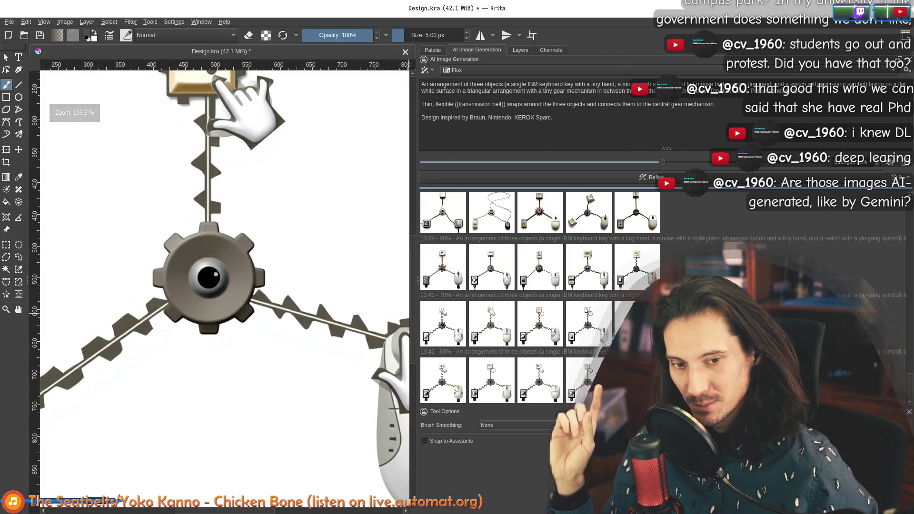
click(520, 50)
Move the generated layer below Background, rename it 'gear shading reference' and hide Background
mouse_move(490, 102)
mouse_down()
mouse_move(538, 277)
mouse_move(457, 261)
mouse_up()
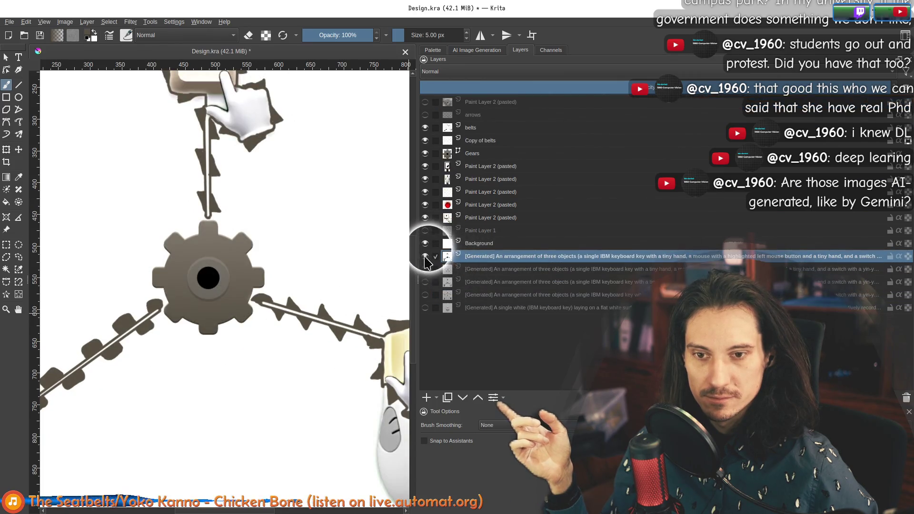
double_click(515, 257)
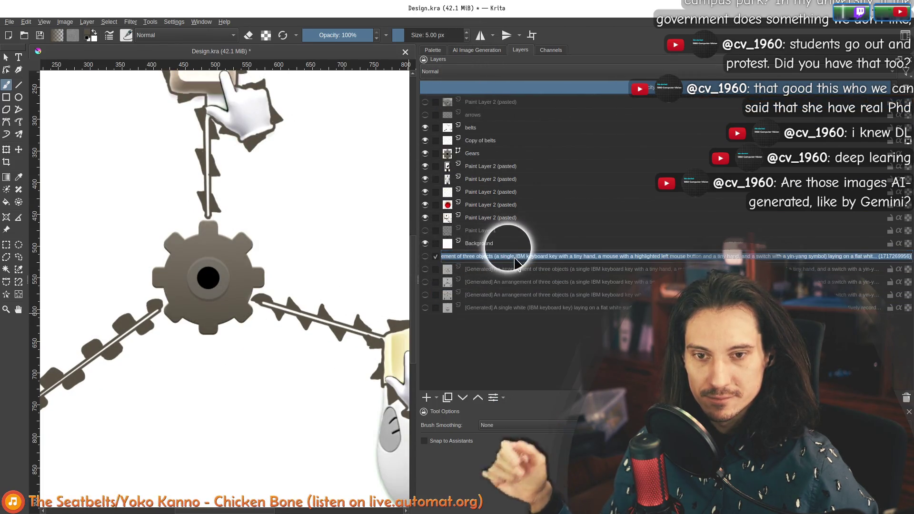
text(ge)
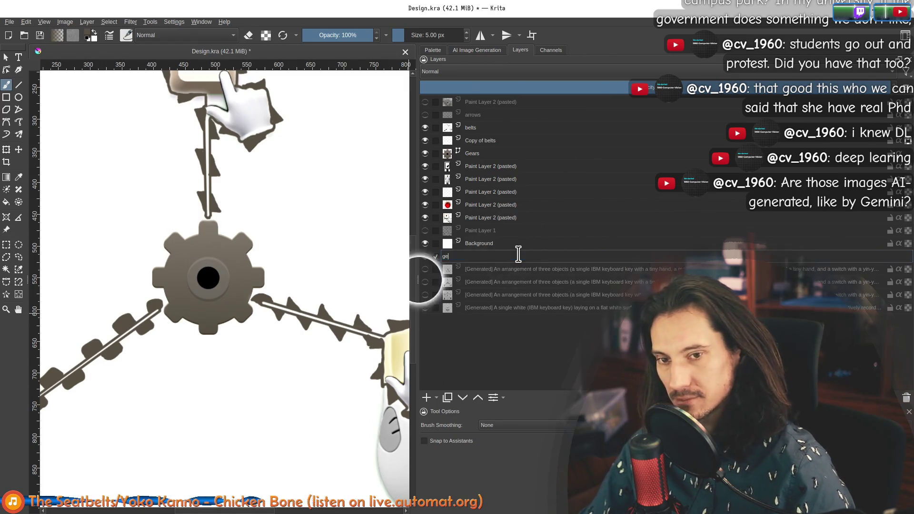
text(ar shading reference)
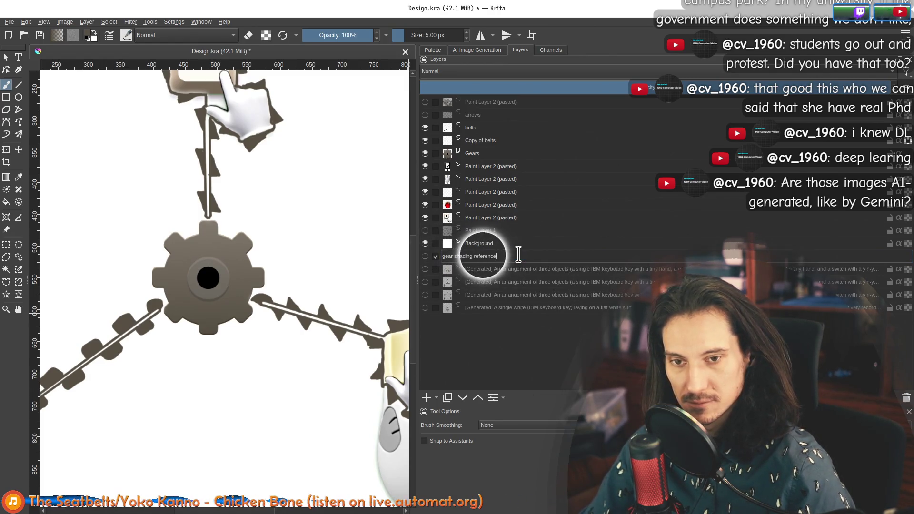
key(Return)
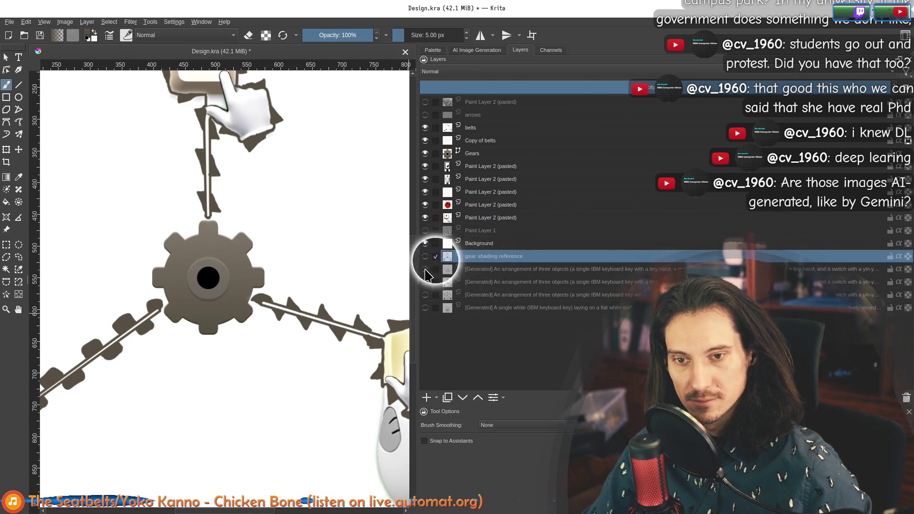
click(426, 250)
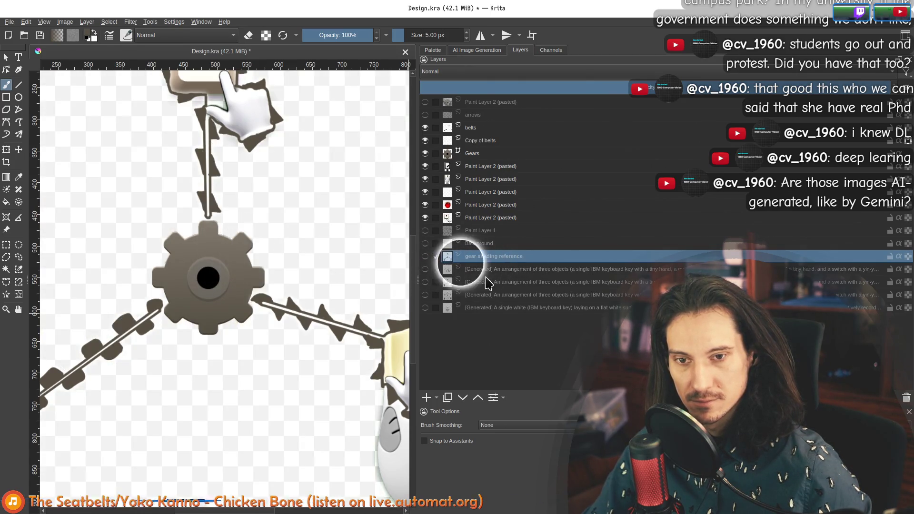
Rename another generated layer as the gear shape reference and return to the generation results
click(498, 273)
double_click(498, 272)
text(gear)
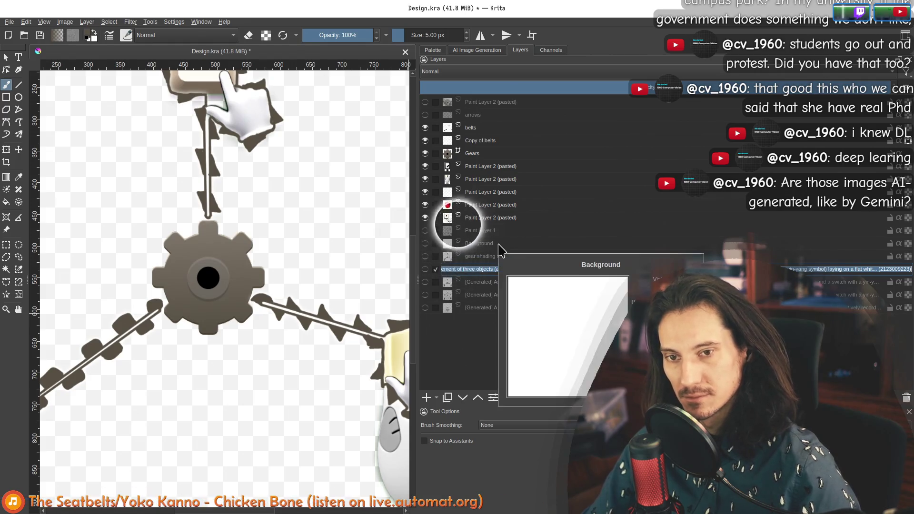
text( shape reference)
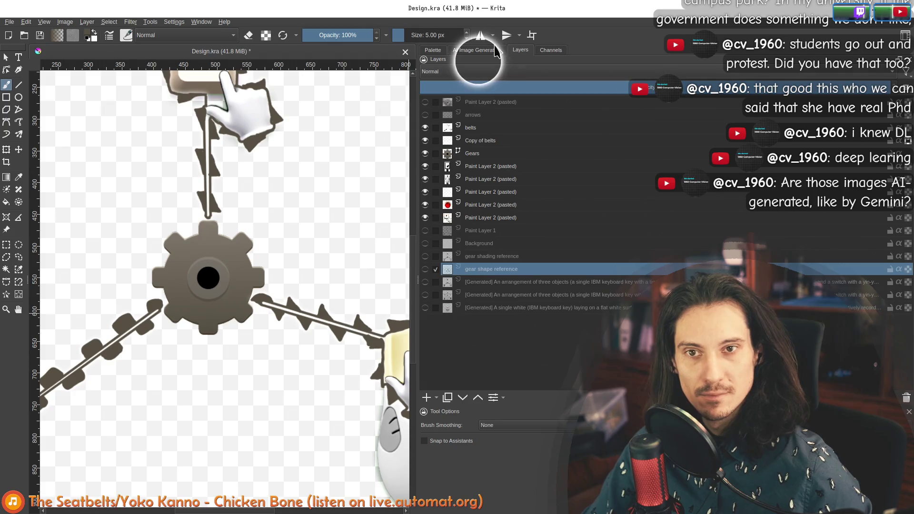
click(477, 50)
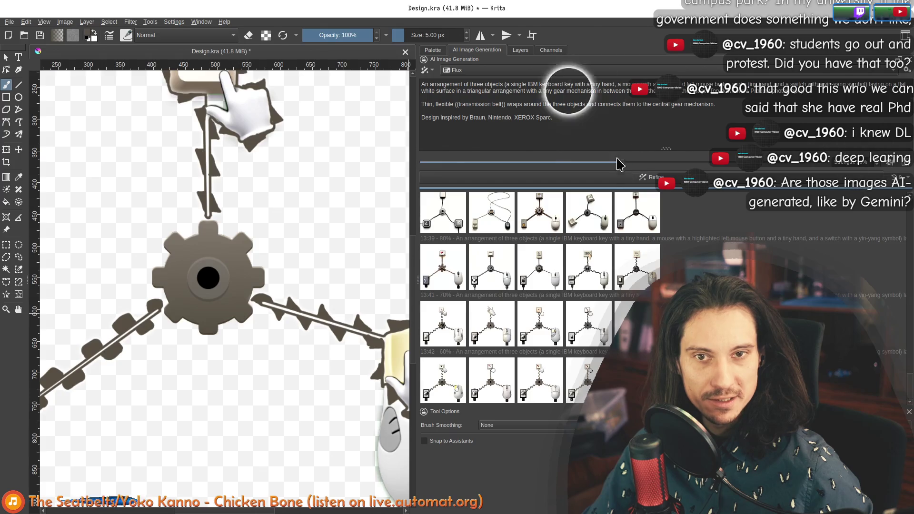
Make the Background layer visible again and preview the latest generated results
click(521, 49)
click(425, 244)
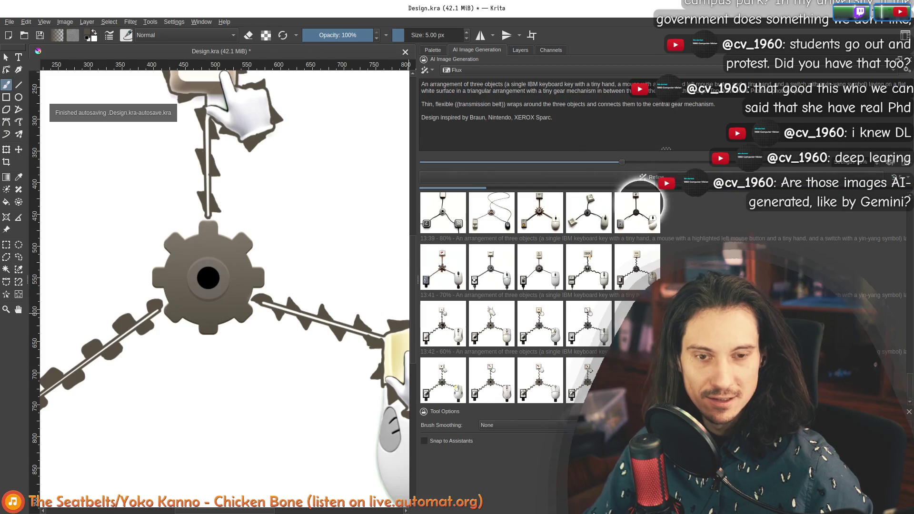
scroll(211, 259, down, 2)
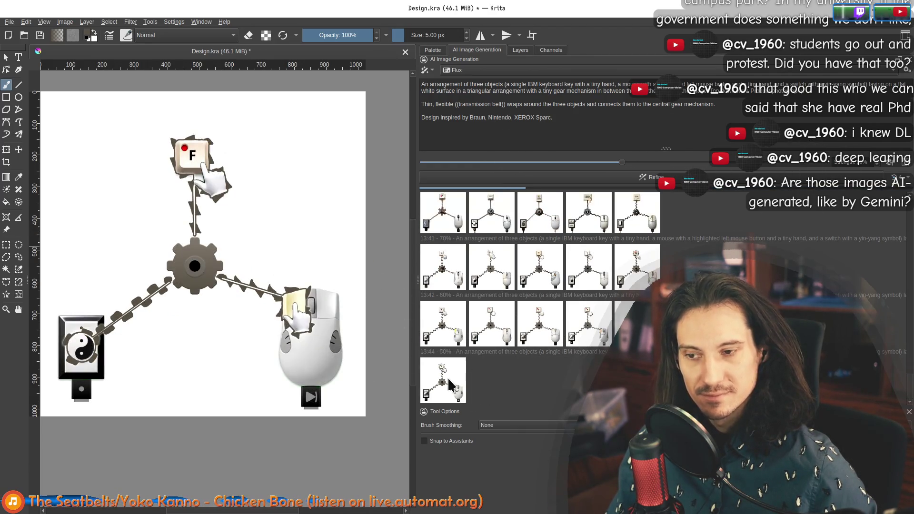
click(449, 384)
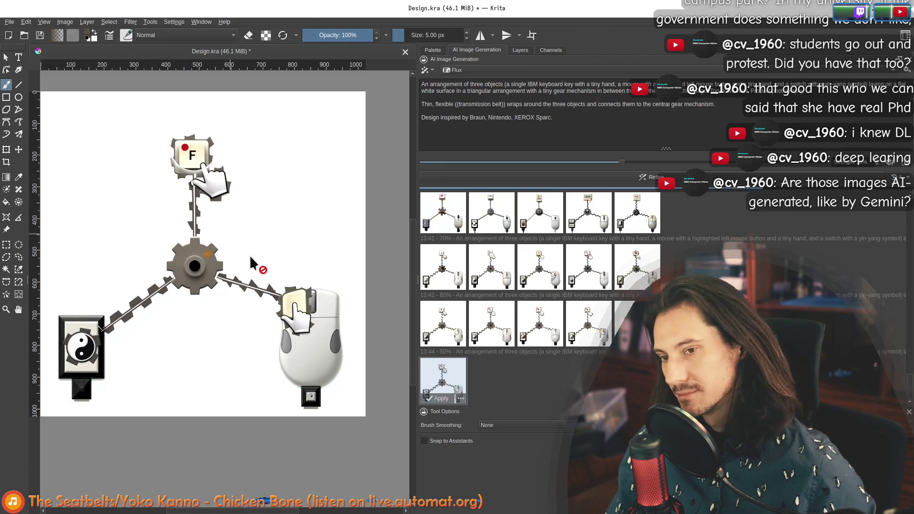
scroll(249, 256, down, 3)
scroll(252, 250, up, 3)
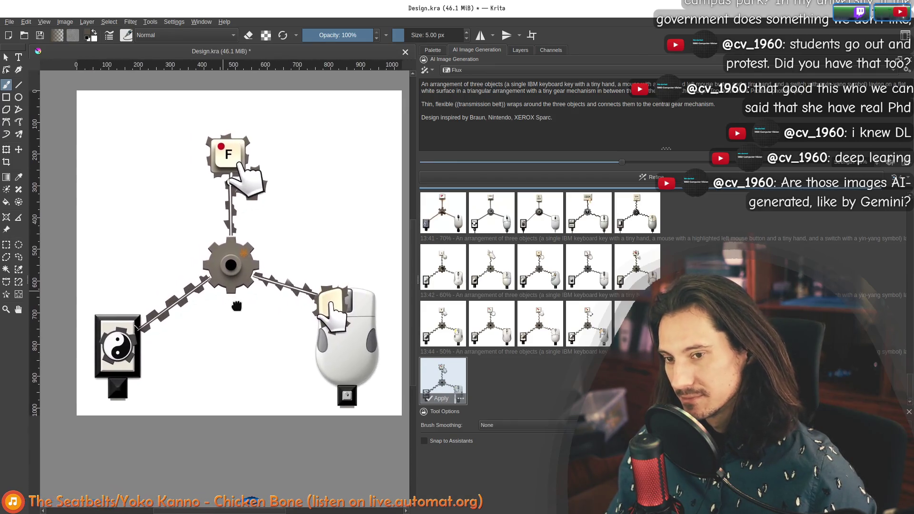
scroll(276, 320, up, 1)
click(493, 379)
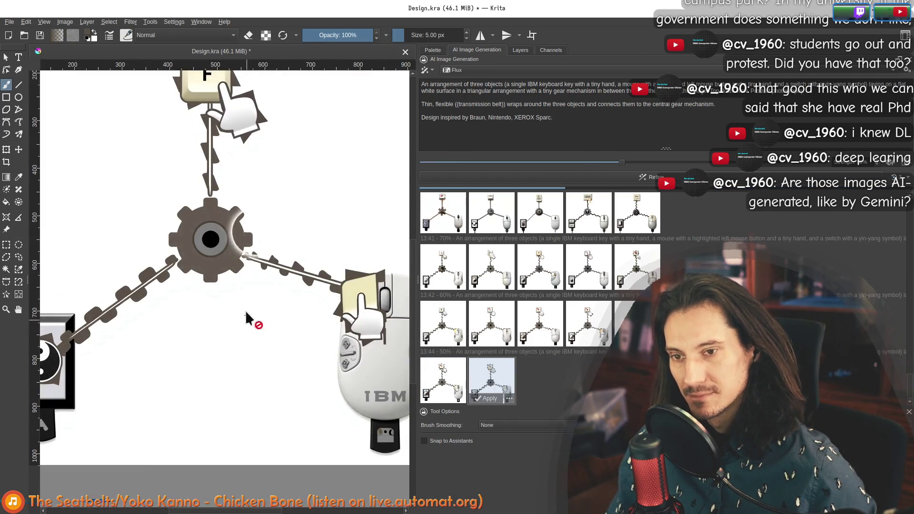
scroll(276, 231, down, 2)
scroll(274, 228, up, 1)
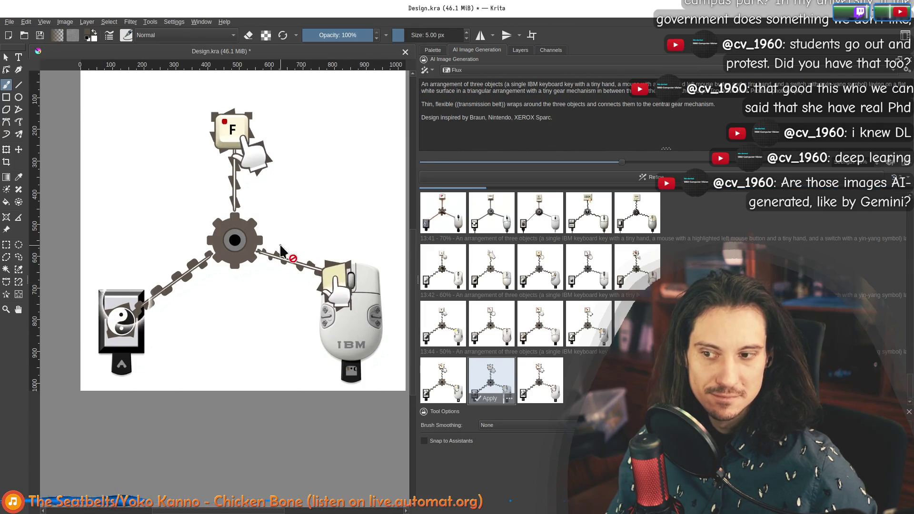
Preview the mouse version without the IBM label, stop previewing and pan toward the yin-yang switch
click(543, 386)
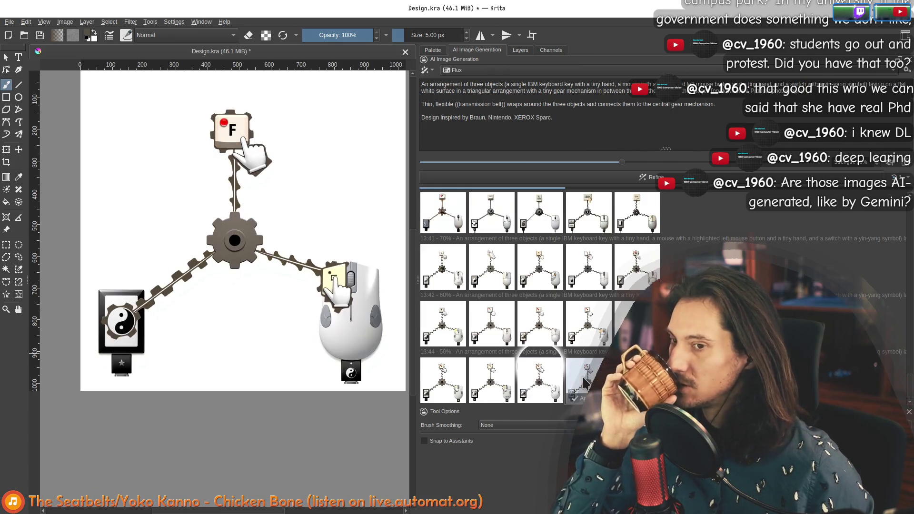
mouse_move(441, 381)
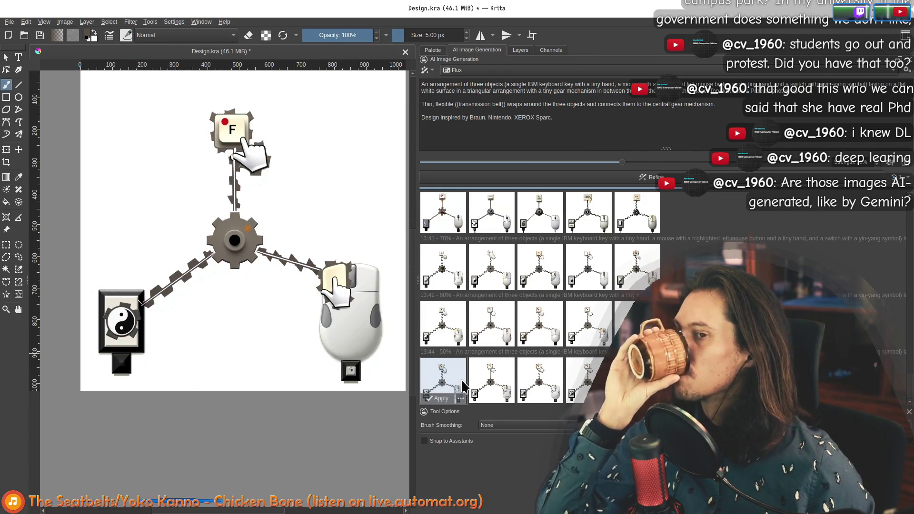
scroll(328, 269, up, 2)
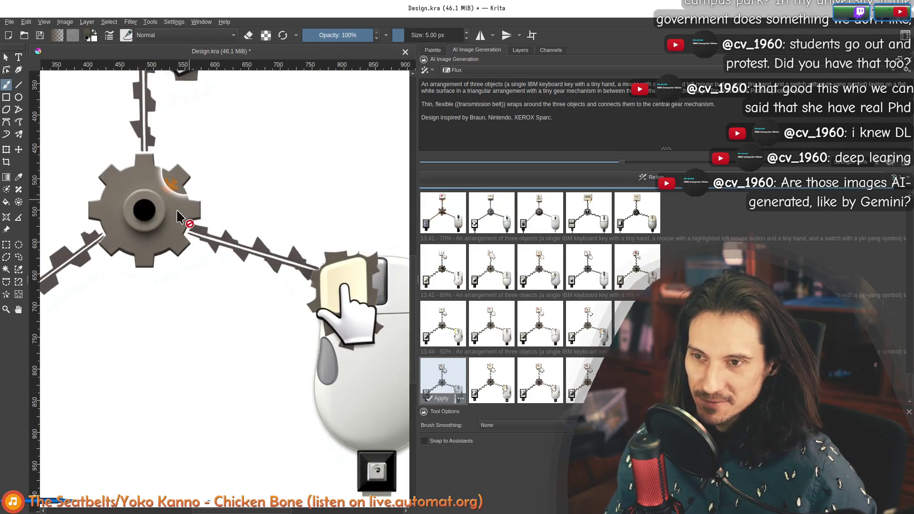
key(Escape)
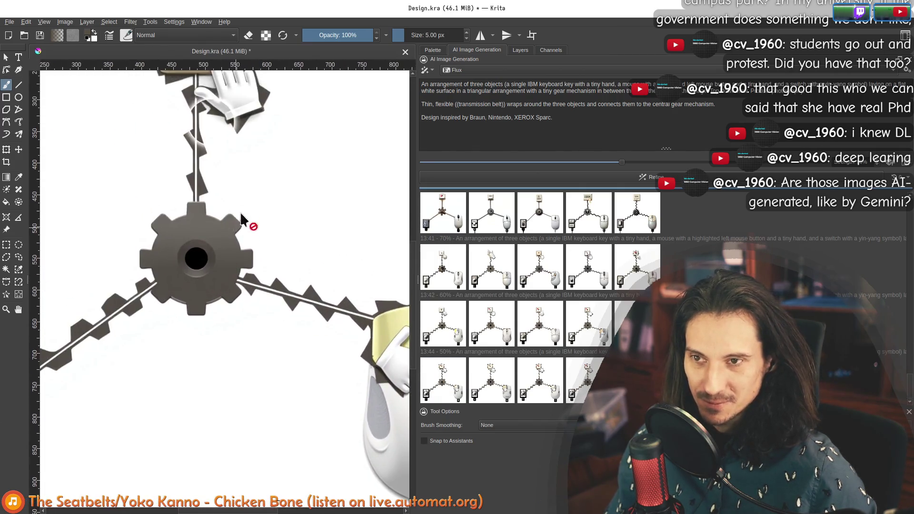
mouse_move(255, 267)
mouse_down()
mouse_move(383, 153)
mouse_move(316, 259)
mouse_move(310, 290)
mouse_up()
scroll(317, 259, up, 2)
scroll(286, 254, down, 2)
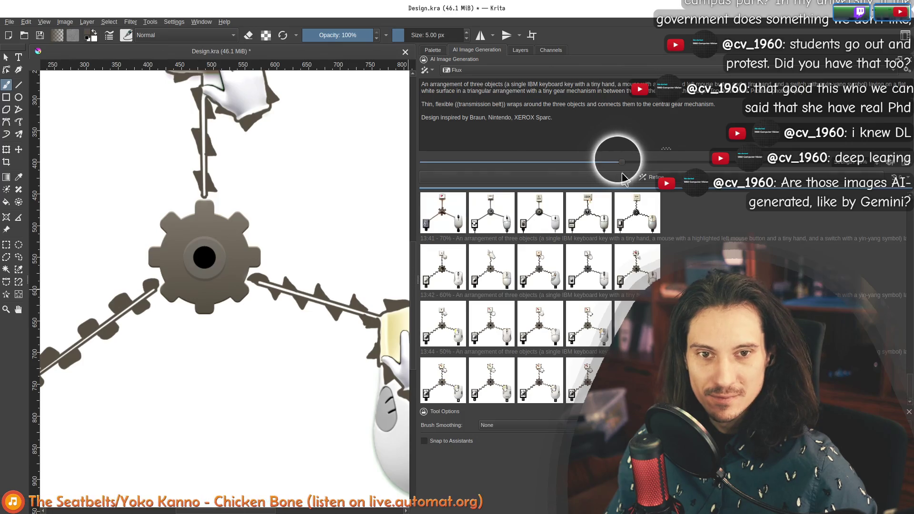
Lower the strength and preview two more generated variations around the gear, switch and mouse
drag(623, 178, 577, 181)
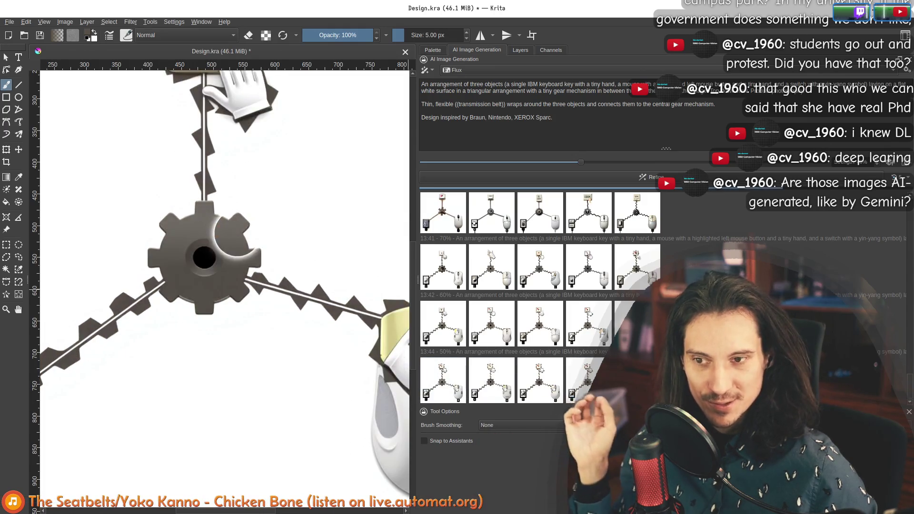
scroll(295, 313, down, 2)
scroll(268, 295, up, 2)
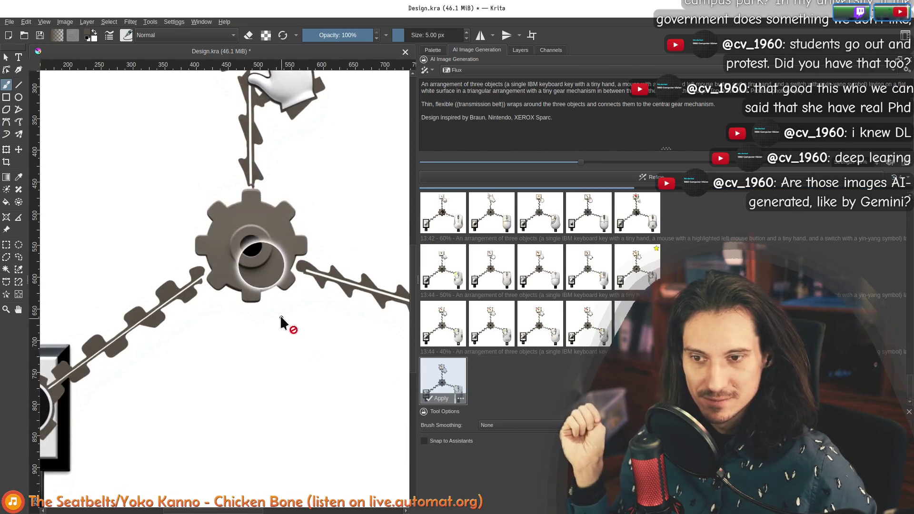
drag(279, 315, 228, 289)
scroll(223, 284, down, 1)
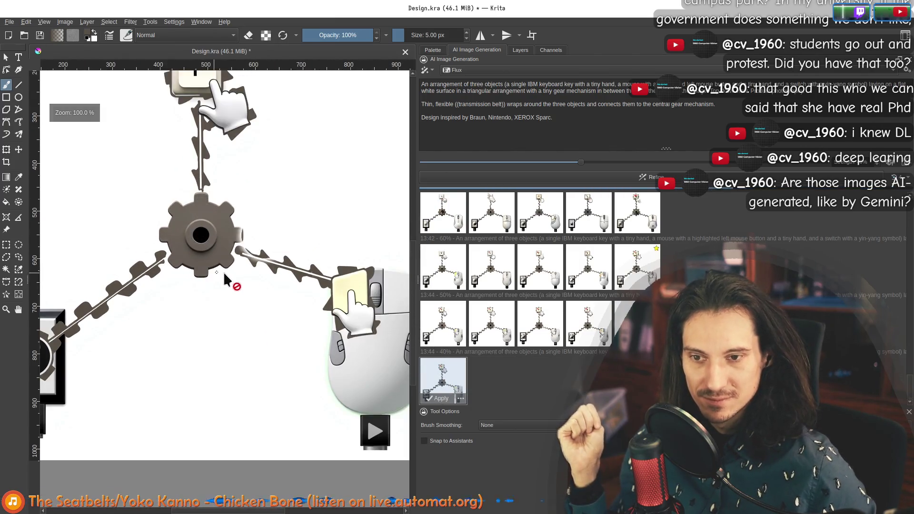
mouse_move(181, 315)
mouse_down()
mouse_move(258, 298)
mouse_move(270, 306)
mouse_up()
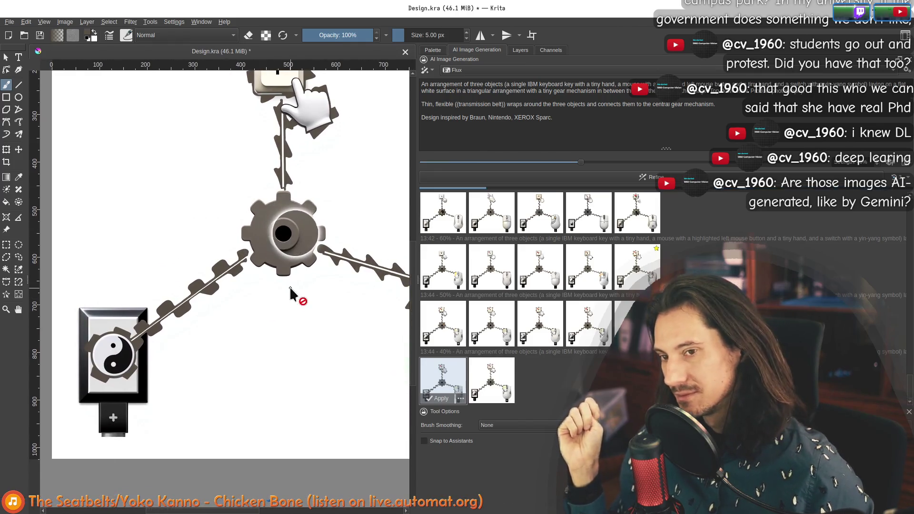
click(493, 382)
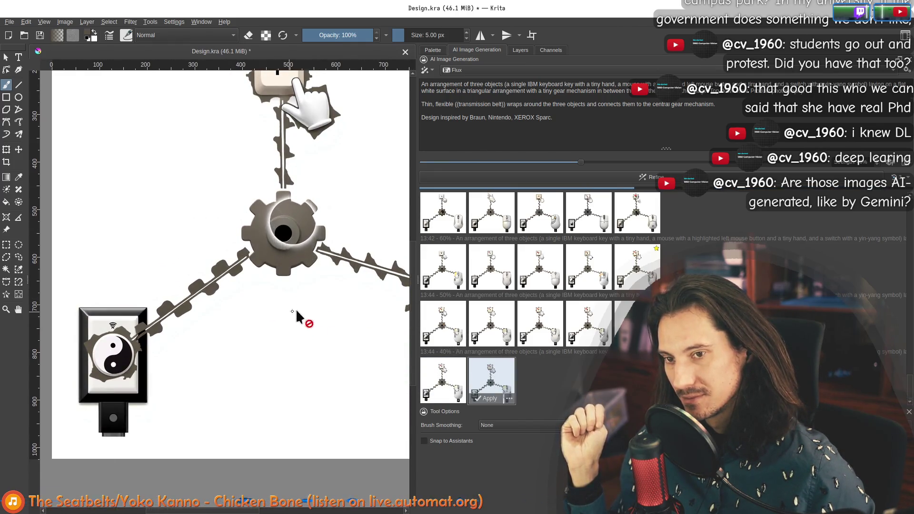
mouse_move(348, 295)
mouse_down()
mouse_move(302, 289)
mouse_move(249, 330)
mouse_up()
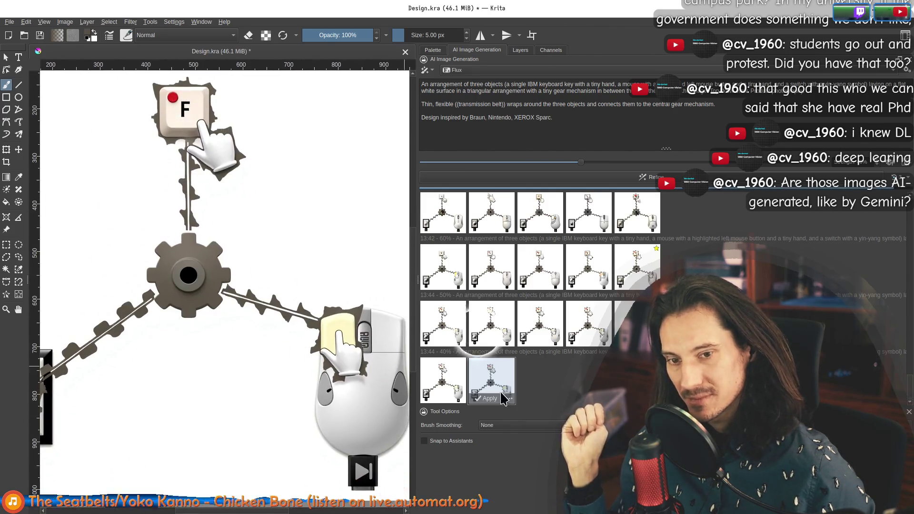
click(532, 384)
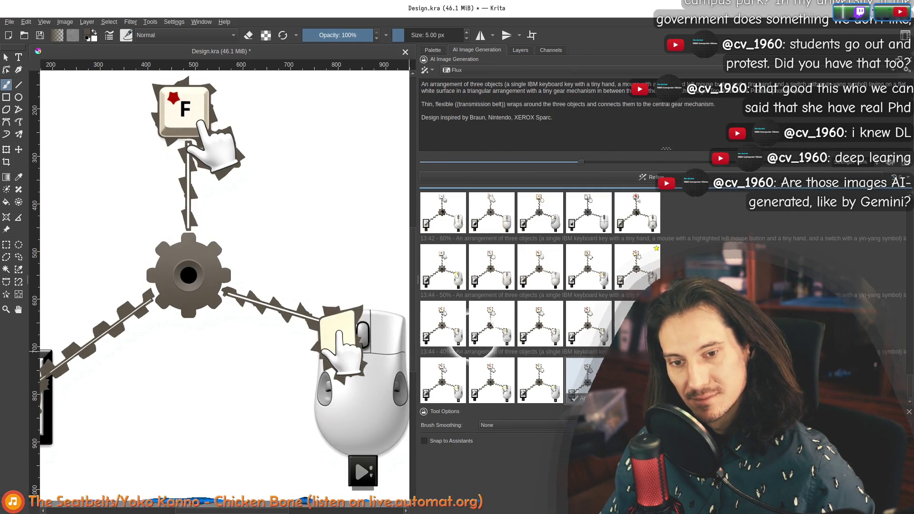
Preview the first newest variation, lower the strength slightly and start a new refinement
click(464, 366)
drag(184, 318, 280, 343)
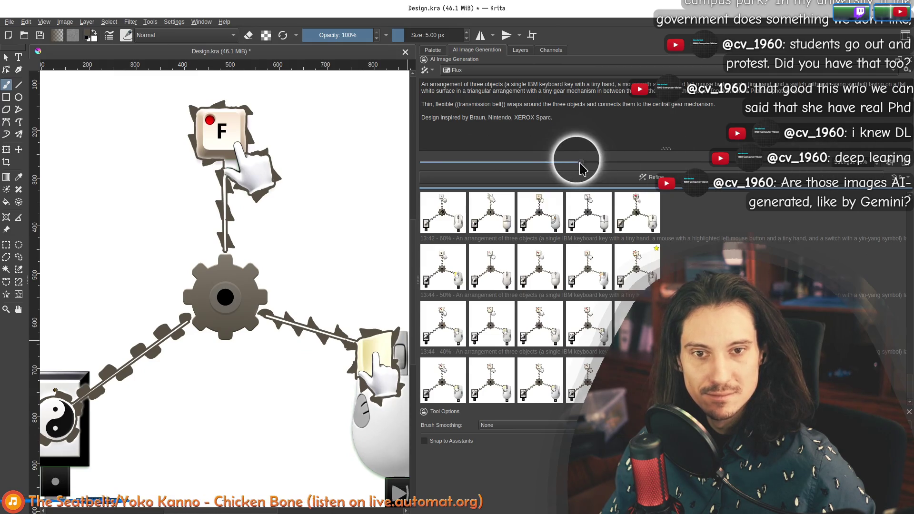
drag(556, 167, 542, 169)
click(563, 183)
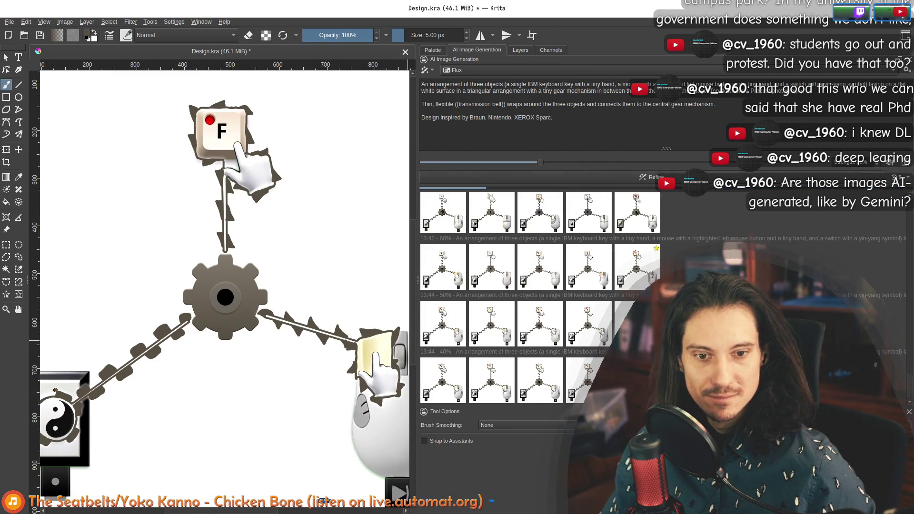
scroll(258, 347, down, 3)
scroll(248, 334, up, 1)
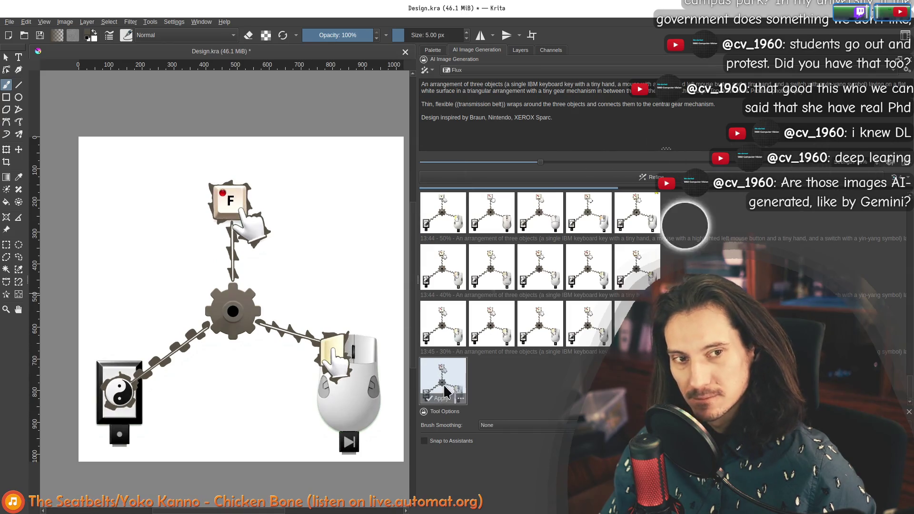
mouse_move(443, 381)
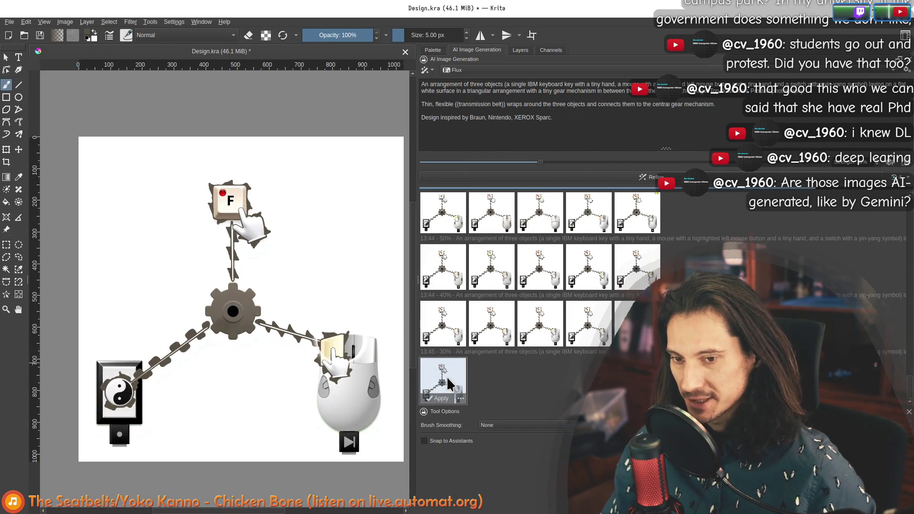
Preview the newly refined variations up to the fourth, centre the gear with the F key, and raise strength to full generation
click(478, 397)
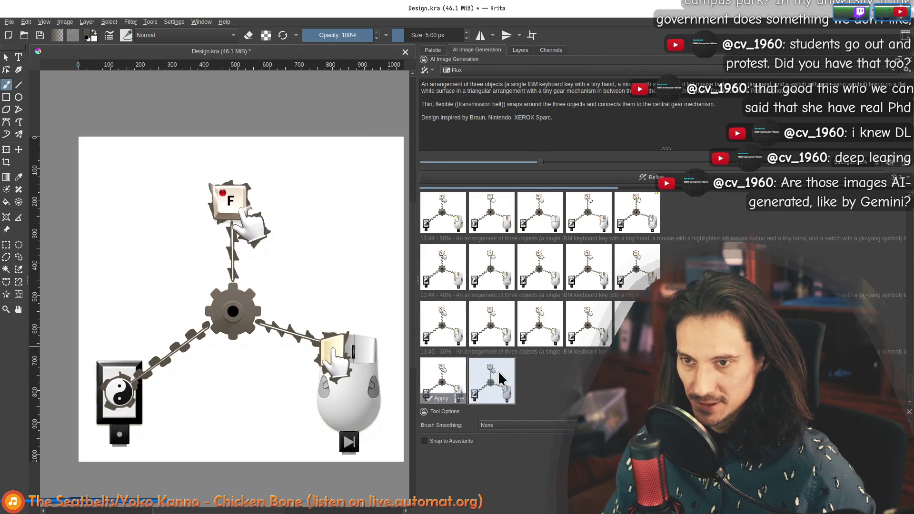
scroll(212, 175, up, 1)
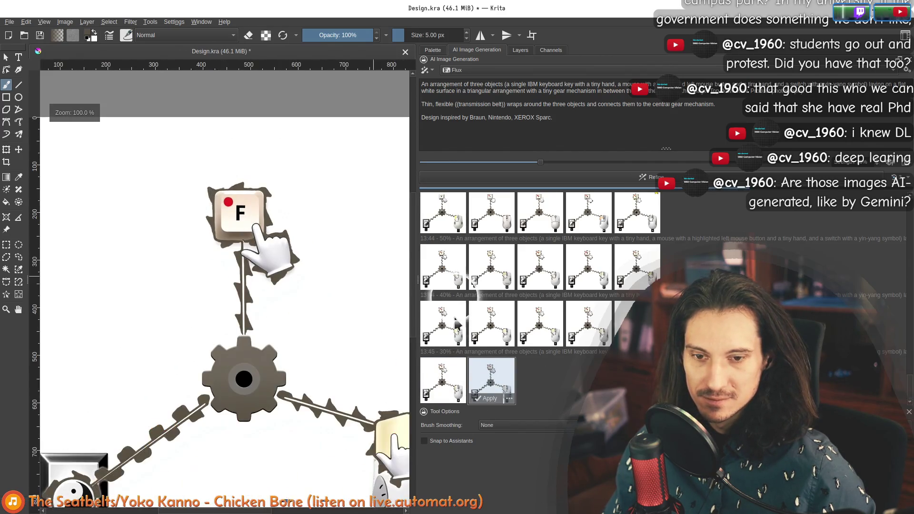
click(545, 383)
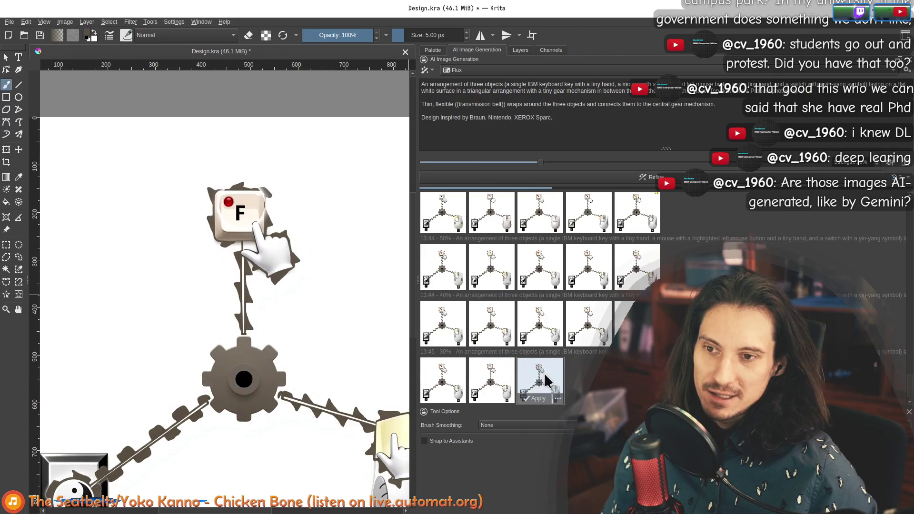
drag(298, 346, 272, 271)
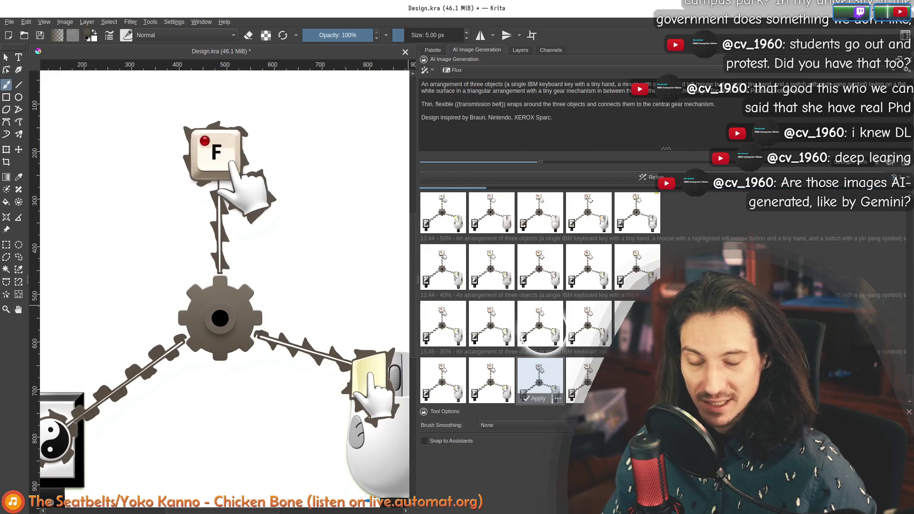
click(588, 378)
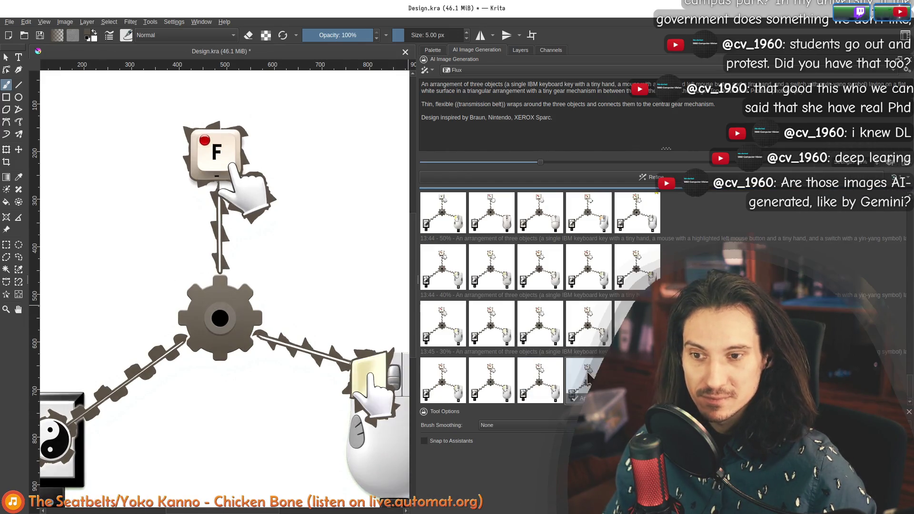
drag(361, 389, 367, 307)
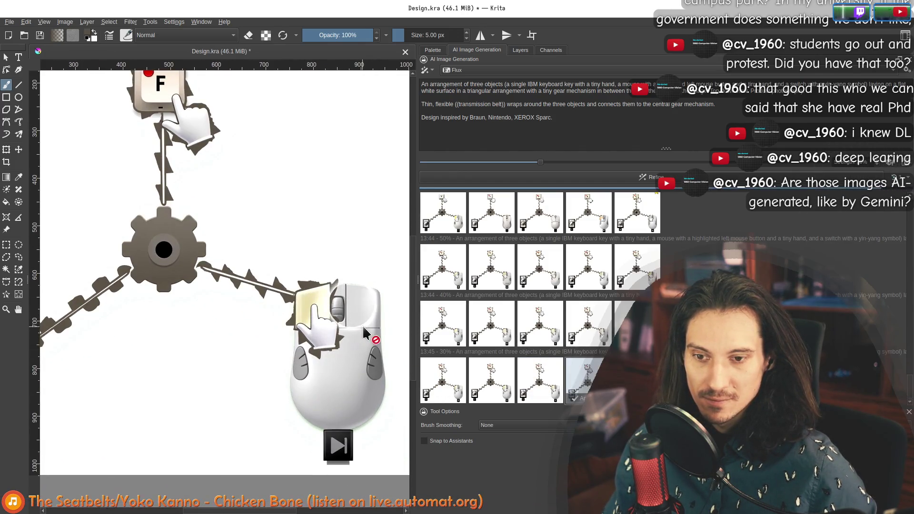
scroll(363, 333, up, 1)
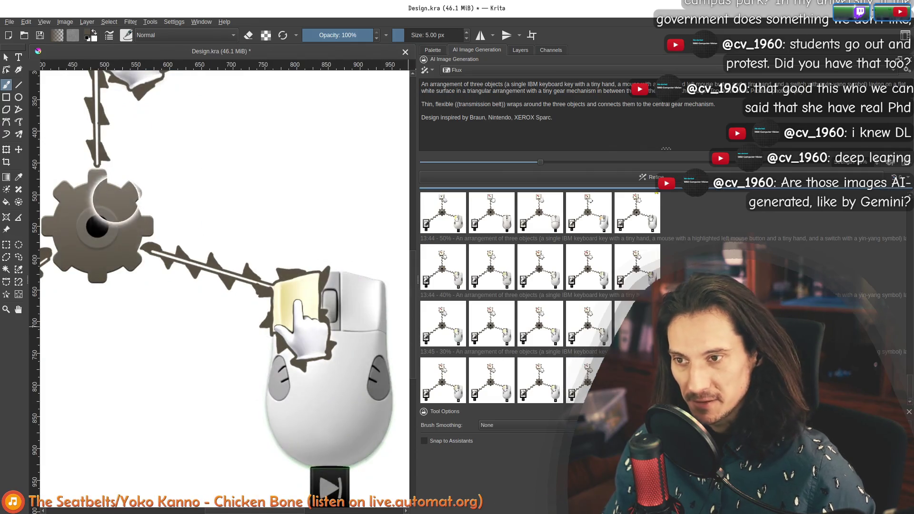
mouse_move(143, 237)
mouse_down()
mouse_move(296, 366)
mouse_move(258, 363)
mouse_up()
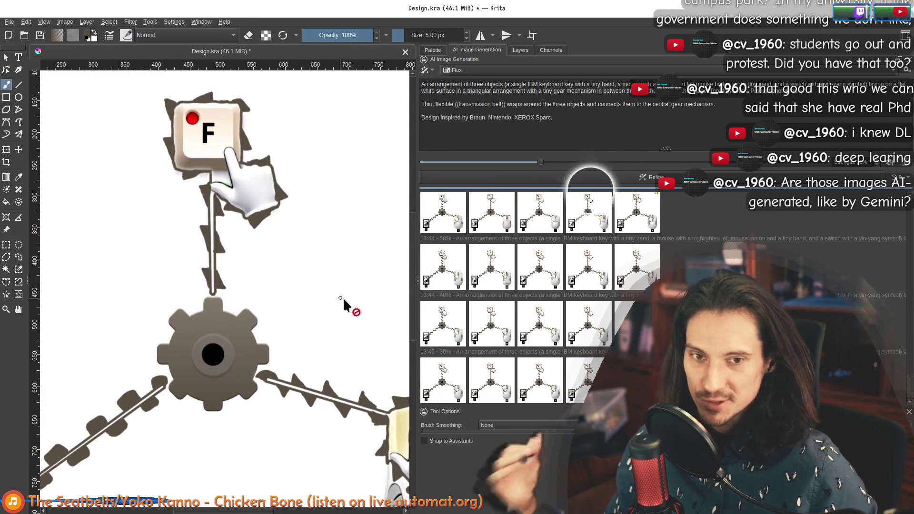
drag(528, 164, 900, 167)
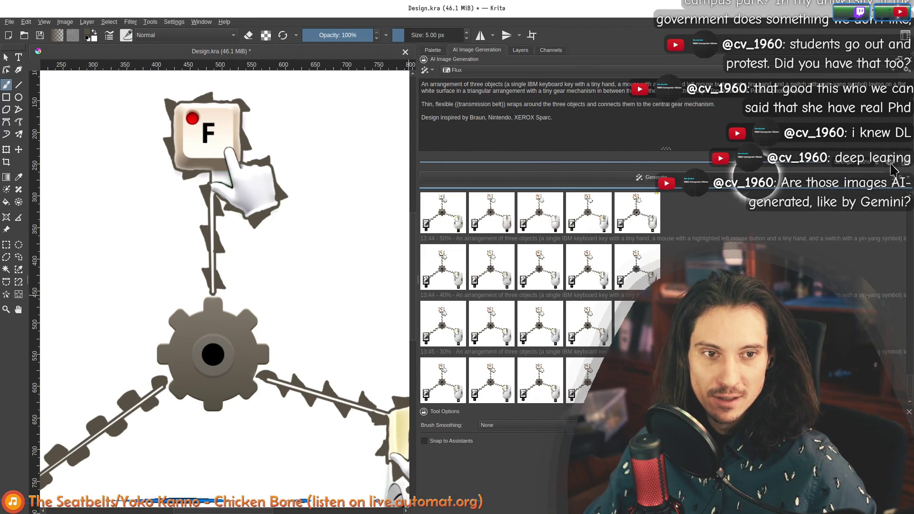
Add a Soft Edge control layer sourced from Background and generate its line-art edge map
click(891, 171)
click(439, 168)
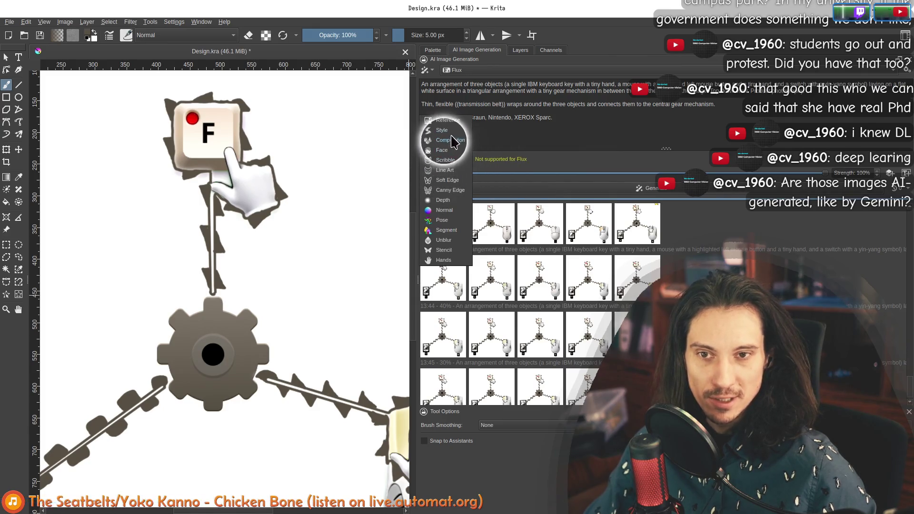
click(440, 181)
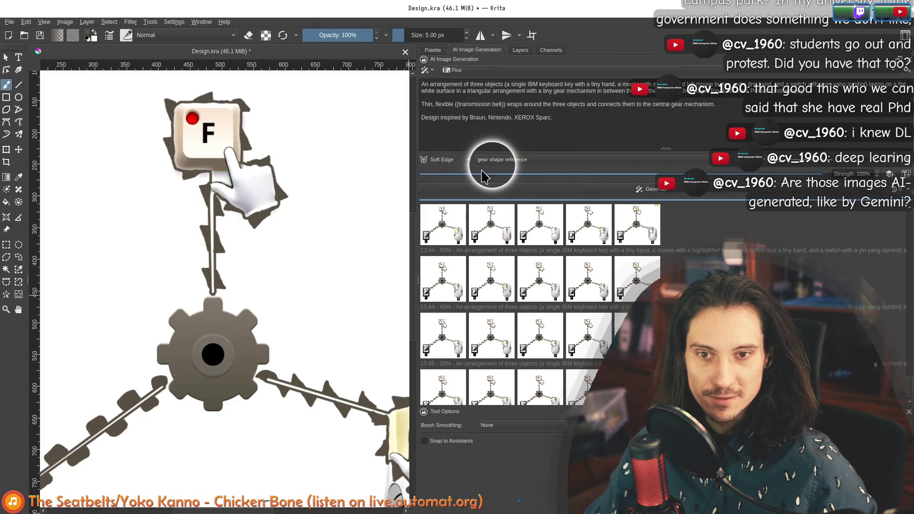
click(505, 165)
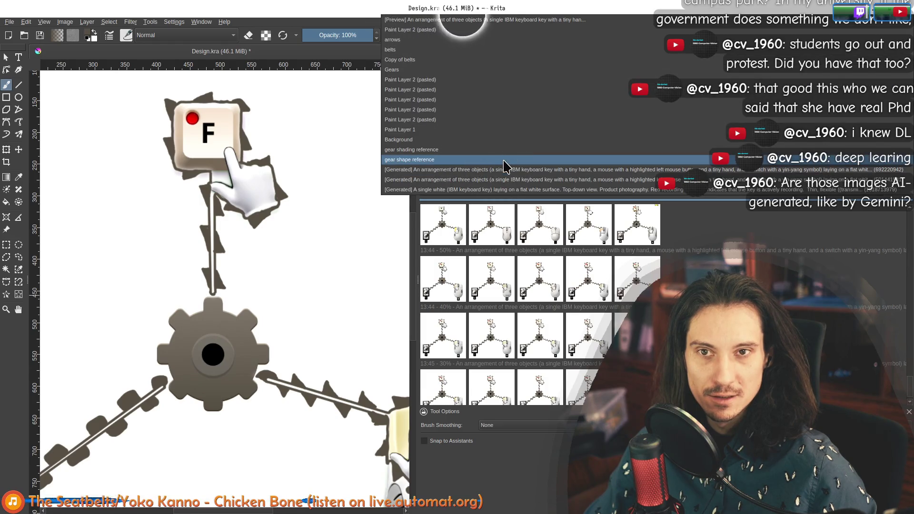
click(505, 163)
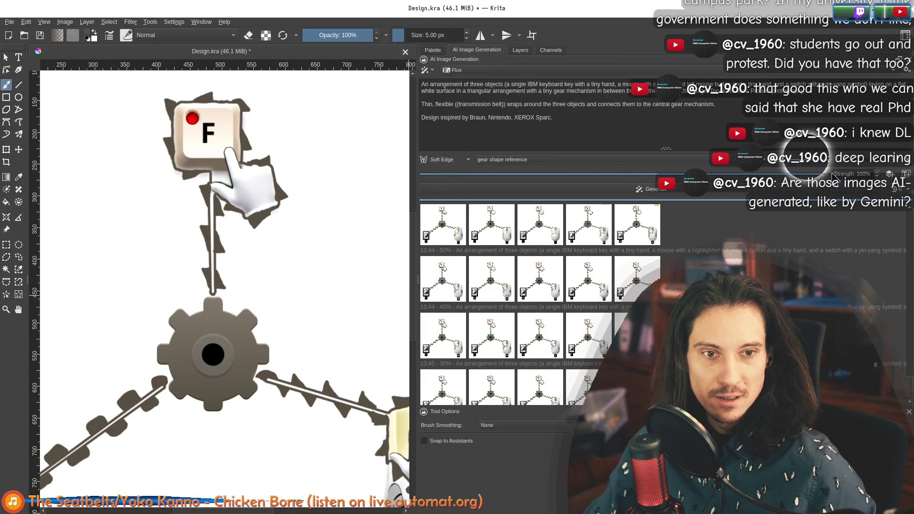
click(504, 161)
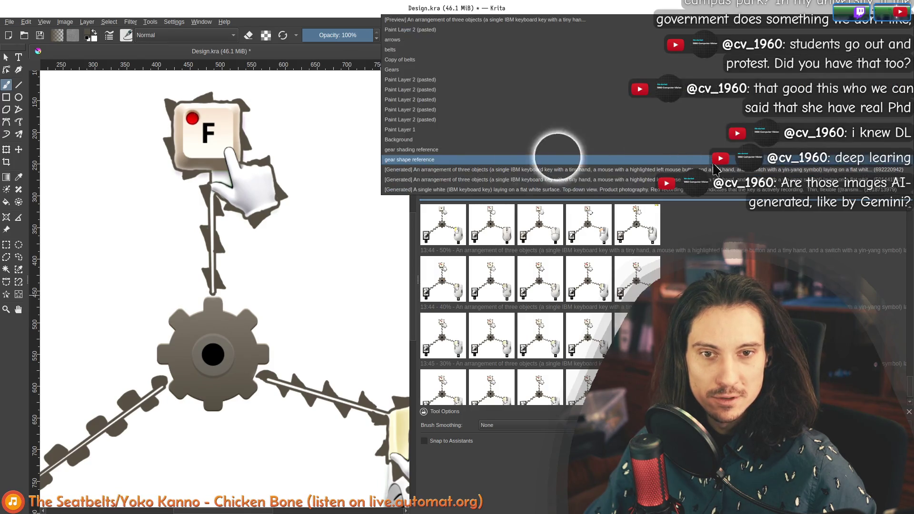
click(403, 140)
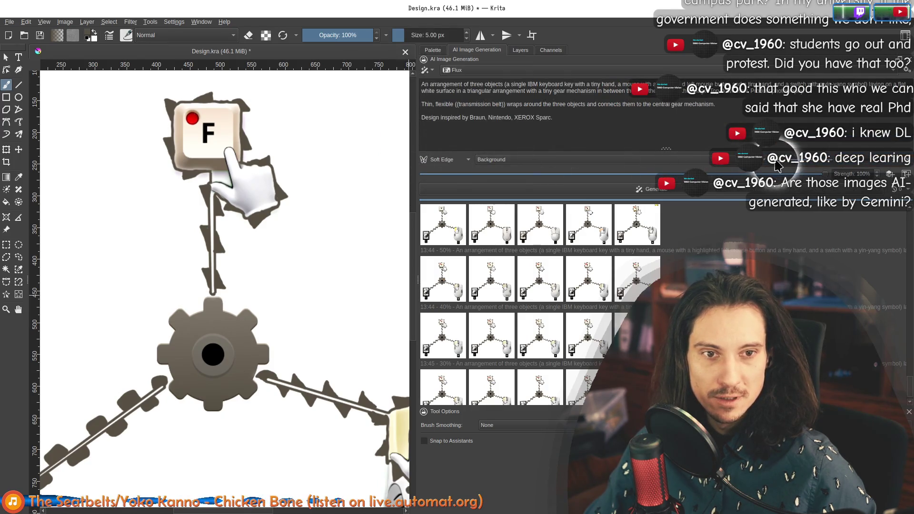
click(780, 166)
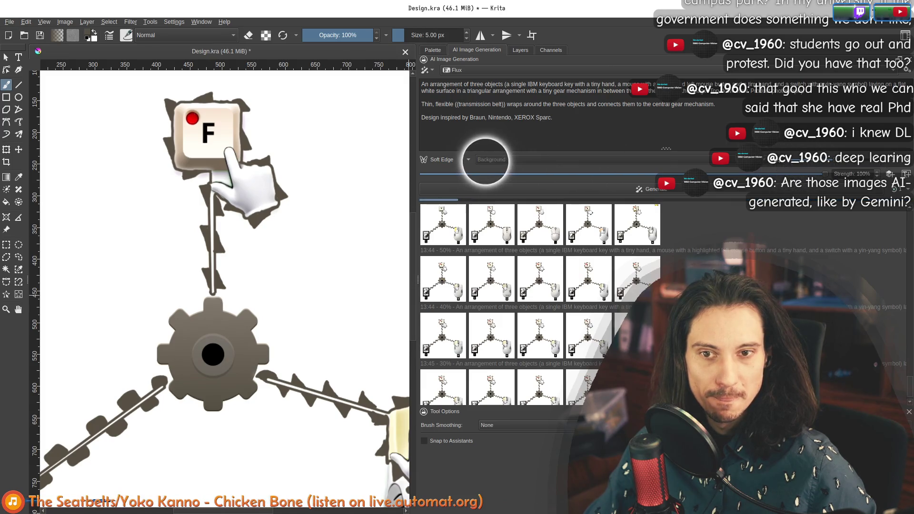
scroll(241, 287, down, 2)
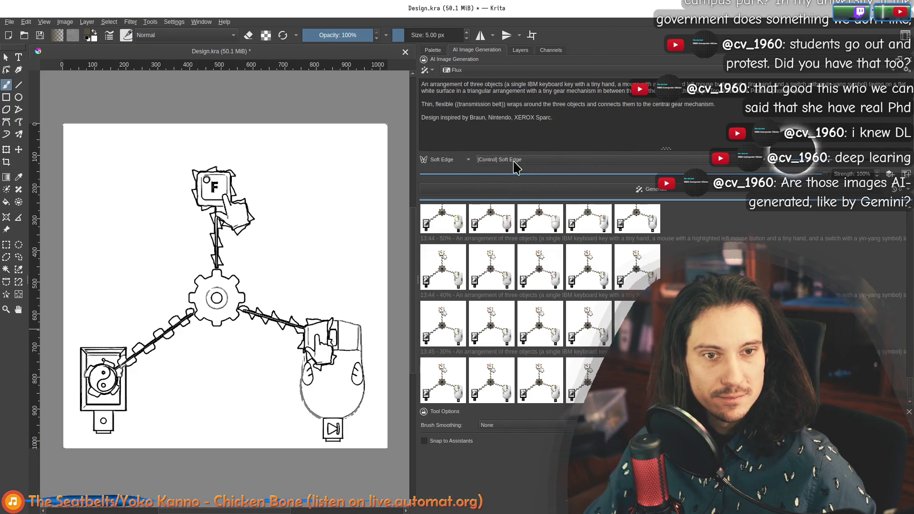
Start an edge-guided generation and preview the newest 13:46 render on the canvas
click(641, 189)
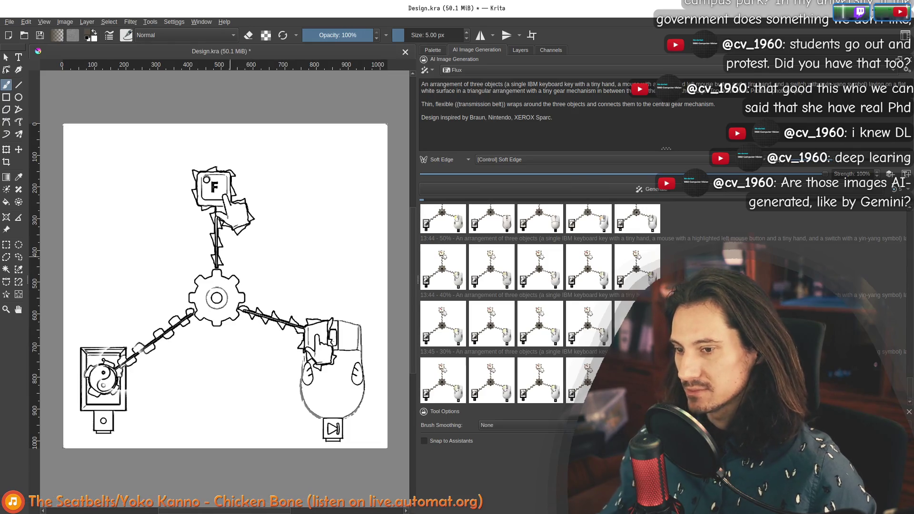
scroll(255, 246, up, 1)
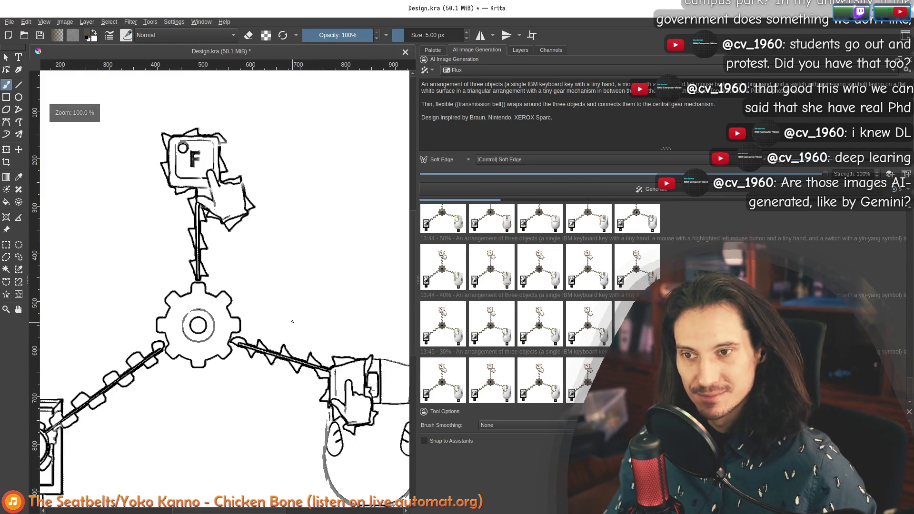
scroll(292, 322, down, 1)
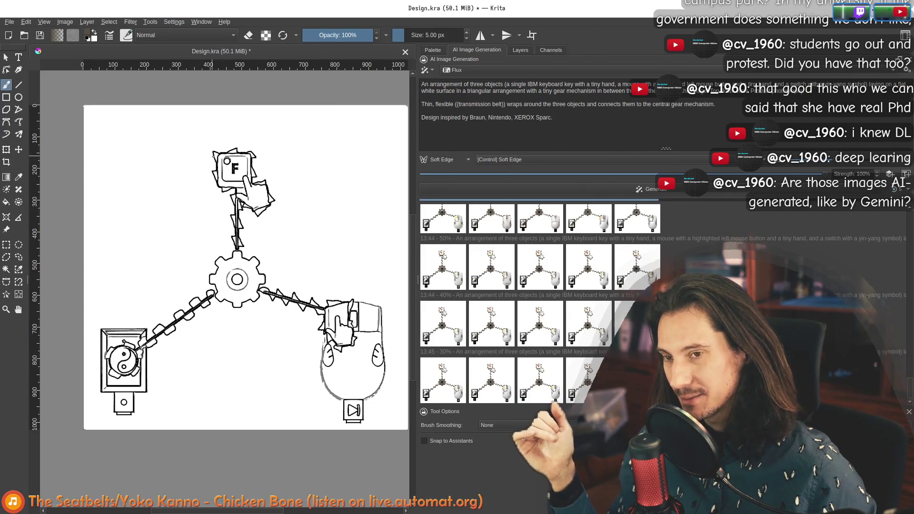
scroll(214, 163, up, 2)
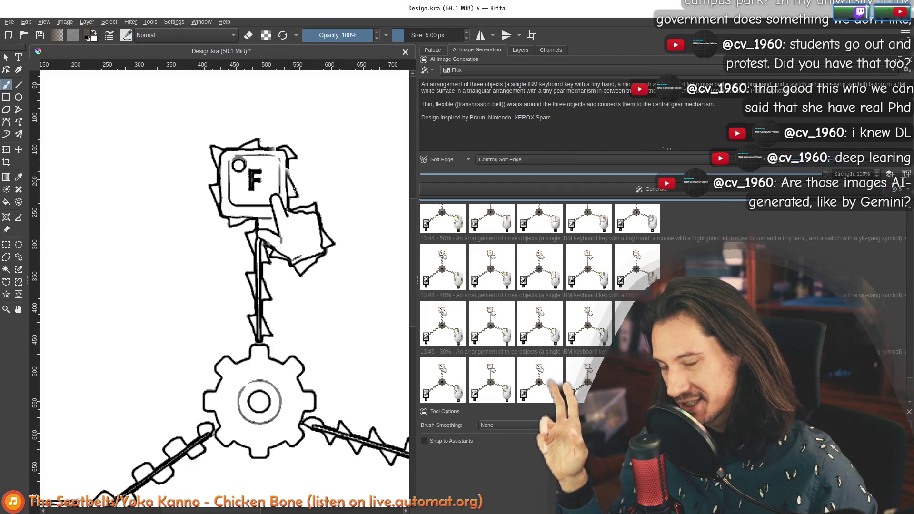
scroll(295, 190, down, 1)
scroll(321, 286, down, 1)
scroll(259, 245, down, 1)
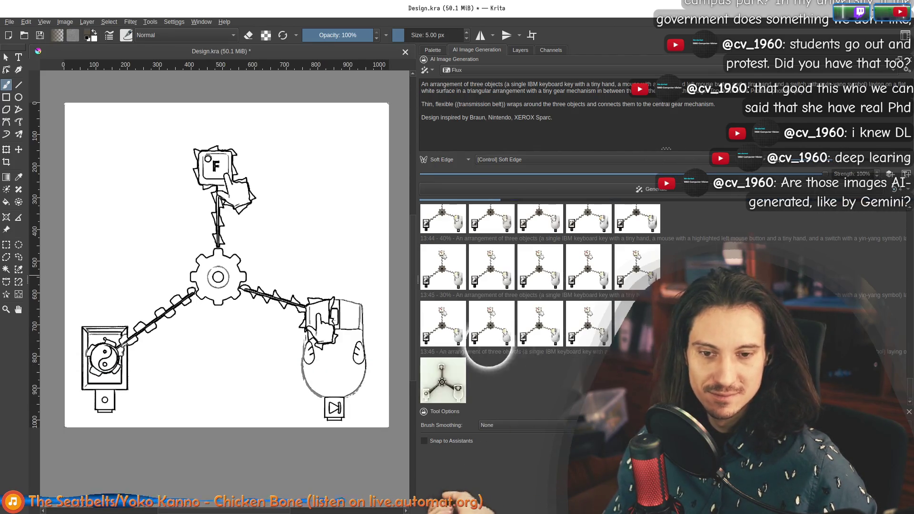
click(449, 384)
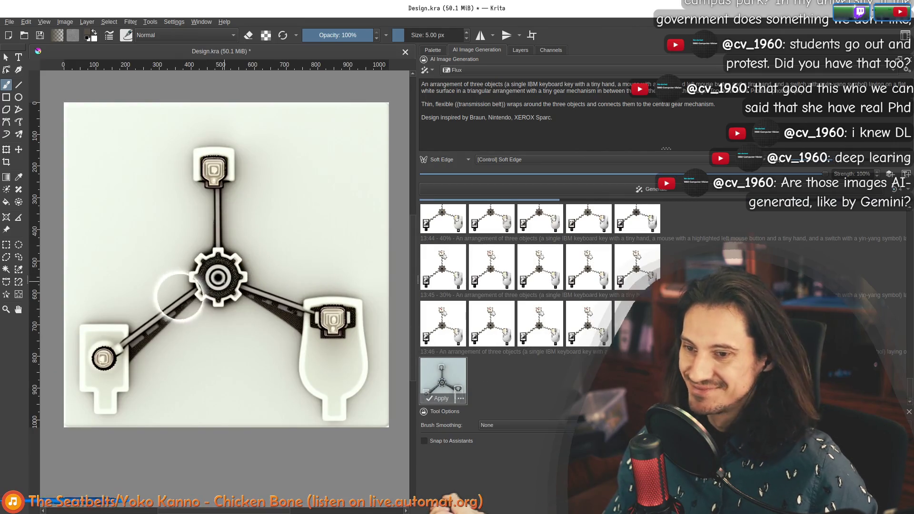
scroll(215, 313, up, 2)
scroll(224, 179, up, 1)
scroll(234, 183, down, 3)
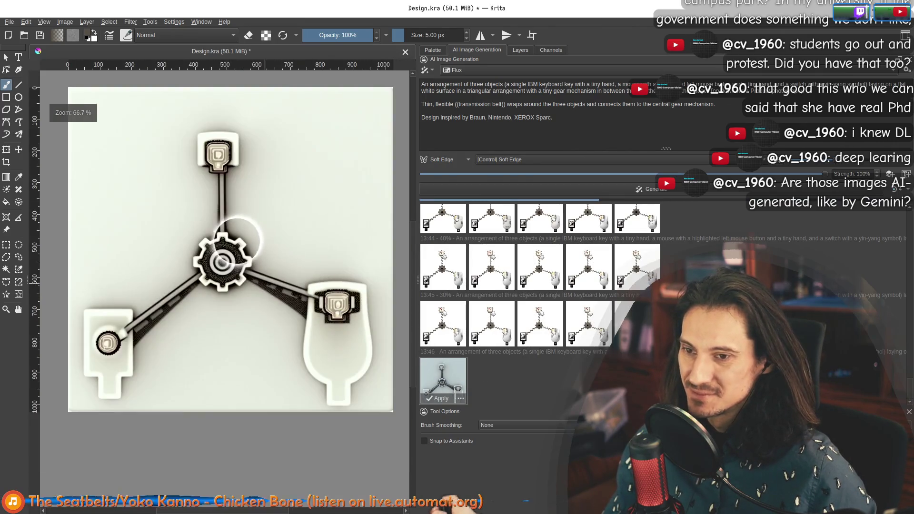
scroll(214, 208, up, 1)
scroll(242, 229, down, 1)
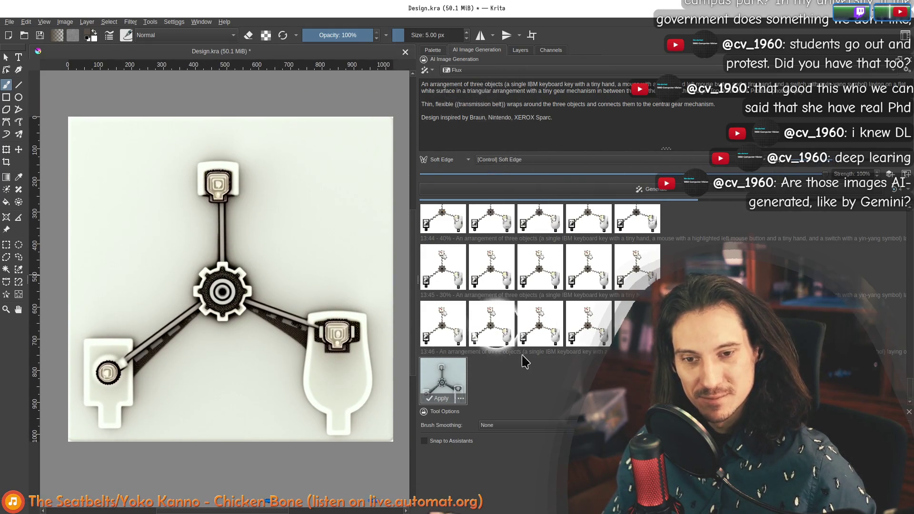
Switch the generation model to Starlight V3, then to Dreamshaper
click(486, 72)
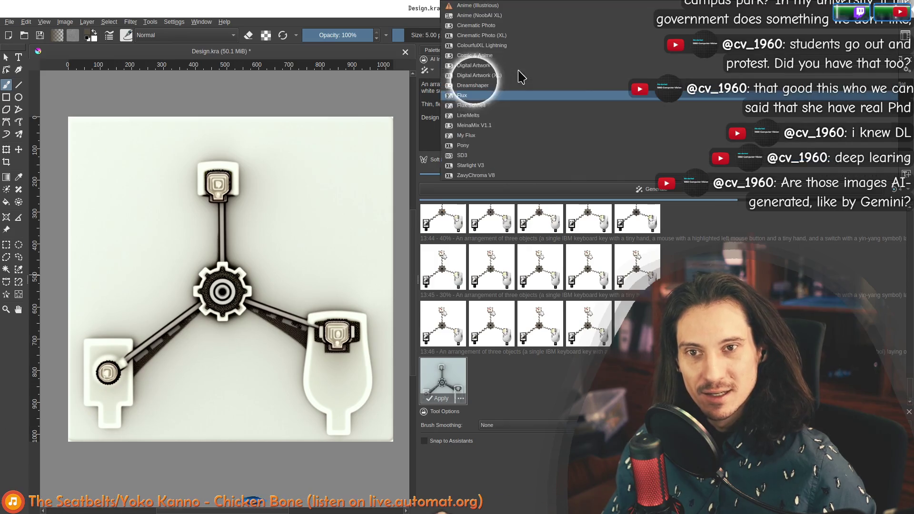
click(471, 166)
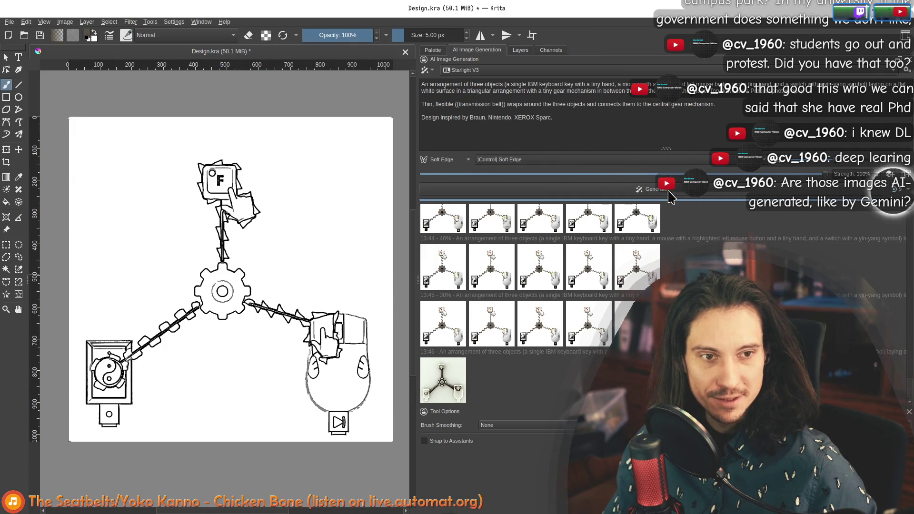
click(465, 70)
click(465, 80)
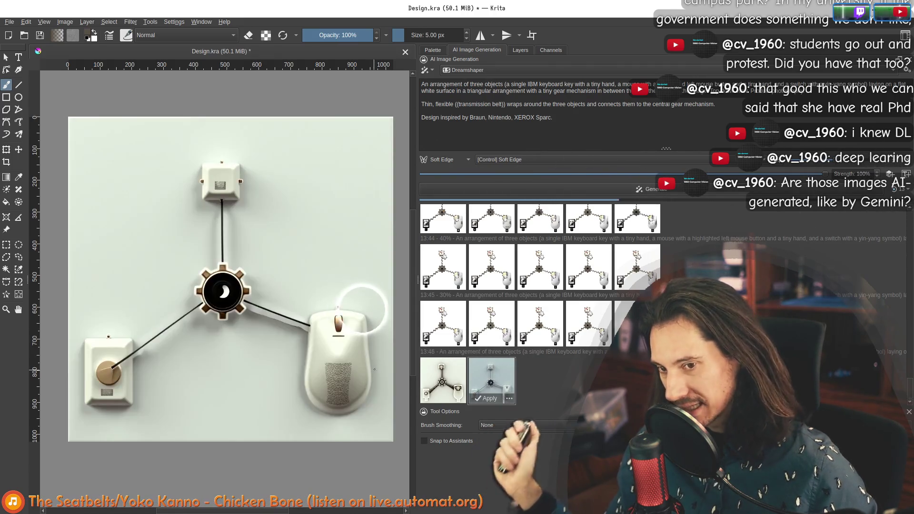
scroll(241, 270, up, 1)
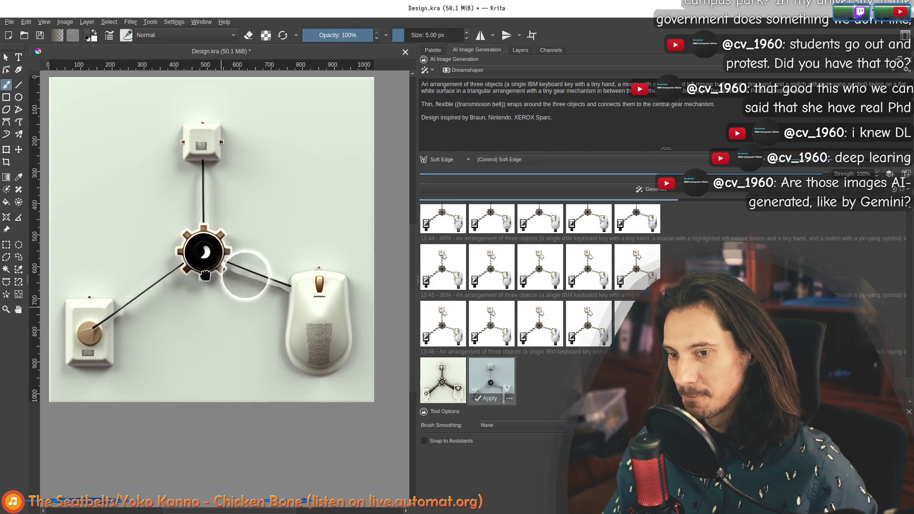
scroll(307, 265, up, 2)
Compare the newest Soft Edge renders on the canvas, then deselect to show the original sketch
drag(182, 279, 277, 289)
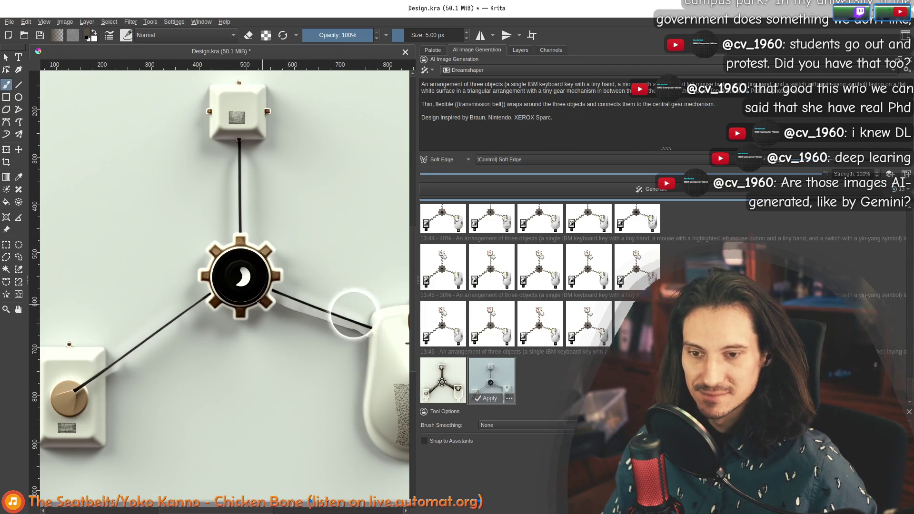
scroll(351, 316, down, 1)
scroll(354, 267, down, 1)
scroll(185, 262, down, 1)
drag(185, 263, 218, 290)
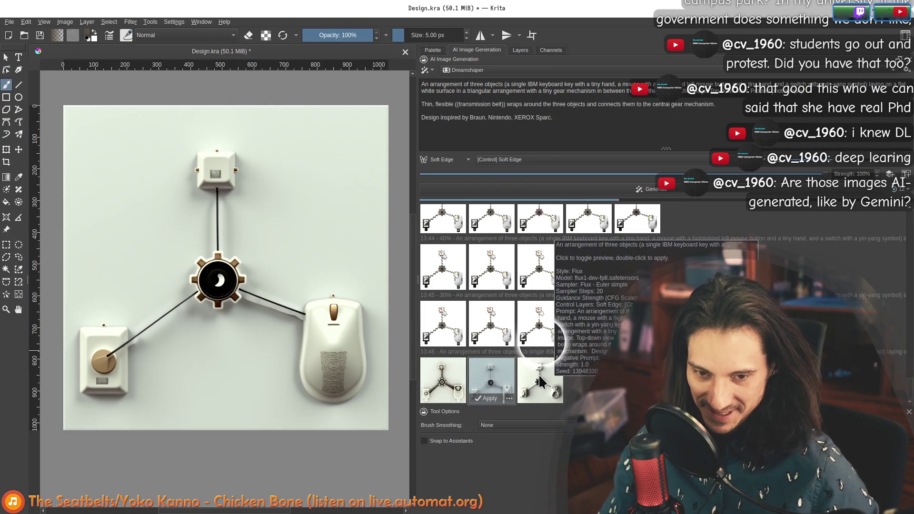
click(542, 375)
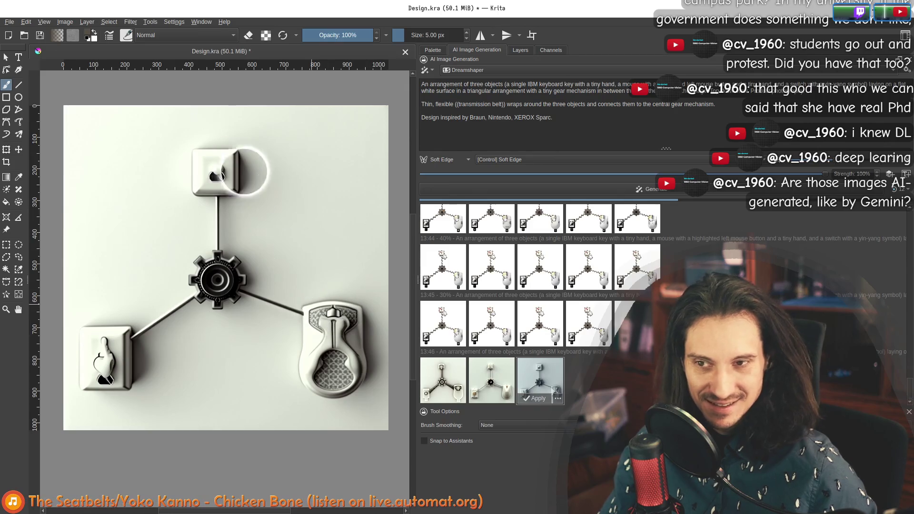
click(498, 379)
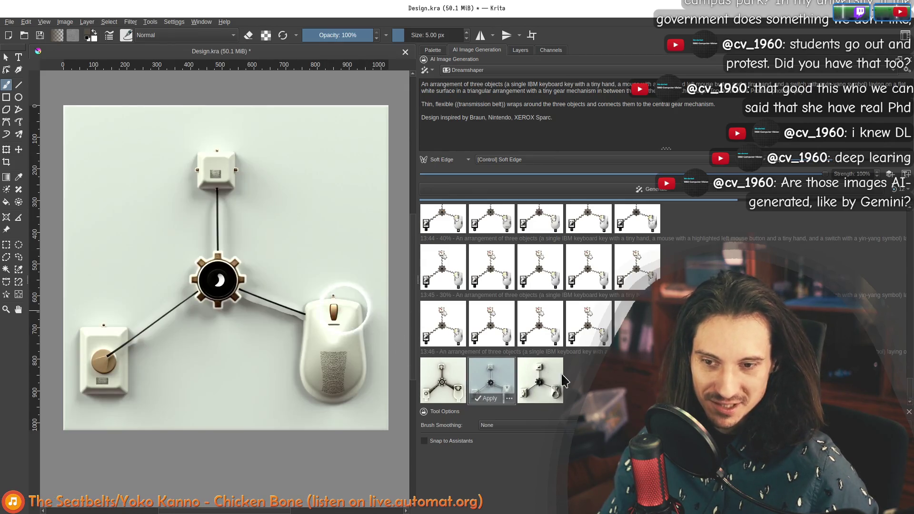
click(542, 378)
click(443, 378)
click(491, 379)
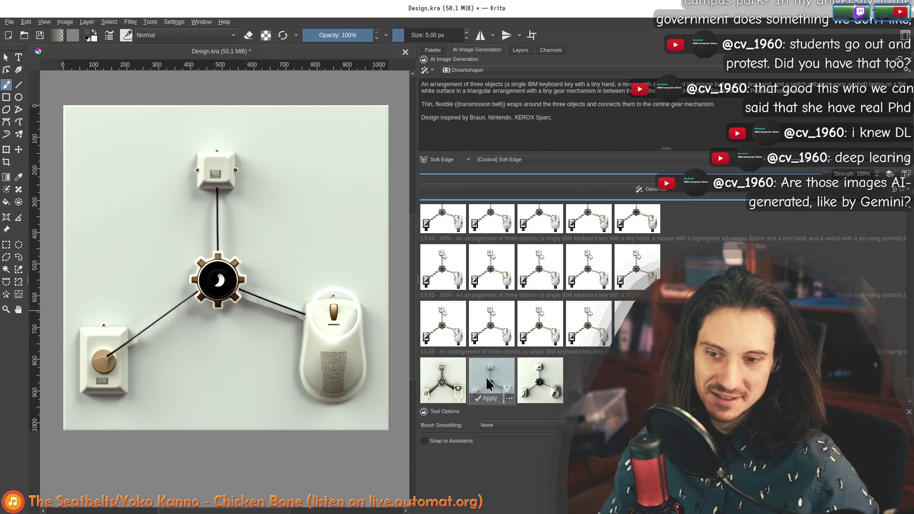
click(555, 386)
click(543, 379)
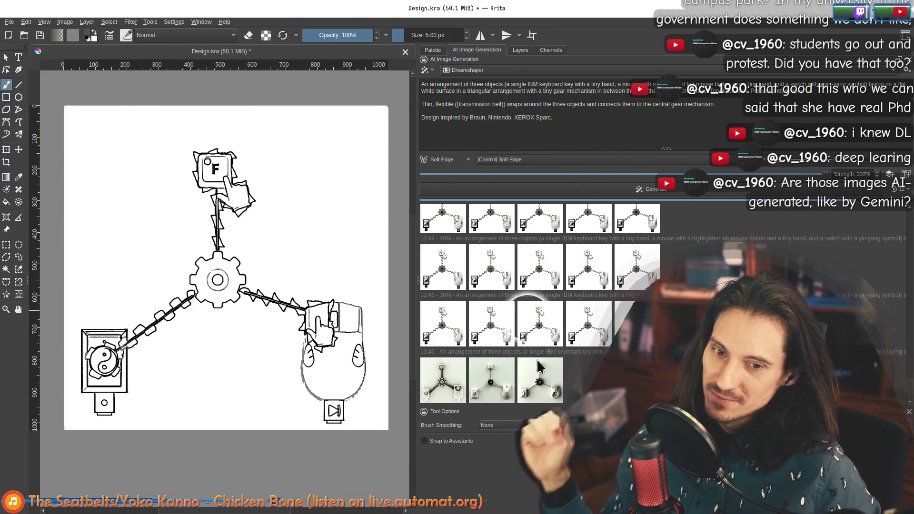
scroll(542, 380, up, 2)
scroll(529, 350, up, 2)
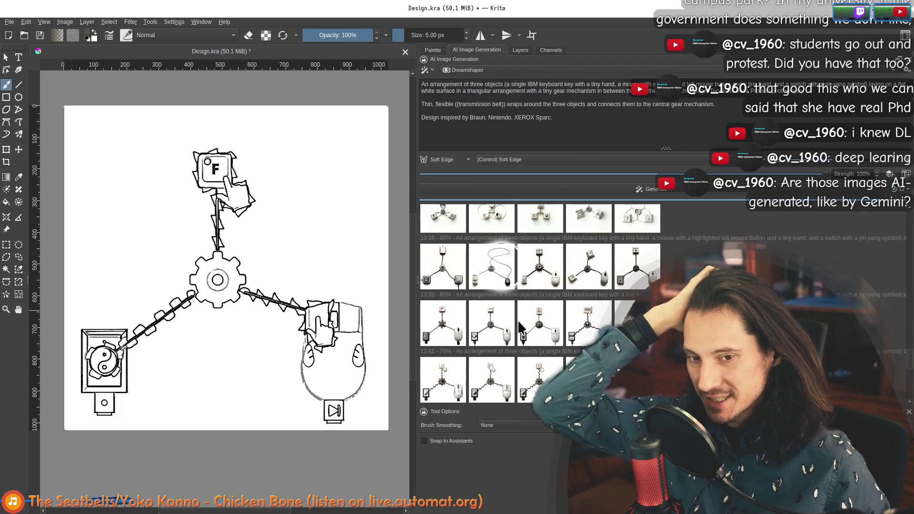
scroll(515, 323, up, 2)
scroll(516, 322, down, 3)
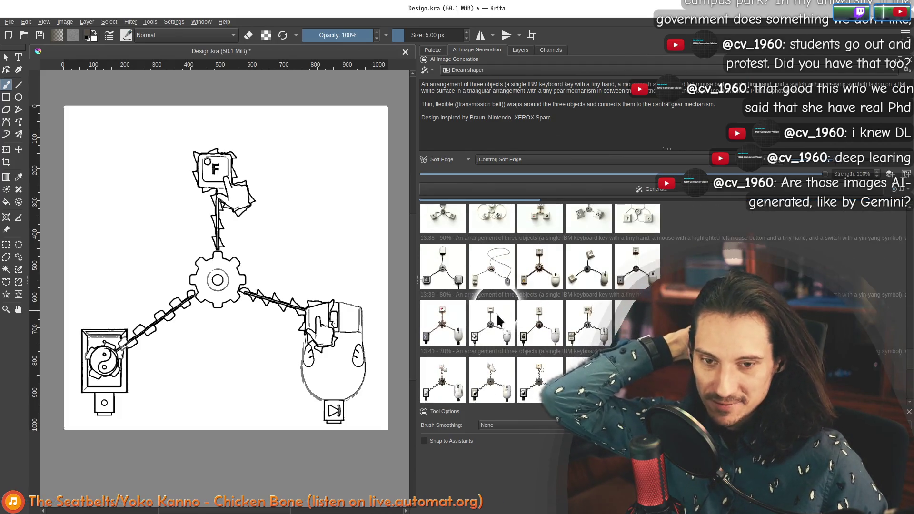
Flip through older renders: the hand, IBM key and yin-yang switch batches
click(492, 320)
scroll(509, 326, down, 2)
click(492, 325)
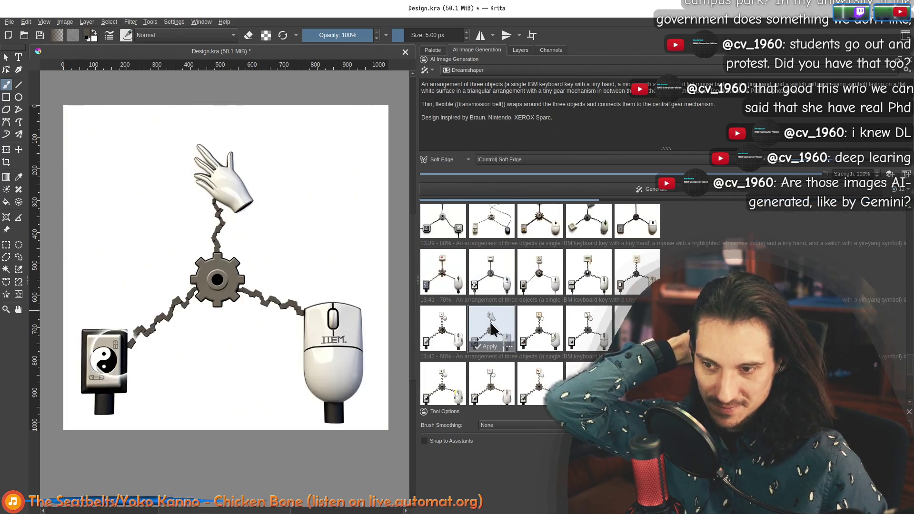
click(540, 325)
click(594, 325)
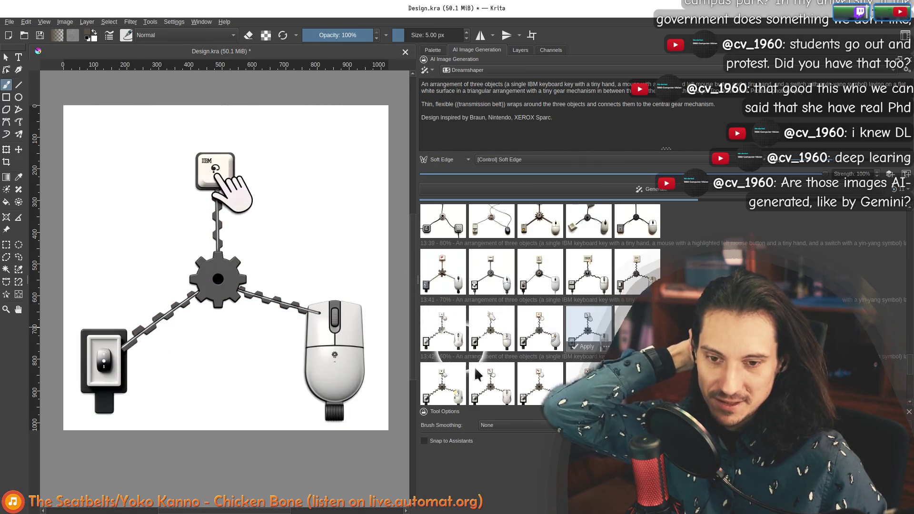
scroll(457, 336, down, 1)
click(448, 346)
click(491, 352)
click(540, 353)
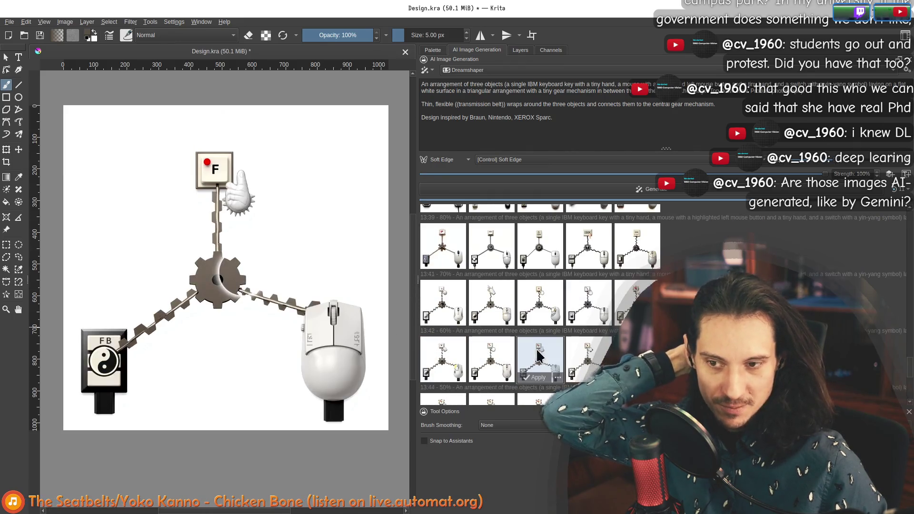
click(576, 356)
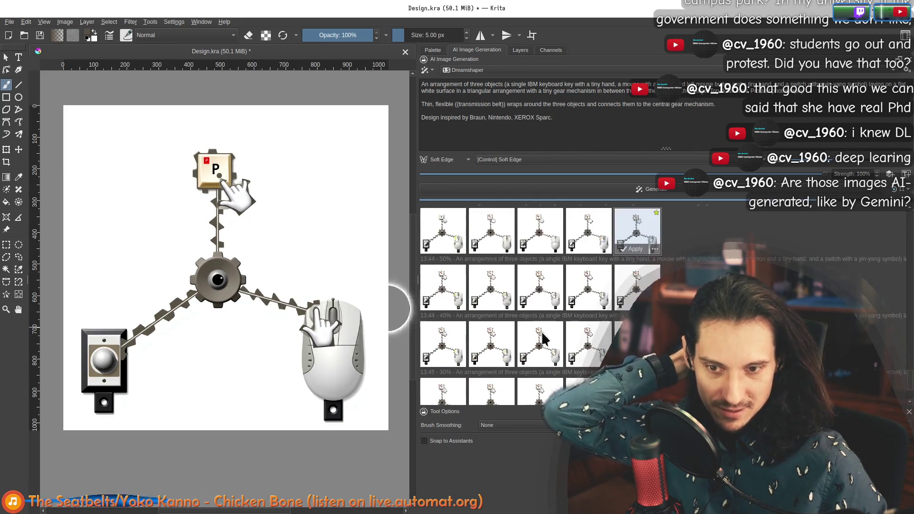
Preview the light-toned render, then the variant with the red P keycap and chain belts
click(540, 375)
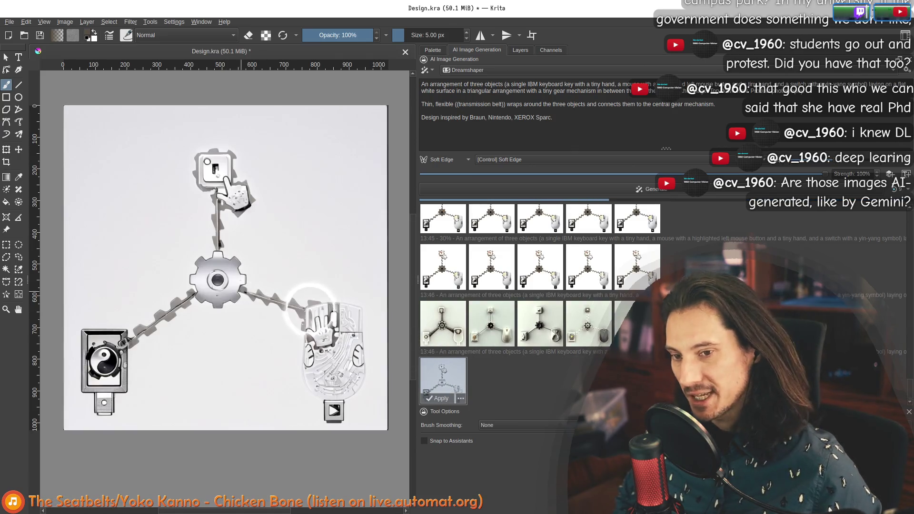
scroll(229, 183, up, 3)
scroll(215, 235, down, 3)
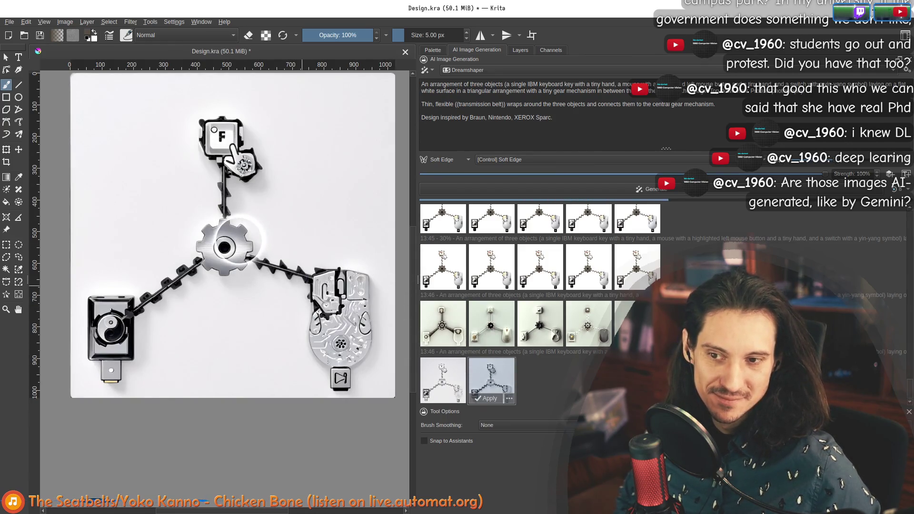
scroll(228, 120, up, 3)
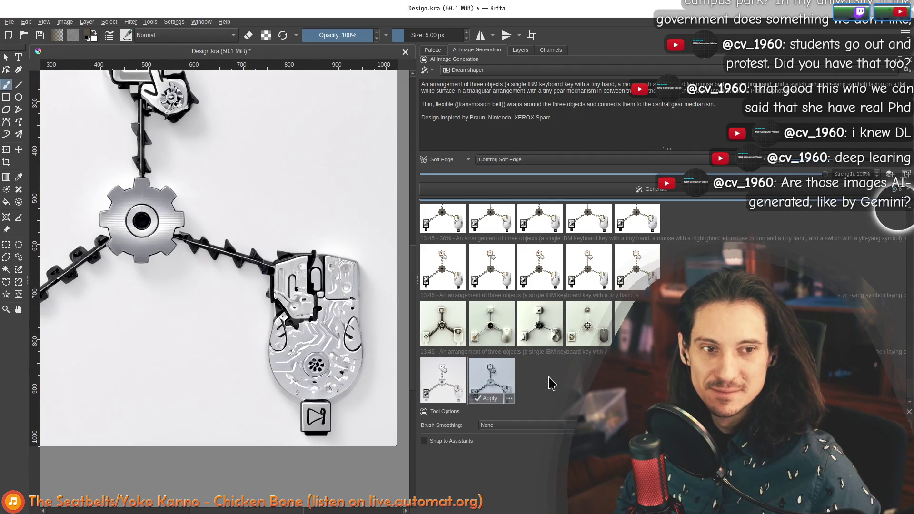
drag(202, 326, 242, 322)
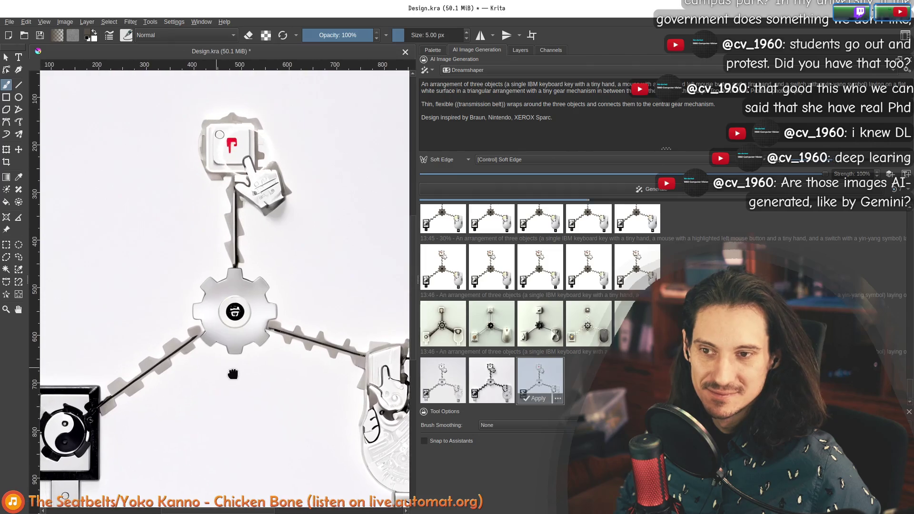
scroll(242, 322, down, 1)
scroll(235, 325, down, 2)
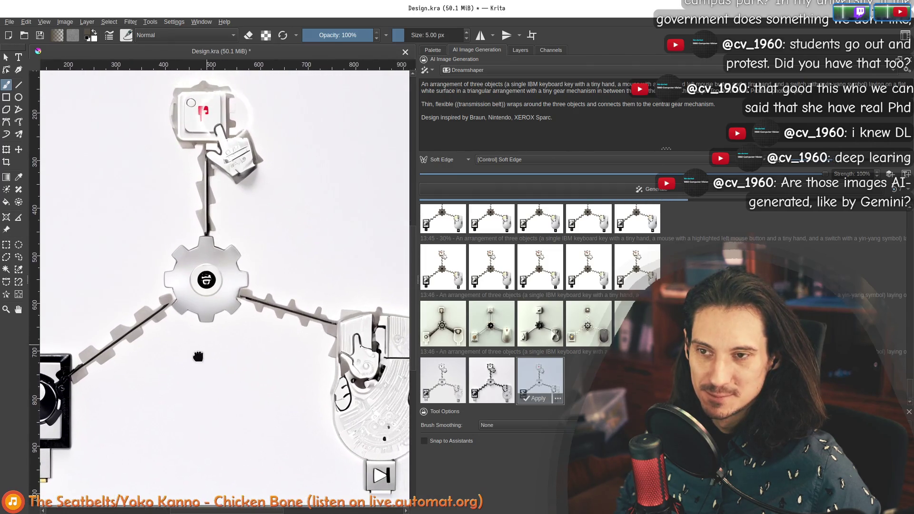
scroll(228, 327, down, 2)
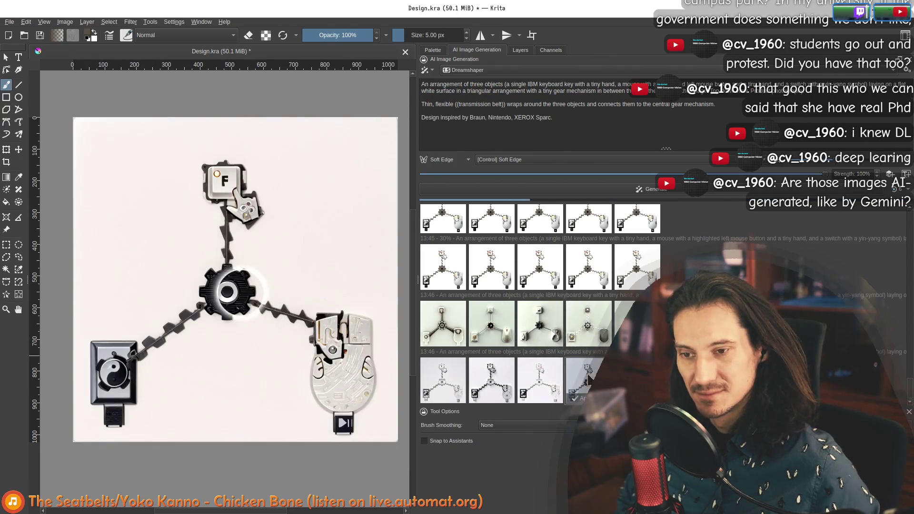
scroll(238, 303, up, 3)
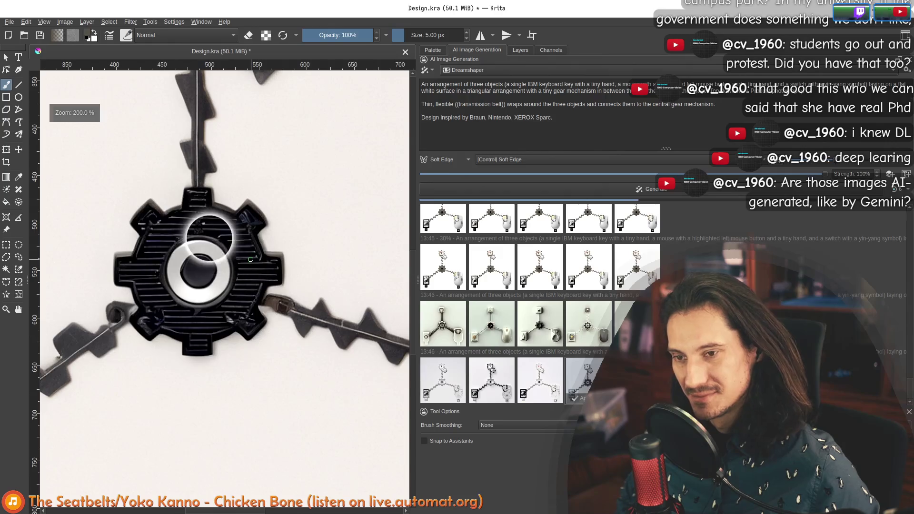
scroll(215, 214, down, 2)
scroll(236, 244, down, 1)
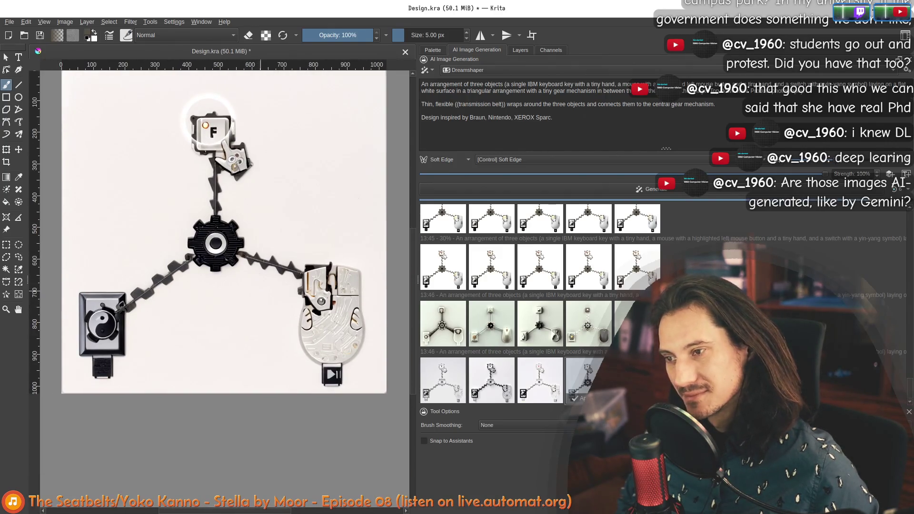
click(586, 379)
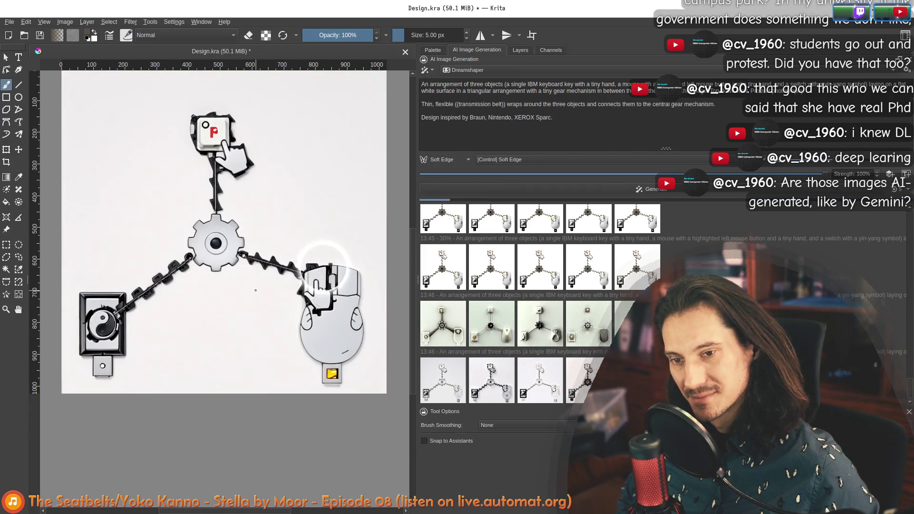
scroll(206, 185, up, 2)
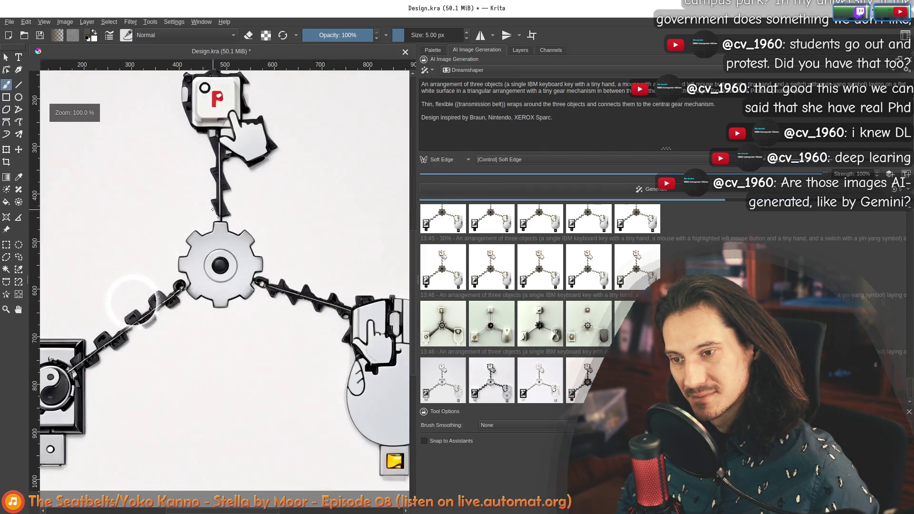
scroll(214, 236, down, 2)
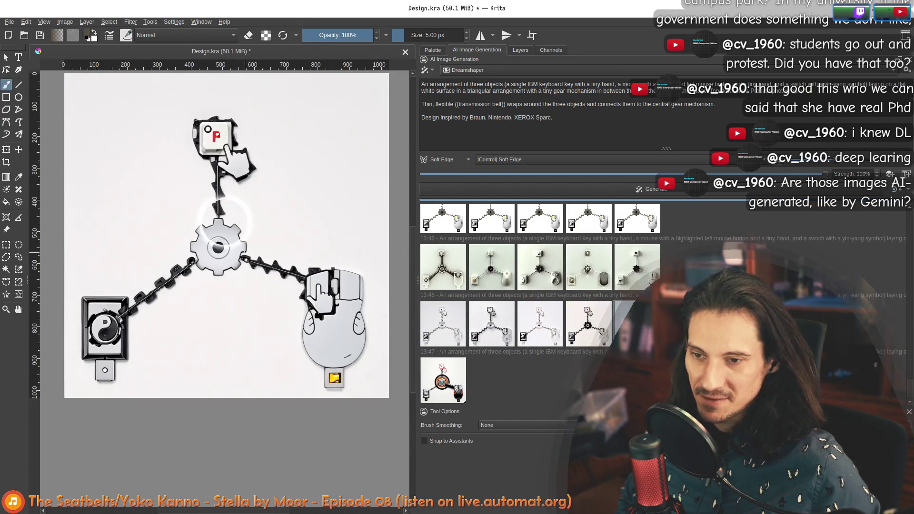
Preview the newest batch's first and orange results and widen the canvas beside the docker
click(451, 383)
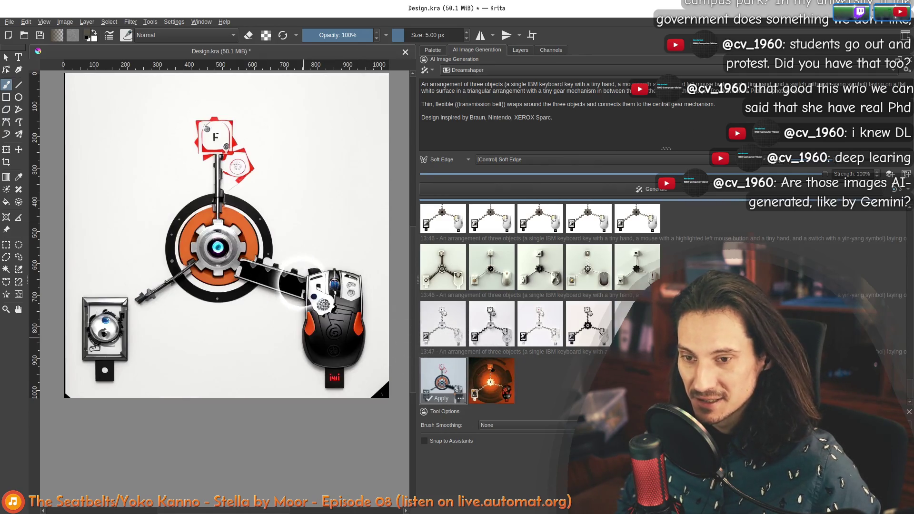
drag(237, 262, 216, 299)
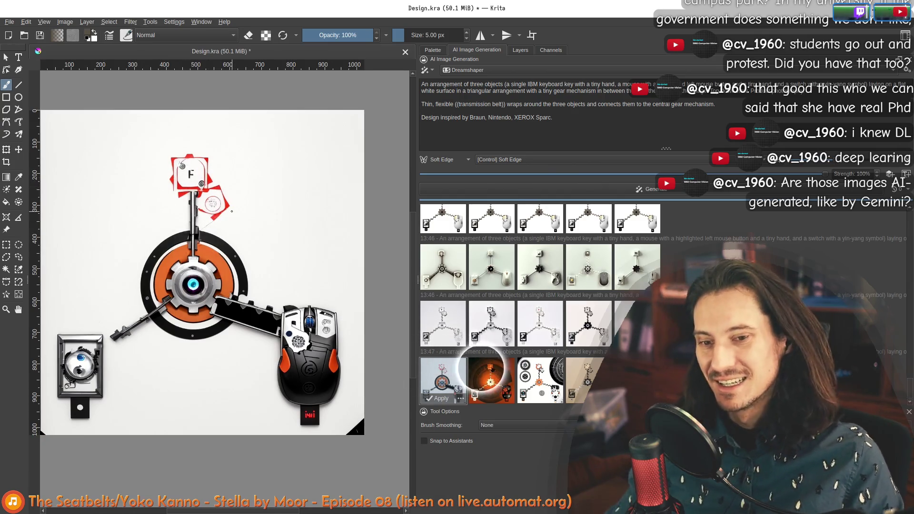
ctrl+scroll(275, 349, up, 3)
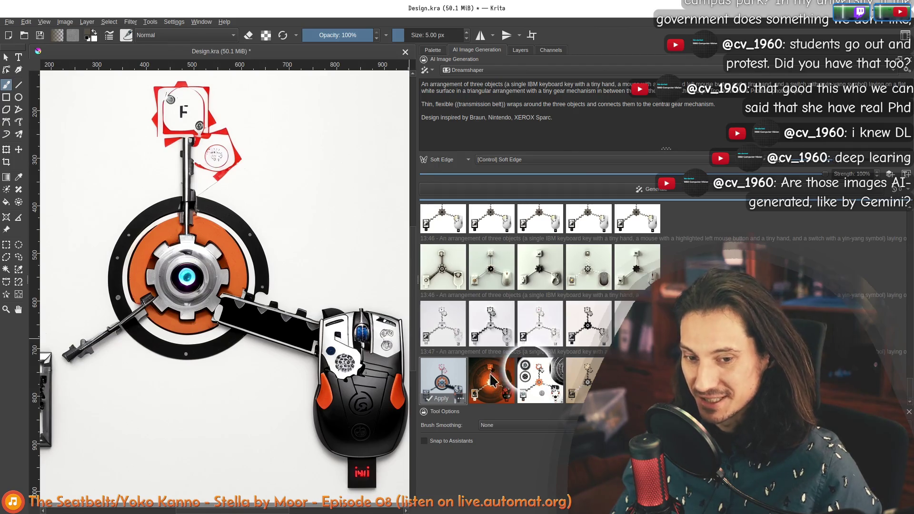
click(492, 381)
key(minus)
key(minus)
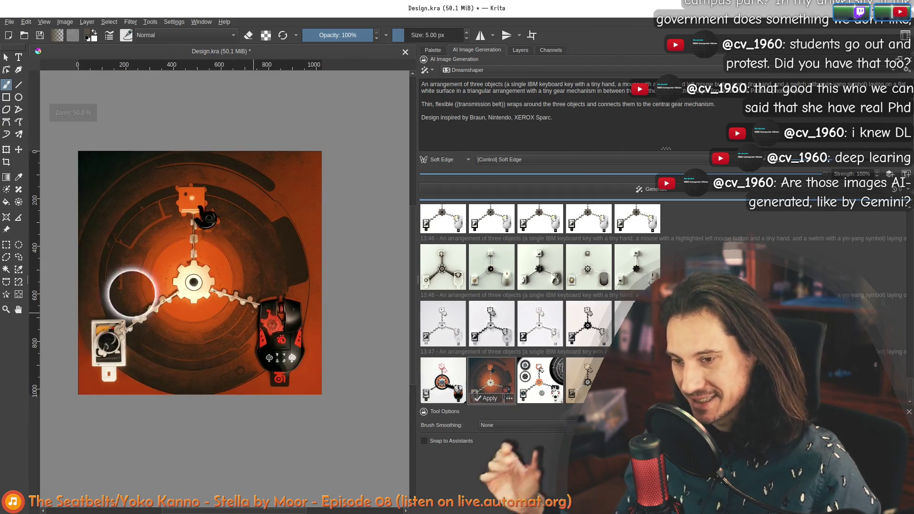
key(plus)
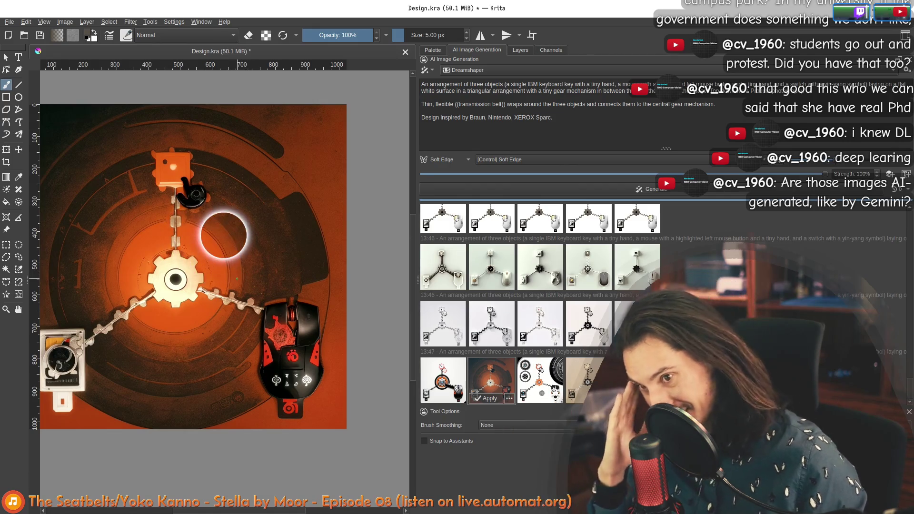
ctrl+scroll(230, 190, up, 1)
ctrl+scroll(241, 207, up, 2)
ctrl+scroll(300, 133, down, 3)
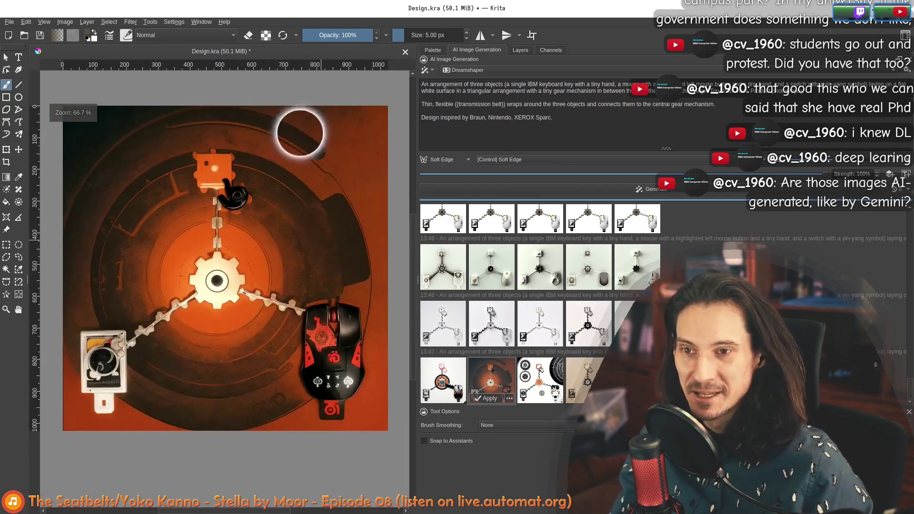
mouse_move(413, 265)
mouse_down()
mouse_move(511, 278)
mouse_move(675, 257)
mouse_up()
scroll(573, 360, down, 2)
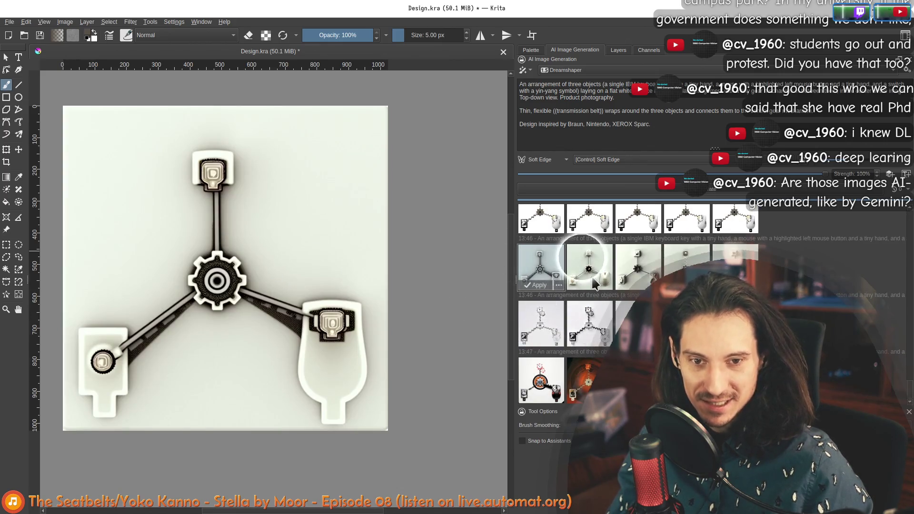
Flip through variants from the white IBM mouse to the white one with the orange cog
click(685, 265)
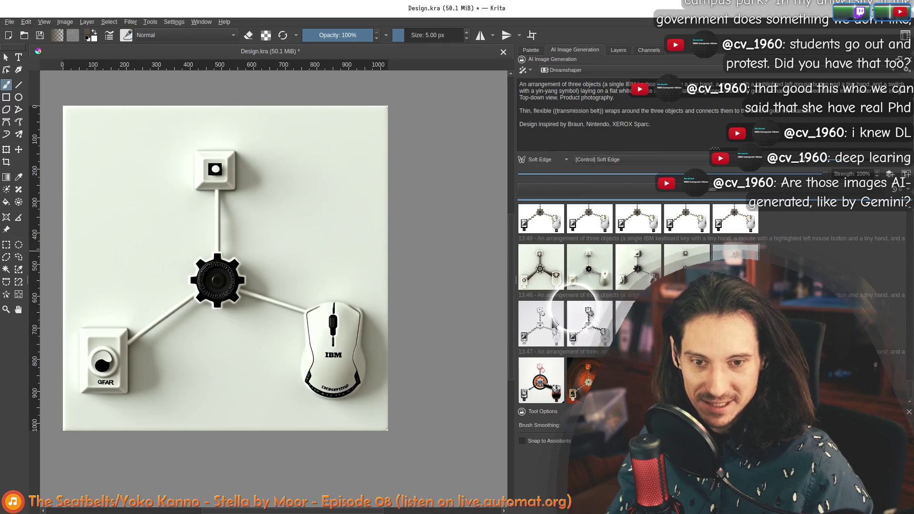
click(589, 325)
click(541, 325)
click(589, 271)
click(593, 353)
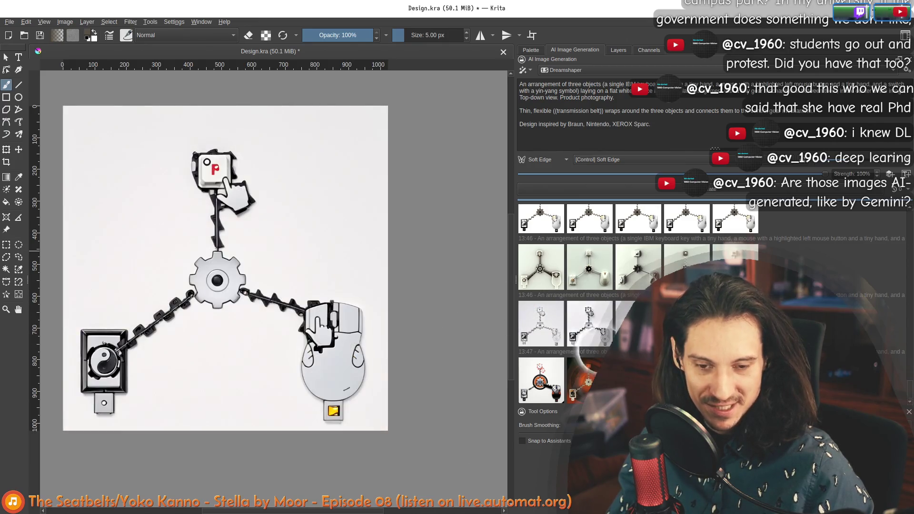
click(543, 382)
click(585, 382)
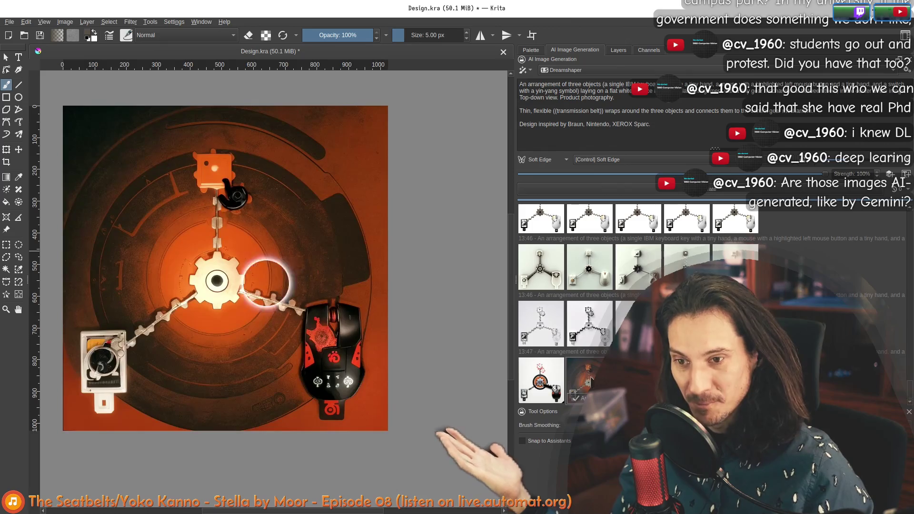
click(632, 382)
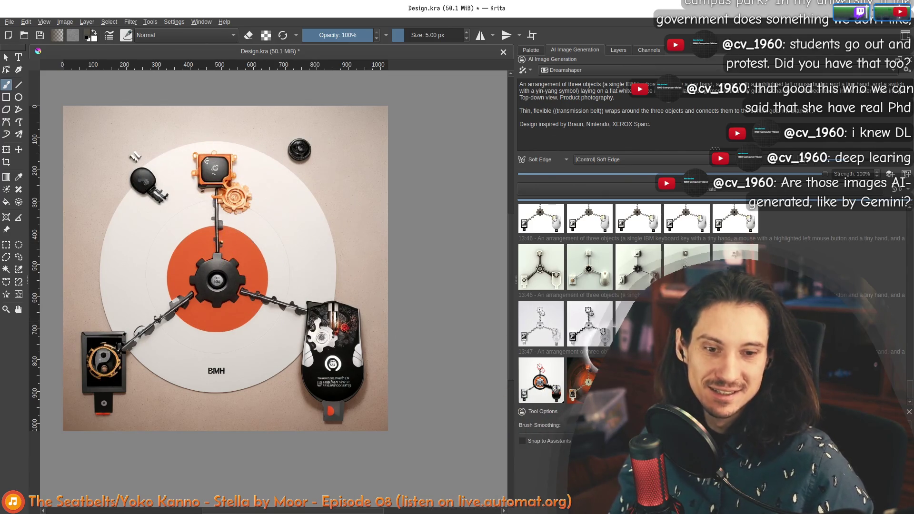
Compare the white and orange variants at fit and 100% zoom, ending on the first history result
click(583, 387)
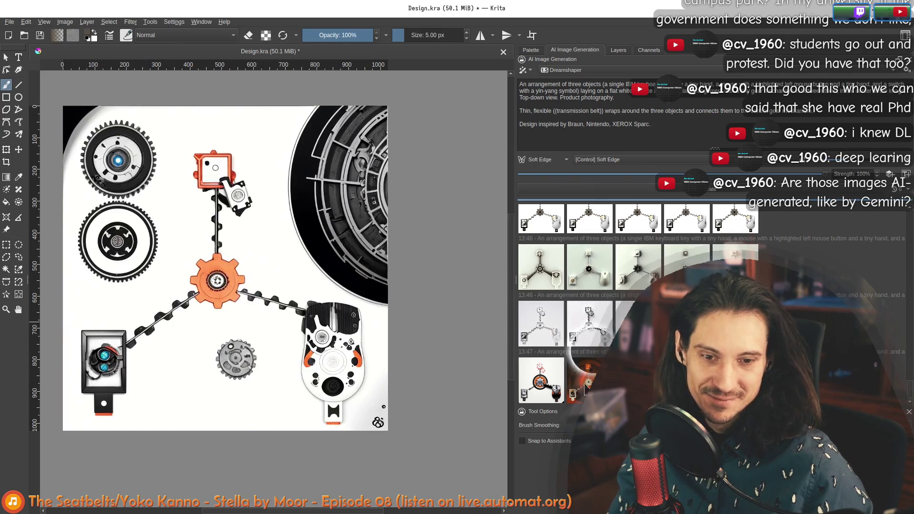
click(586, 382)
click(541, 382)
click(586, 382)
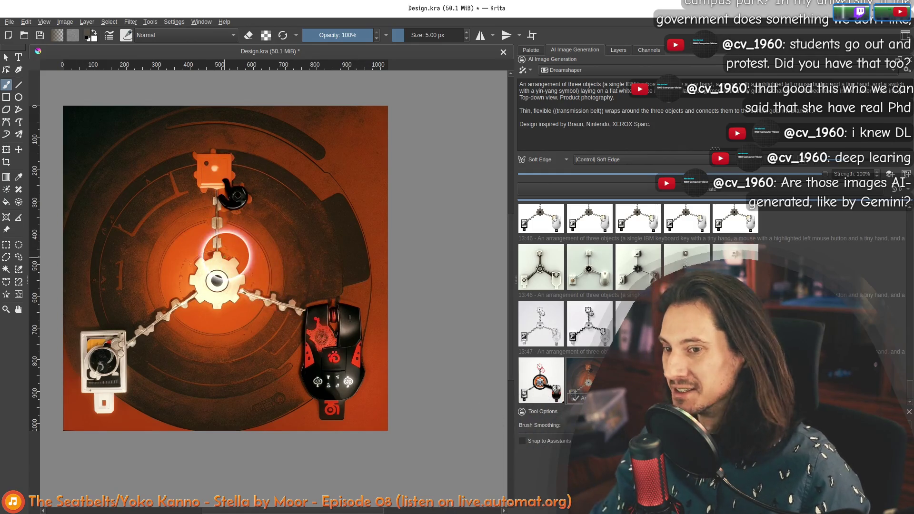
scroll(227, 253, up, 2)
scroll(228, 254, down, 2)
drag(240, 320, 258, 337)
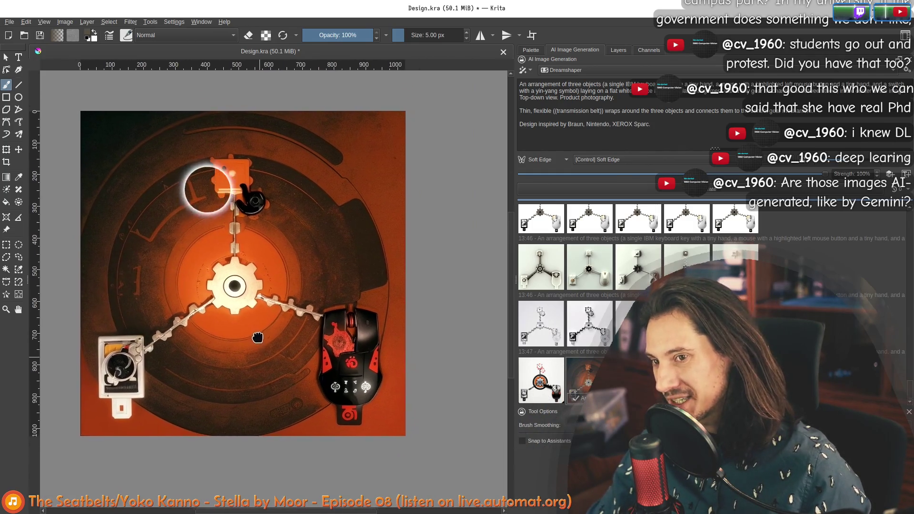
scroll(258, 337, up, 1)
scroll(268, 341, up, 1)
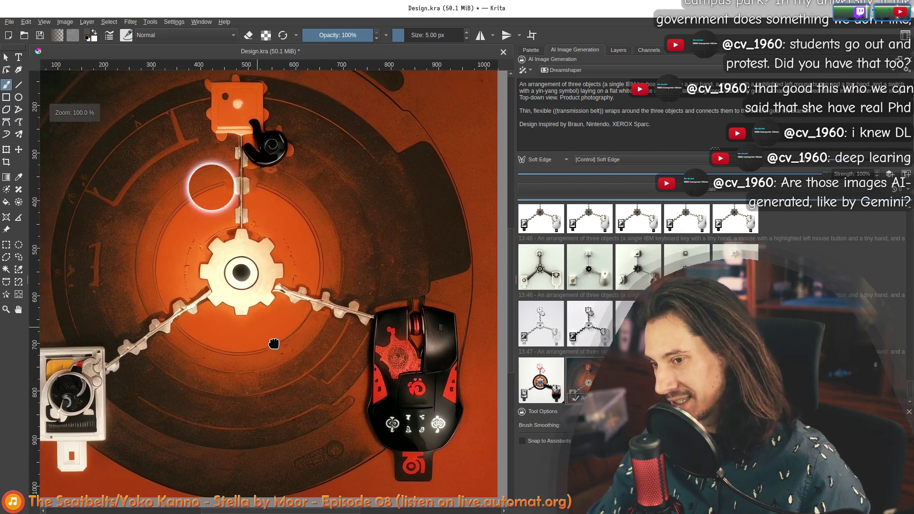
key(2)
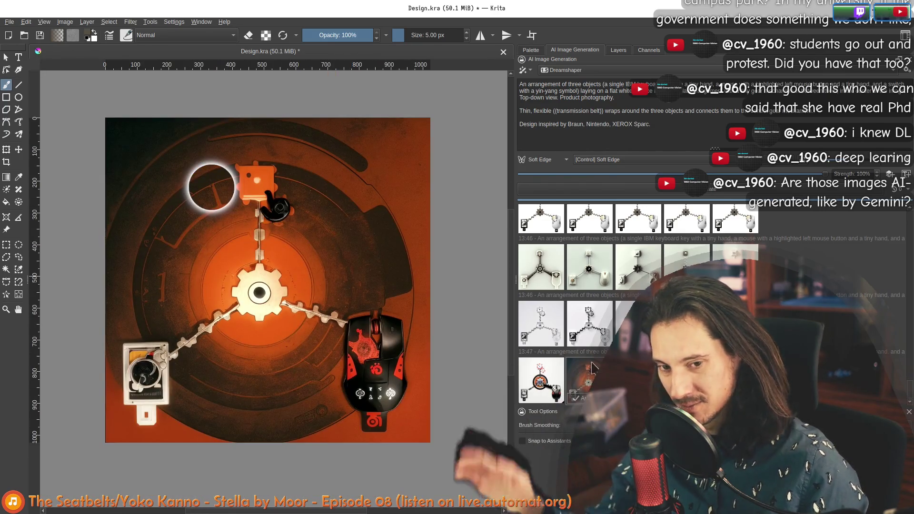
click(547, 385)
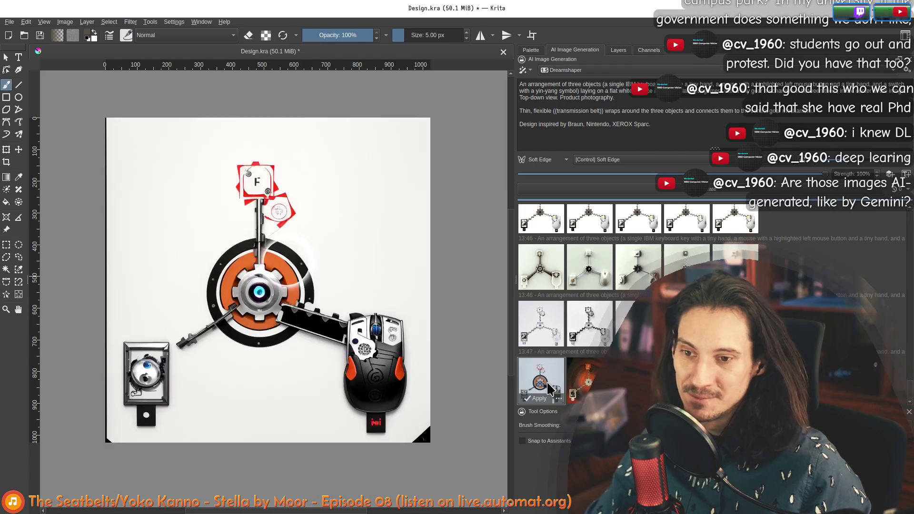
click(587, 379)
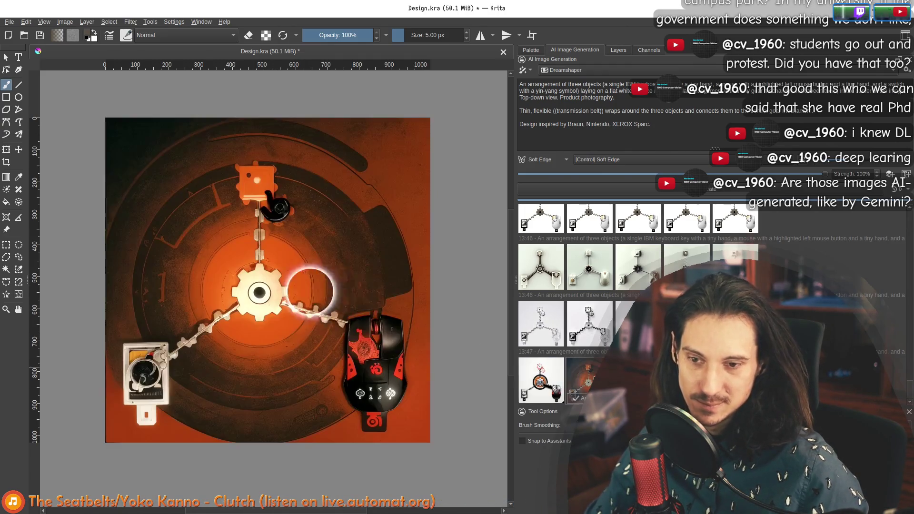
key(1)
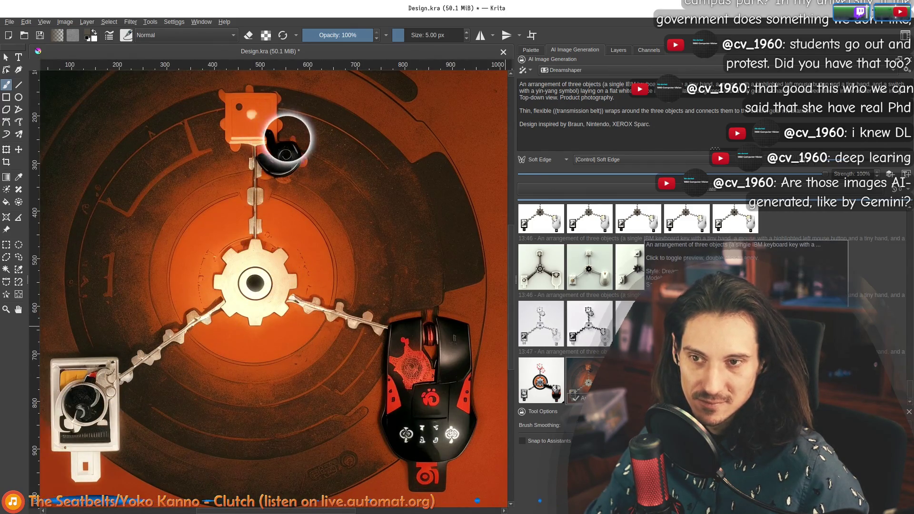
click(541, 379)
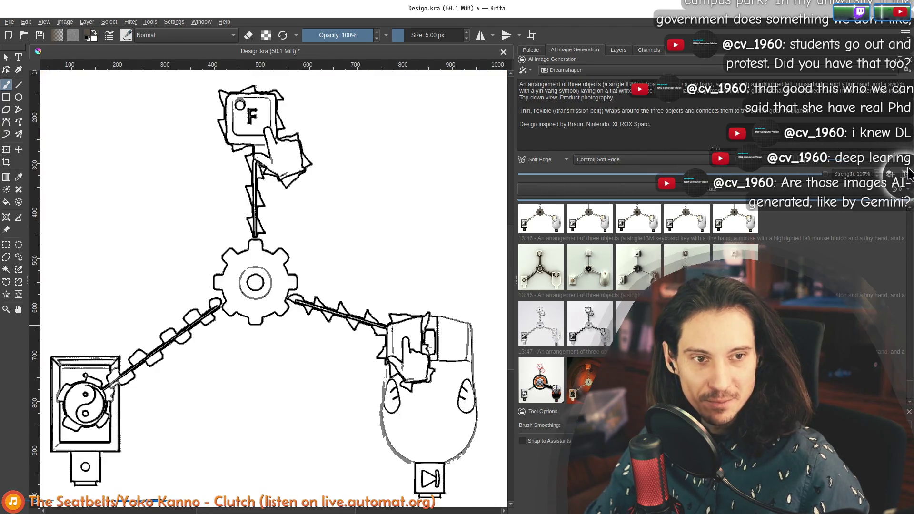
Set Batches to 10 and Resolution to 0.5x and generate a fresh set of variants
click(900, 193)
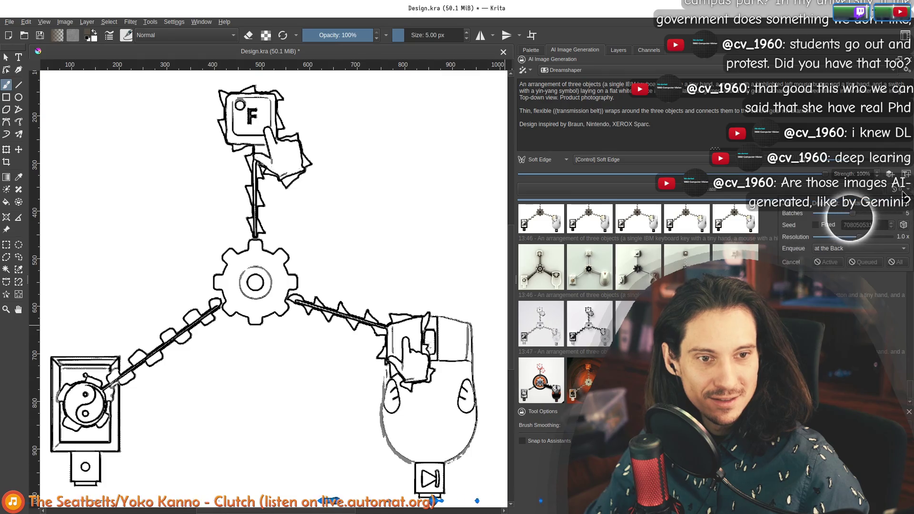
mouse_move(853, 213)
mouse_down()
mouse_move(898, 213)
mouse_move(809, 237)
mouse_up()
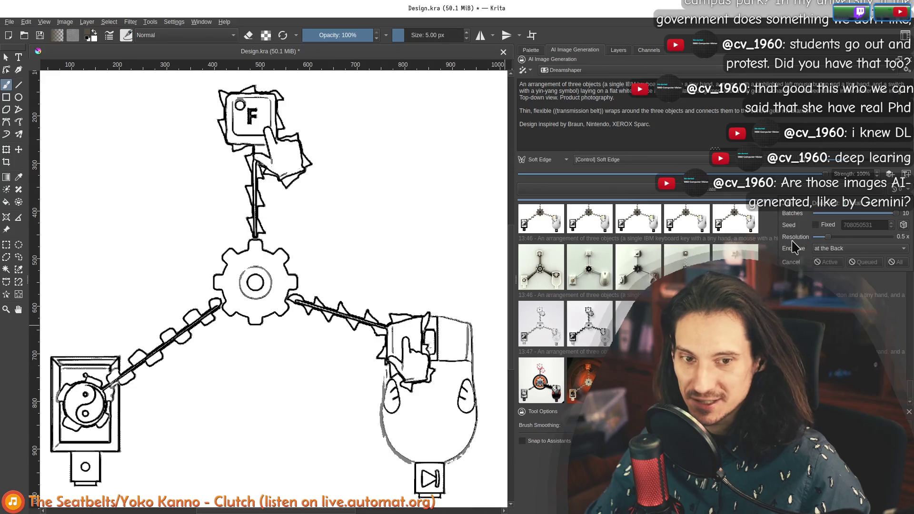
key(Escape)
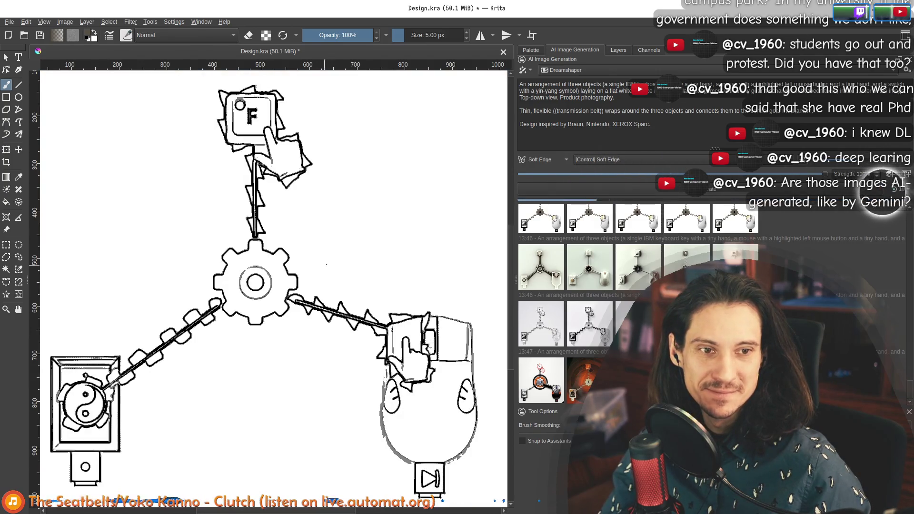
key(minus)
scroll(290, 152, up, 1)
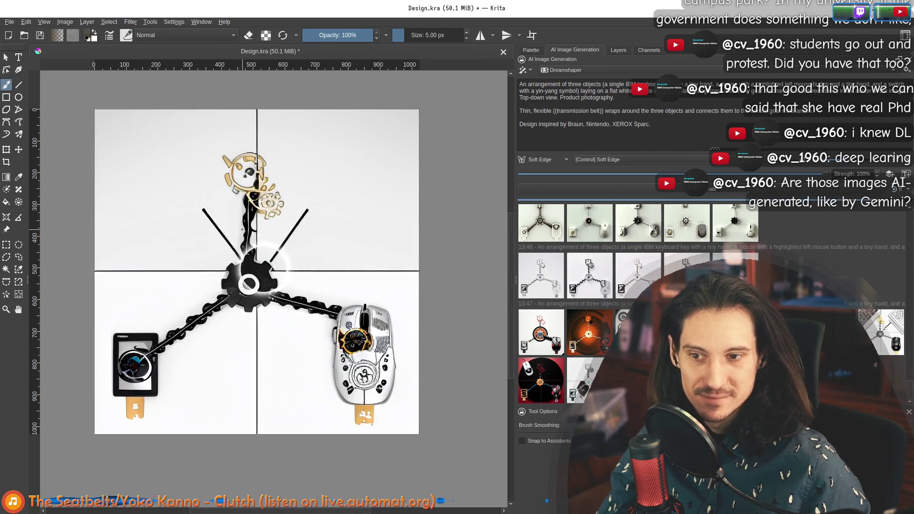
Preview the first row of new variants, from the dark result to the orange machine
click(835, 284)
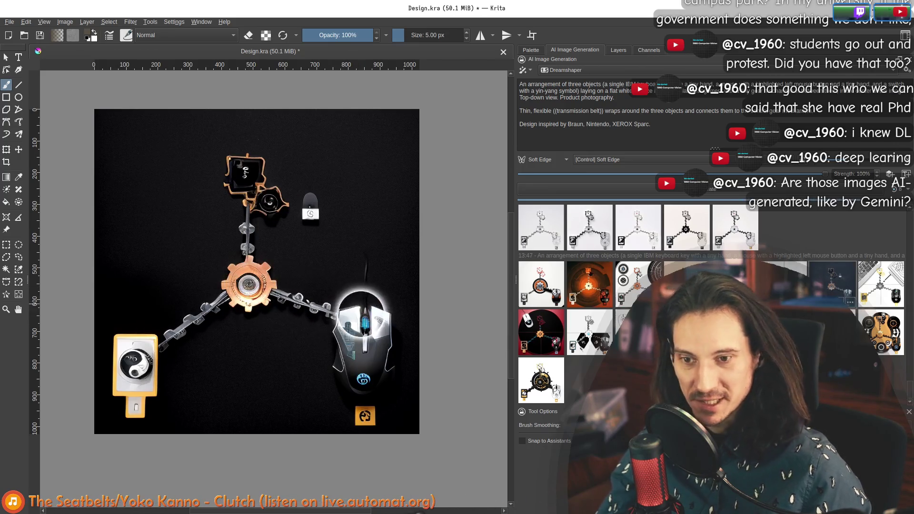
click(877, 287)
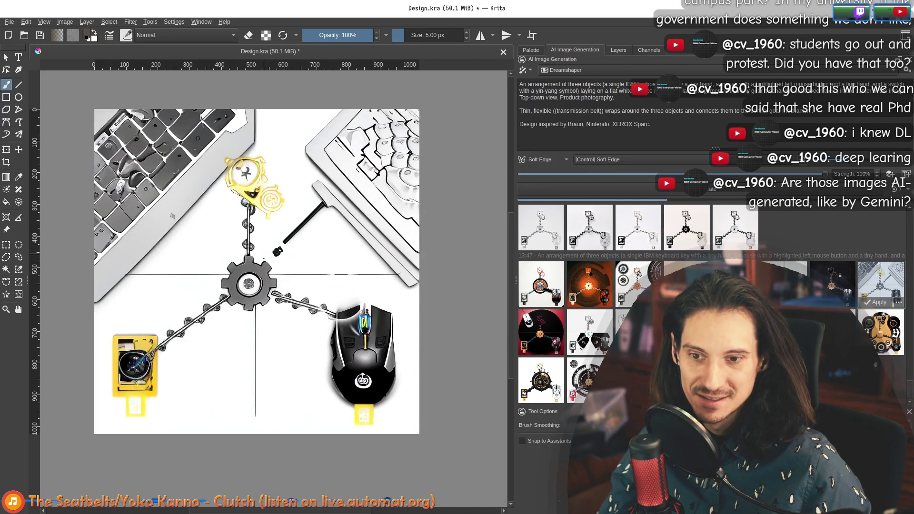
click(541, 318)
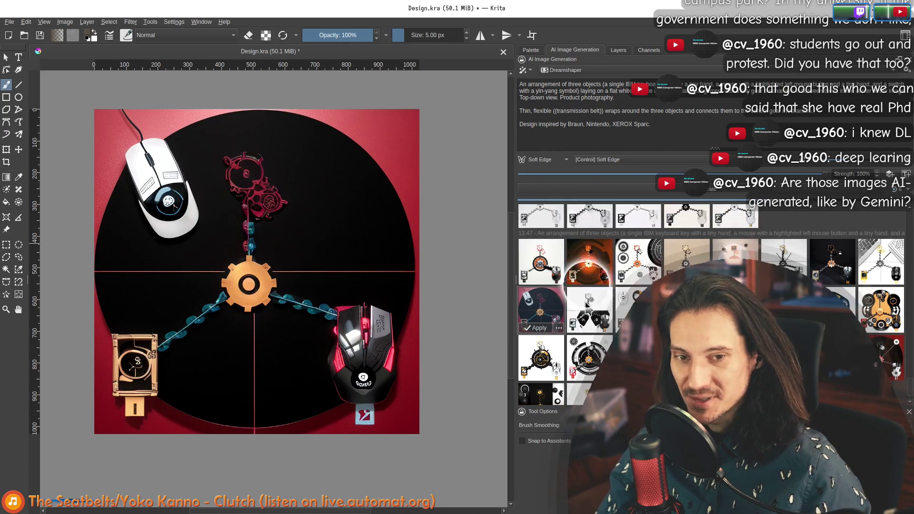
click(592, 309)
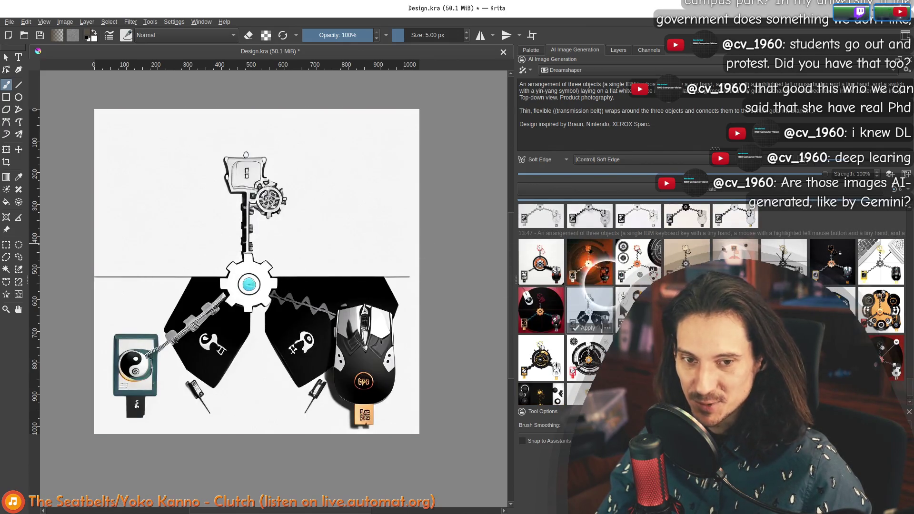
click(632, 216)
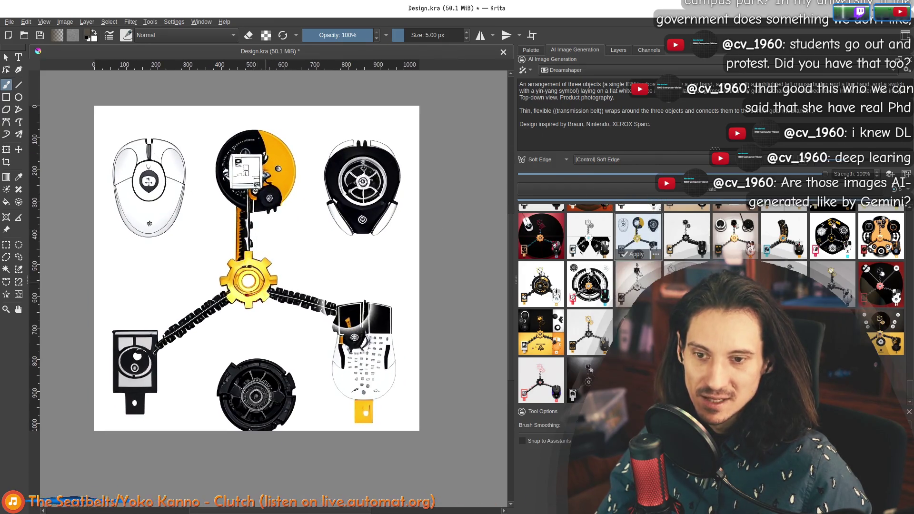
click(684, 243)
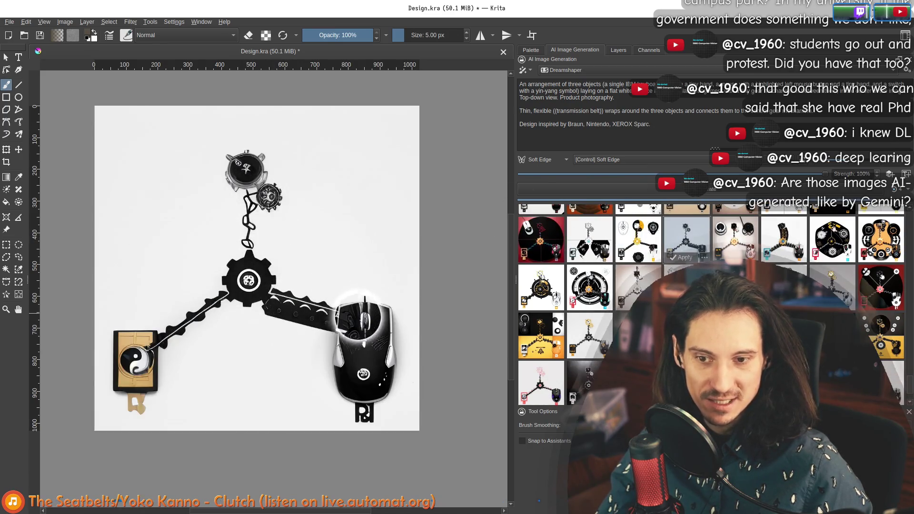
click(736, 239)
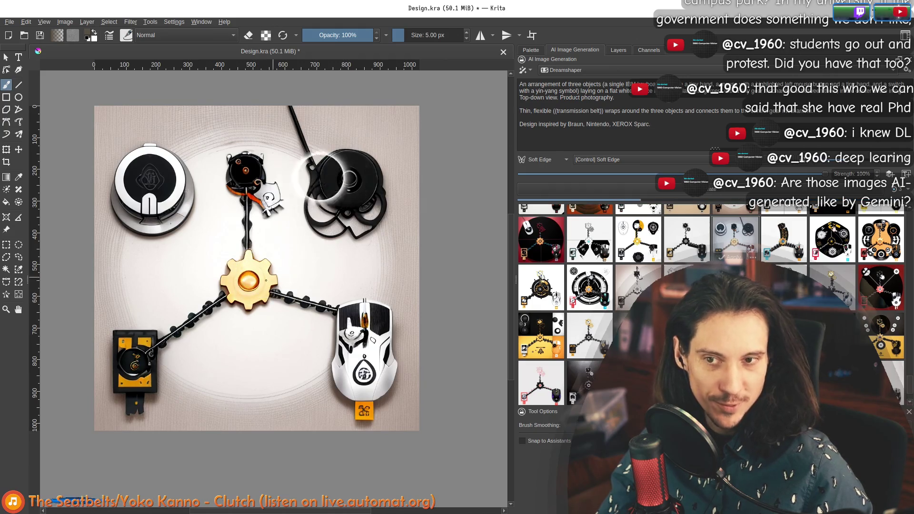
click(784, 247)
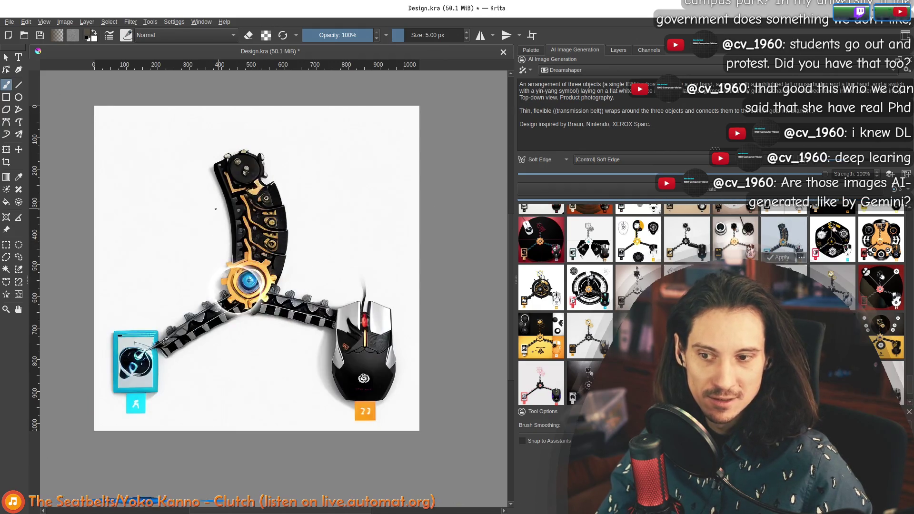
click(832, 239)
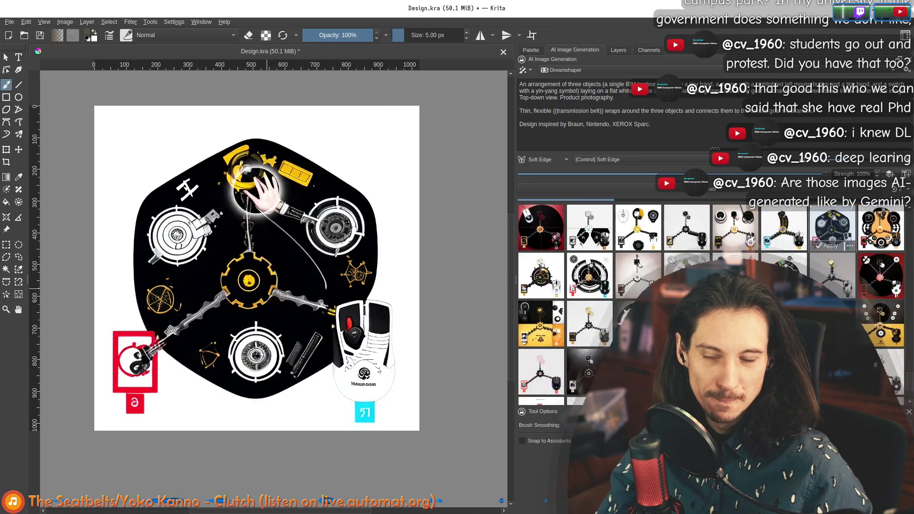
click(881, 230)
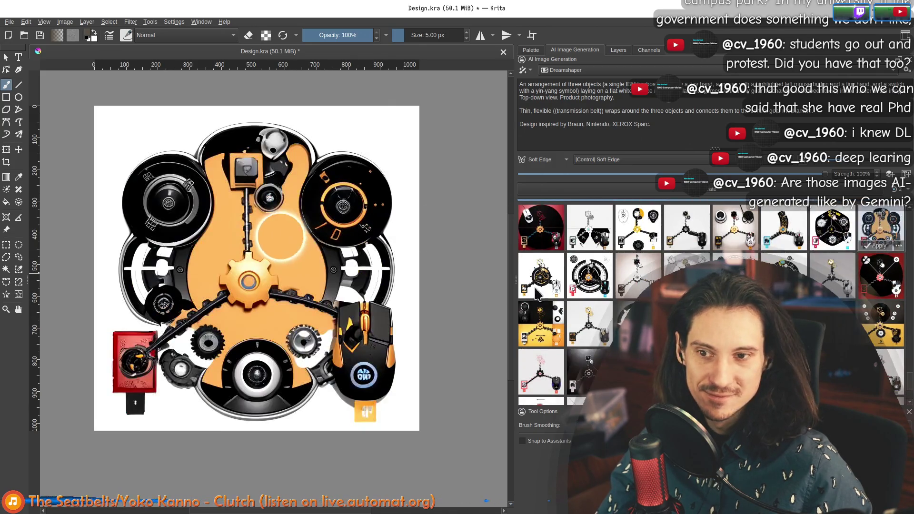
Preview the next row, from the black wheel with yellow gear to the yellow-and-black variant
click(541, 275)
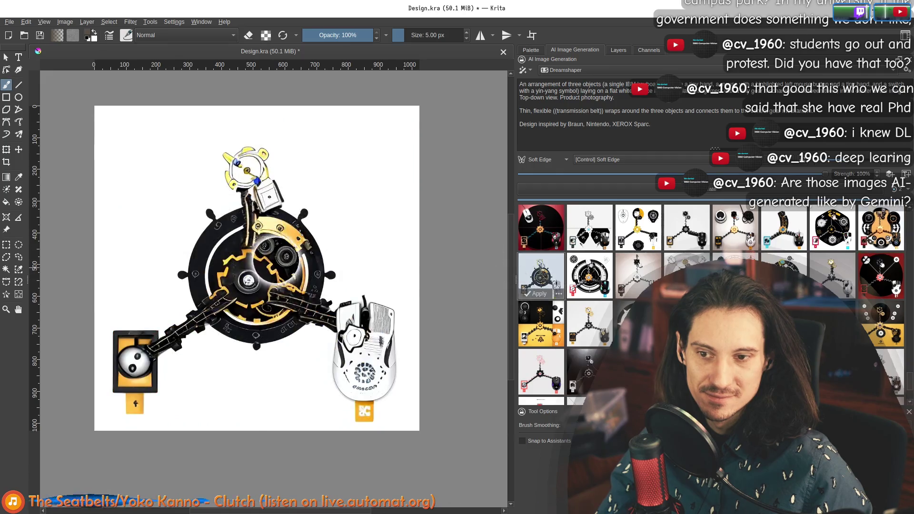
scroll(606, 288, down, 1)
click(593, 279)
click(635, 276)
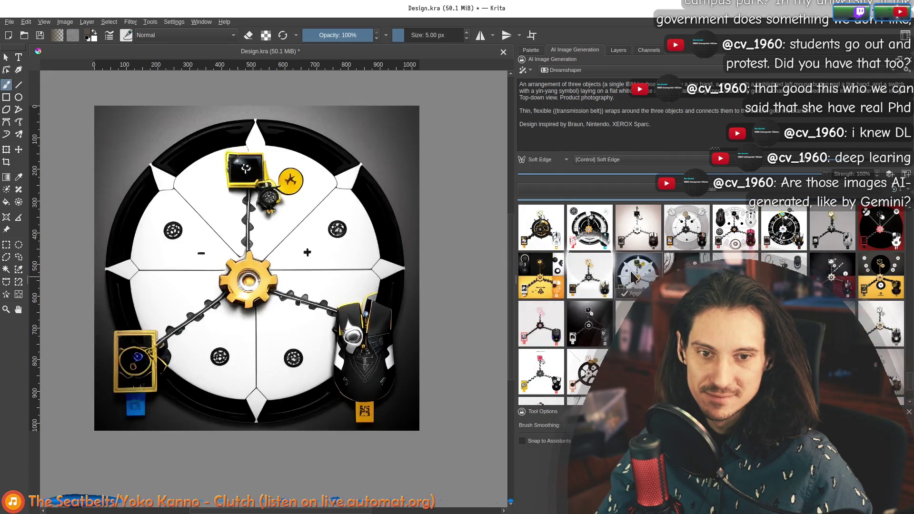
click(687, 276)
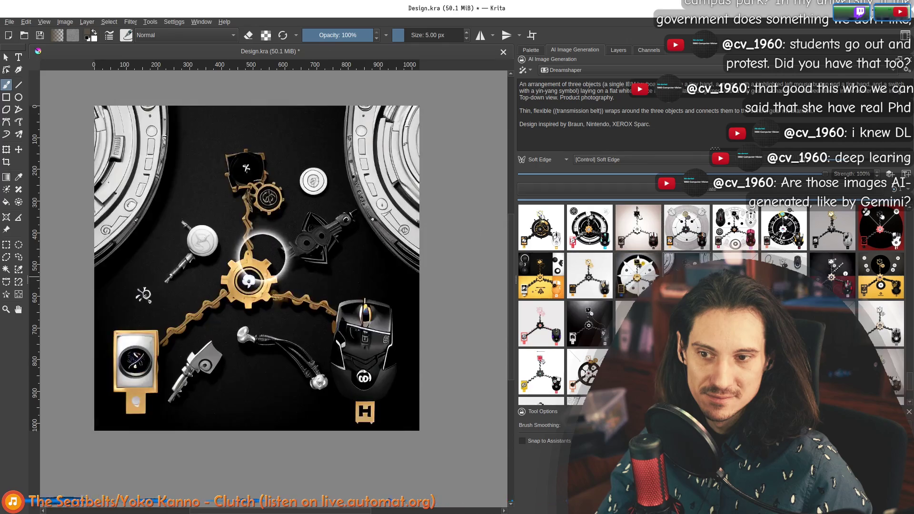
scroll(737, 243, down, 1)
click(740, 222)
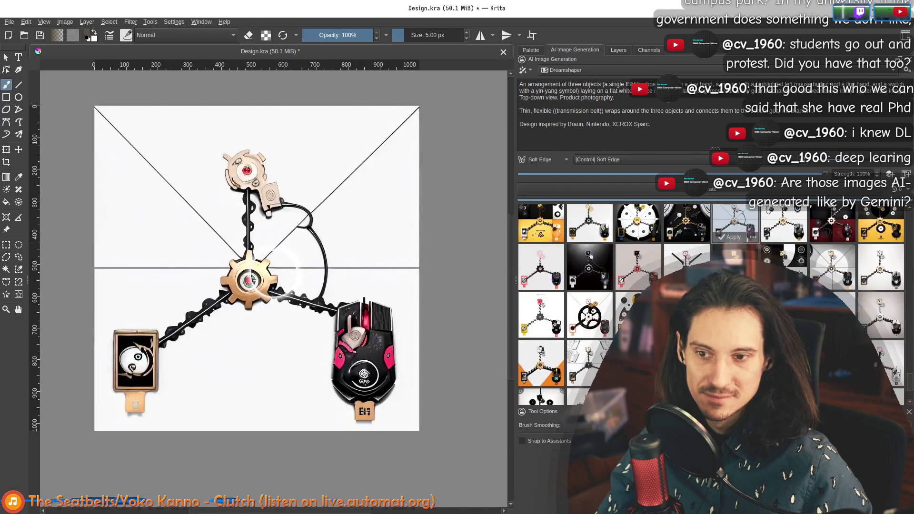
scroll(740, 221, up, 1)
click(793, 244)
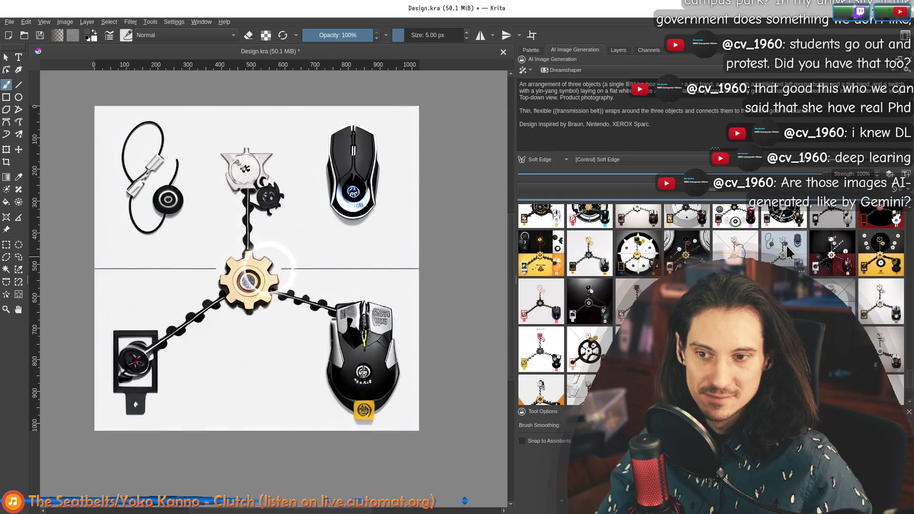
click(836, 259)
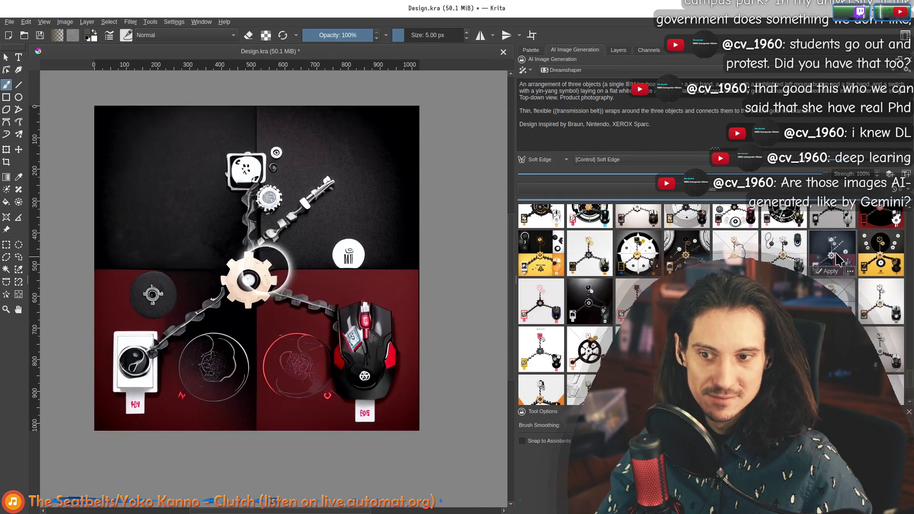
click(879, 253)
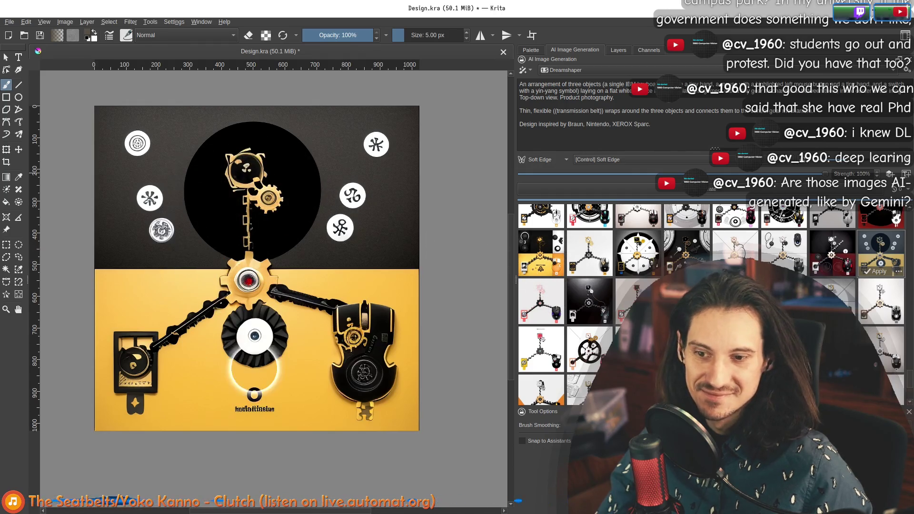
scroll(265, 200, down, 5)
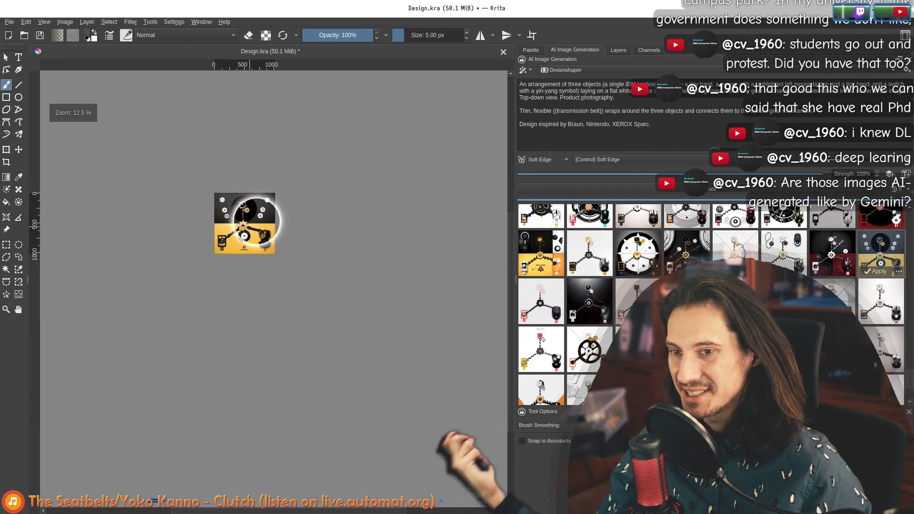
scroll(239, 220, up, 7)
scroll(239, 220, down, 1)
scroll(239, 220, down, 1)
scroll(239, 220, down, 1)
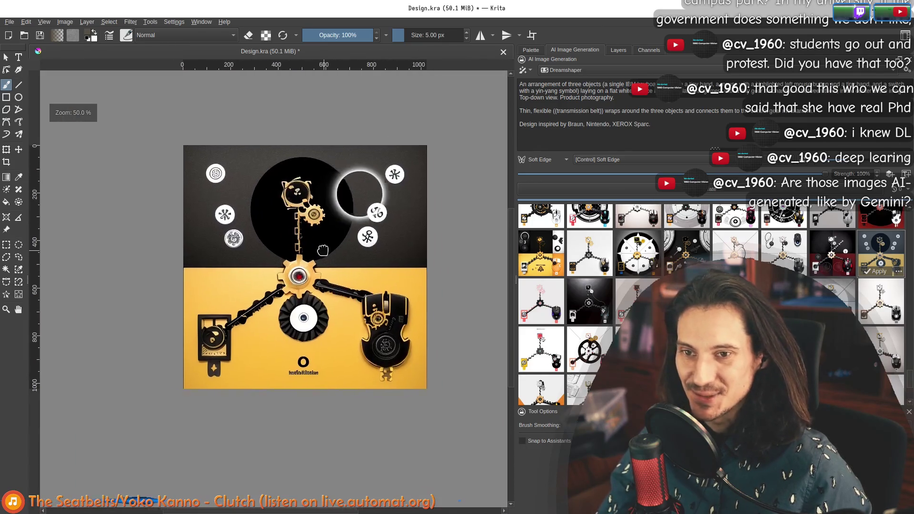
Compare the white-and-pink and black variants and settle on the dark one with gold objects
click(541, 304)
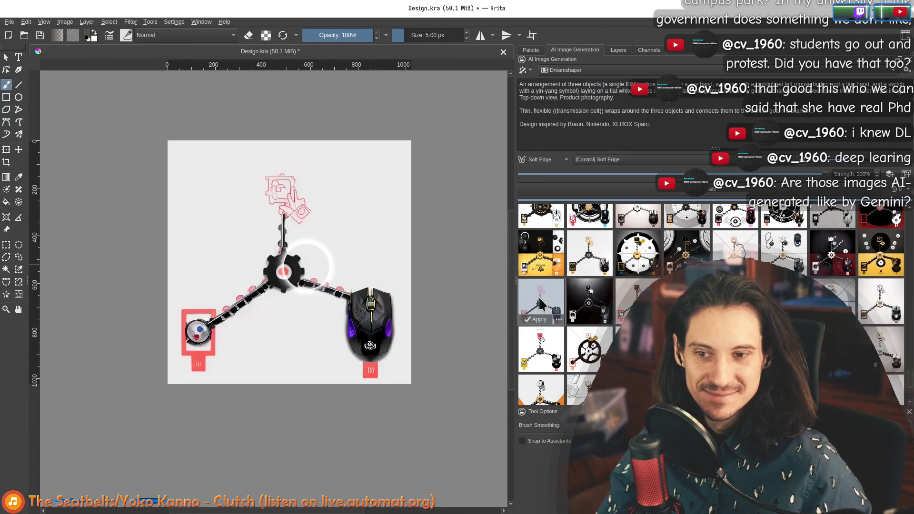
click(591, 303)
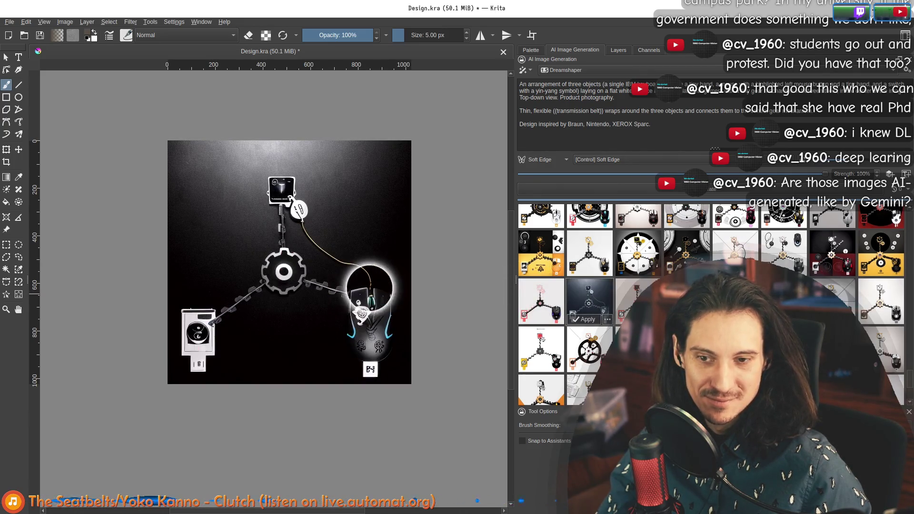
key(Escape)
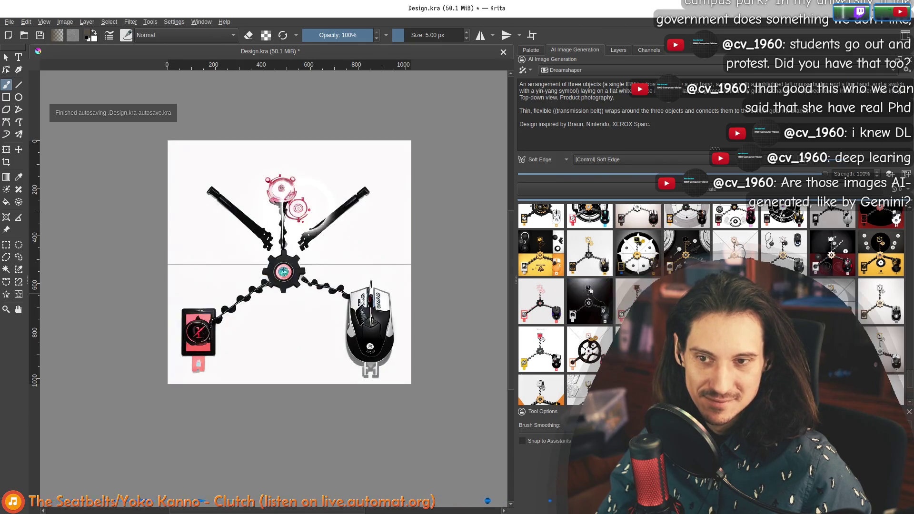
click(625, 291)
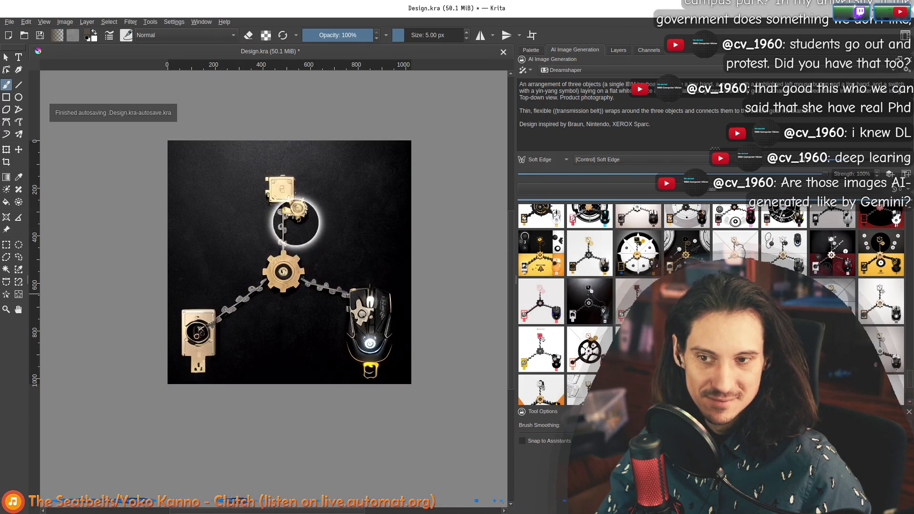
scroll(278, 156, up, 3)
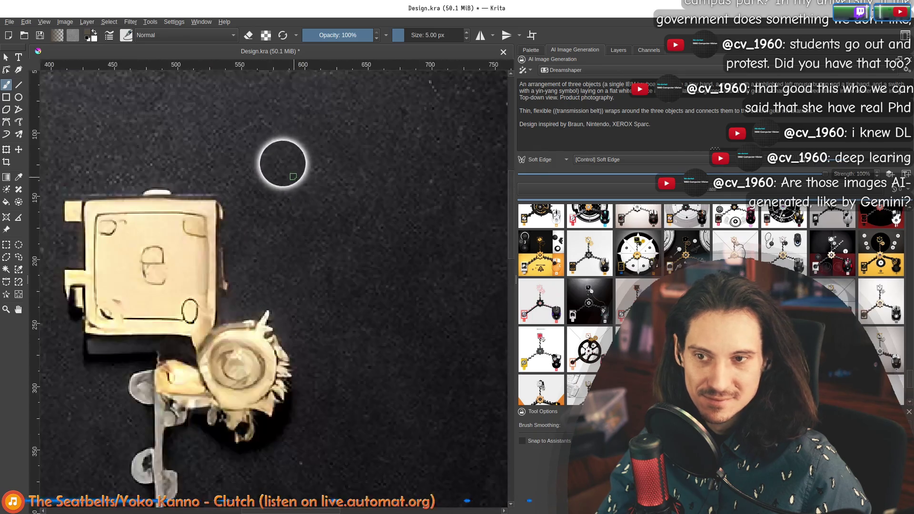
scroll(214, 147, down, 3)
scroll(223, 137, down, 1)
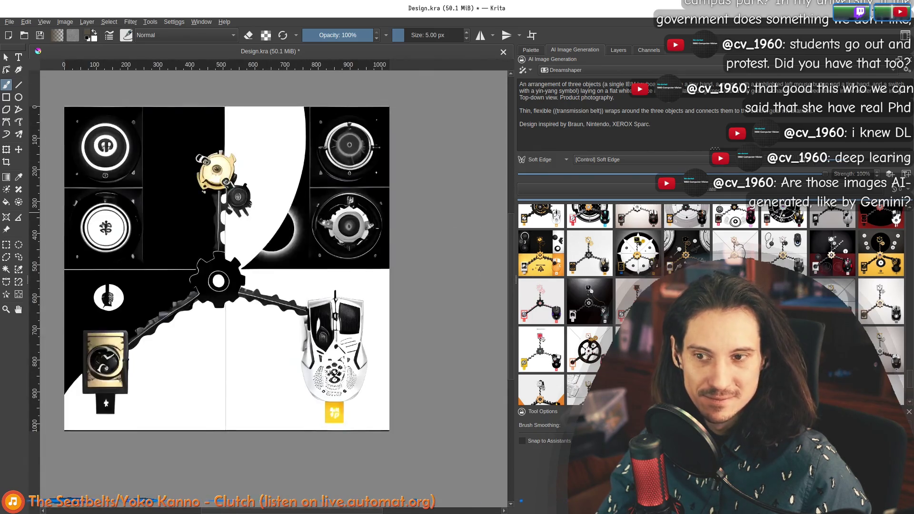
drag(279, 258, 337, 259)
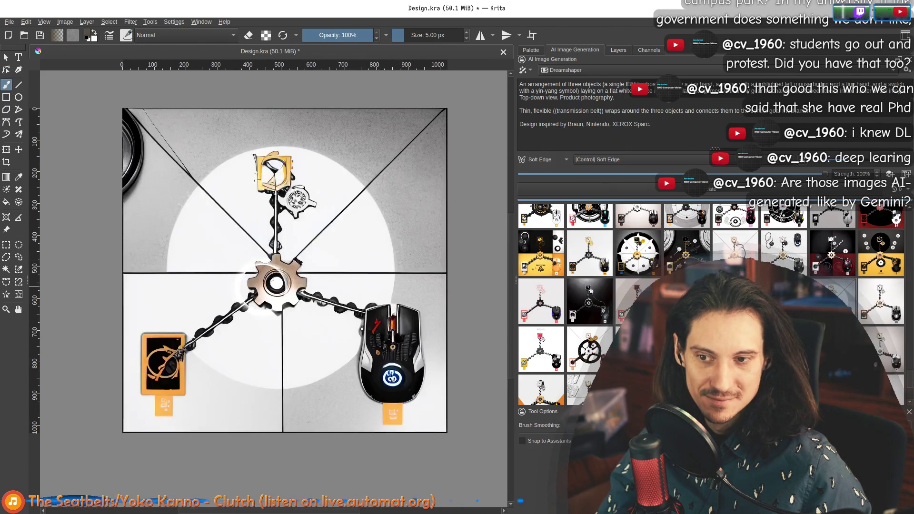
Preview the white-background, pink mouse, black wheel and orange variants, stepping with arrow keys
click(883, 303)
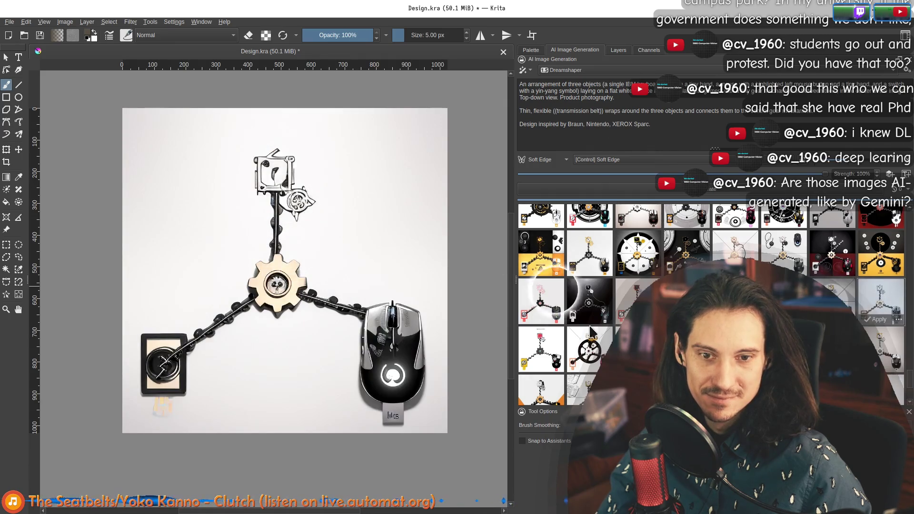
click(541, 350)
click(590, 350)
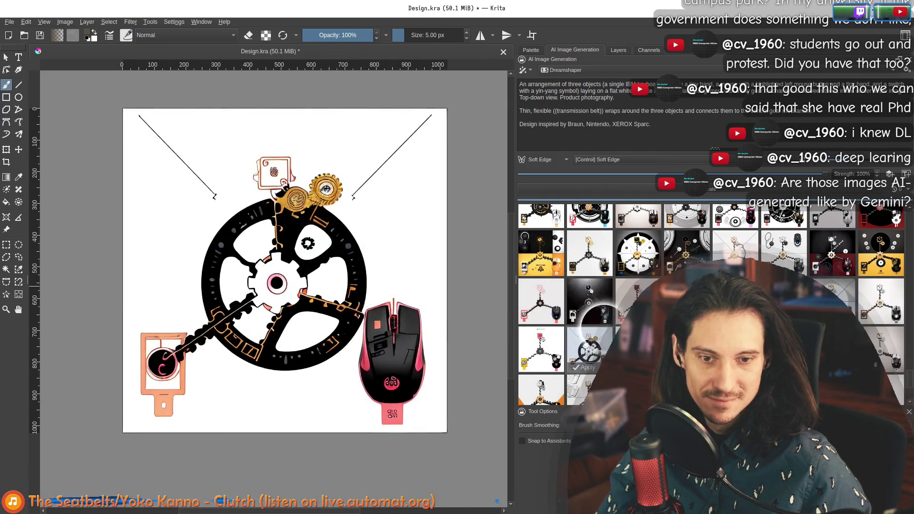
click(590, 303)
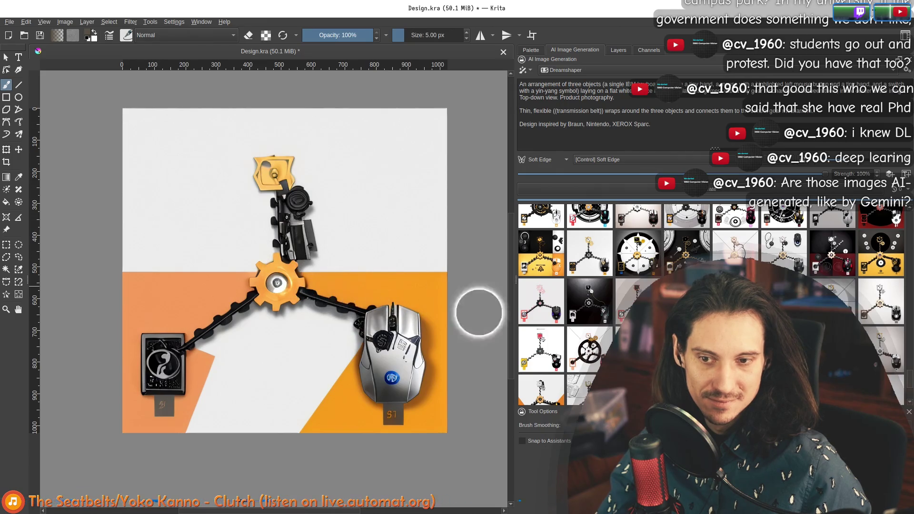
click(626, 314)
key(Up)
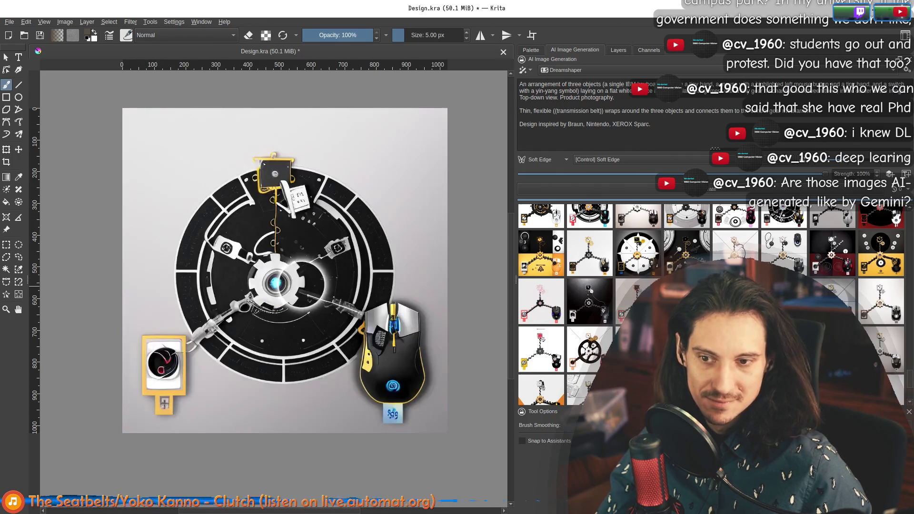
key(Left)
Cycle down through further variants and return to the original line sketch
click(878, 347)
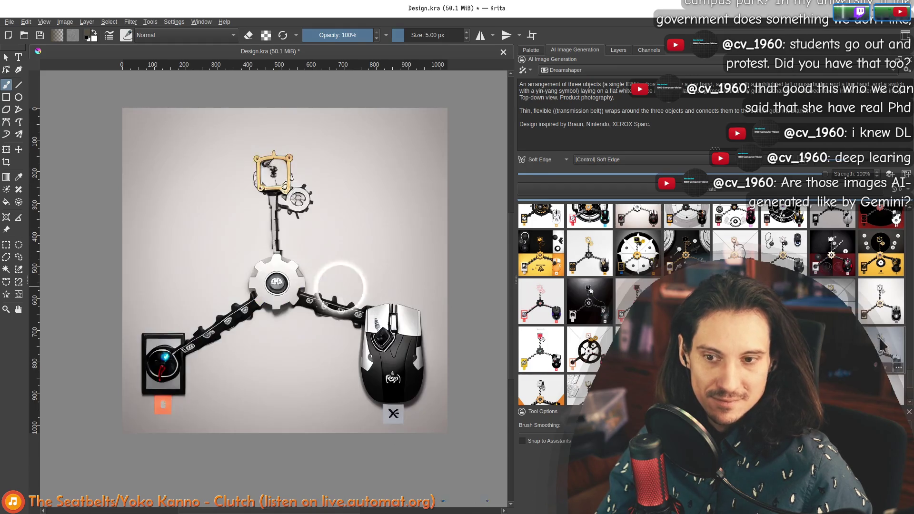
scroll(884, 341, down, 1)
key(Down)
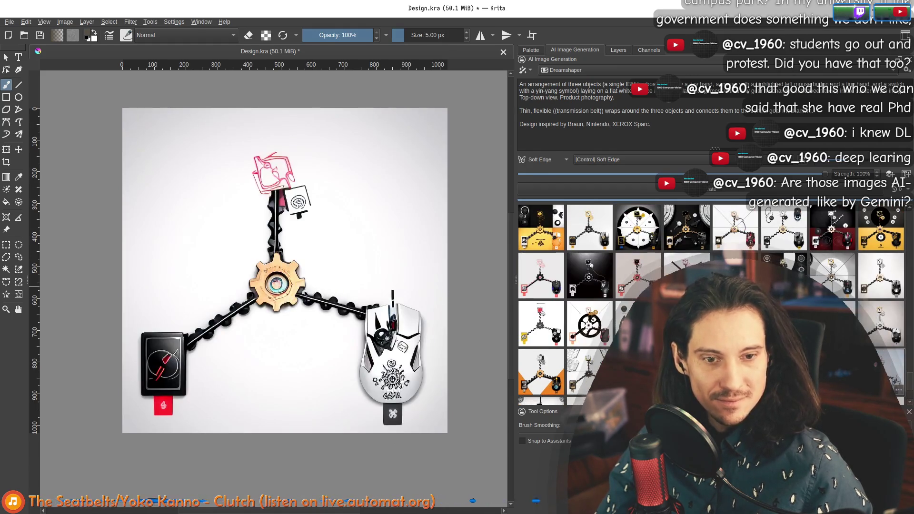
key(Down)
key(Down)
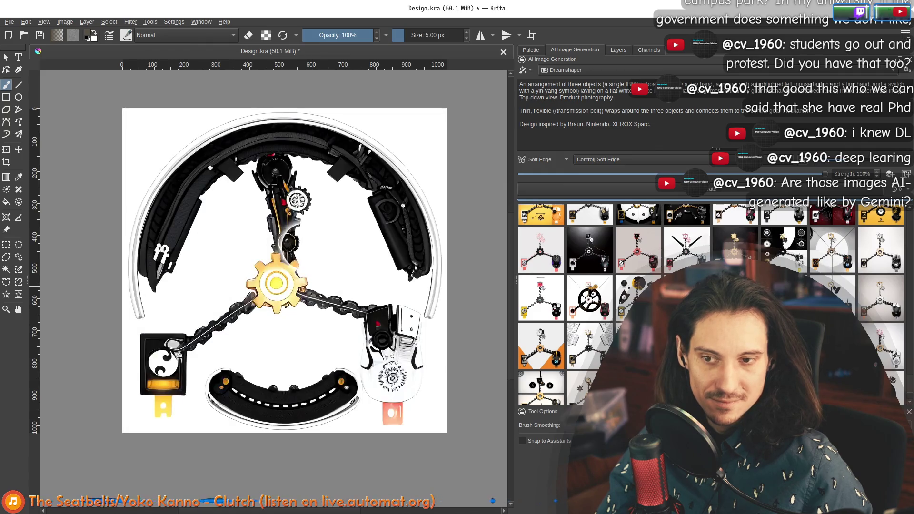
key(Down)
key(Down)
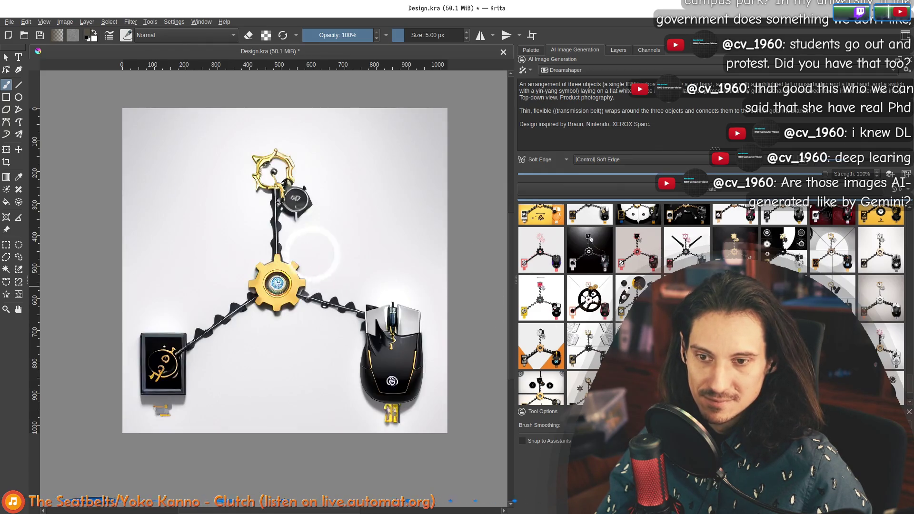
key(Down)
mouse_move(589, 346)
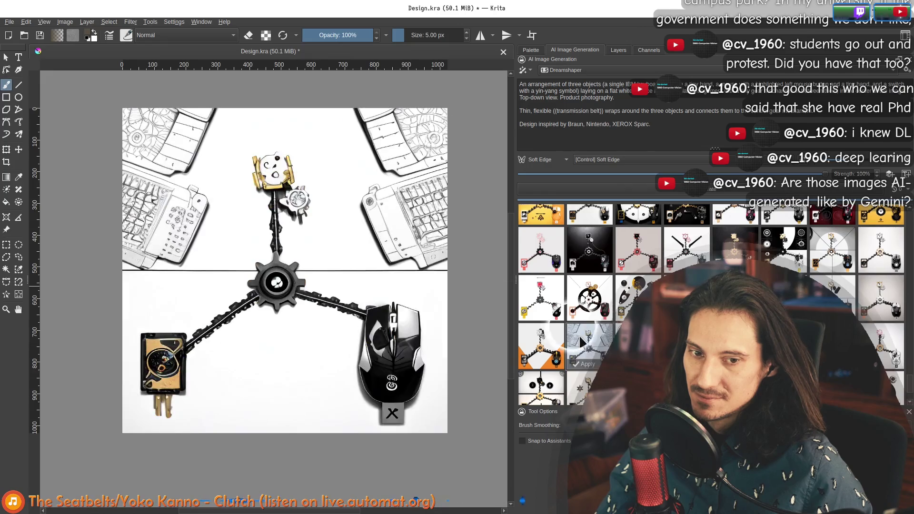
scroll(550, 344, down, 1)
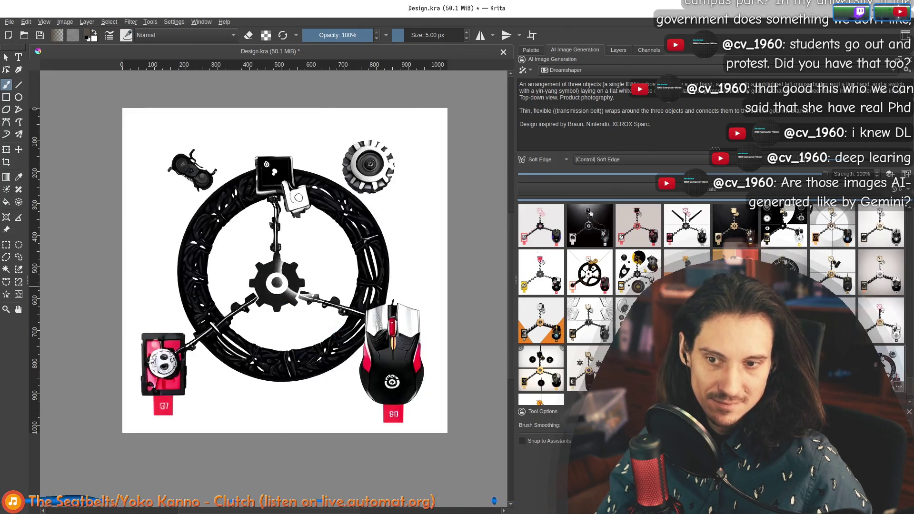
scroll(310, 279, down, 2)
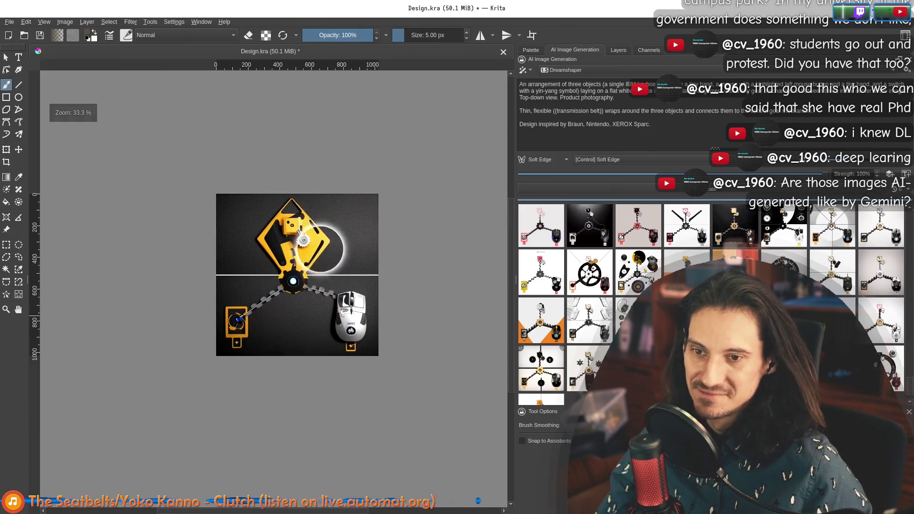
scroll(543, 308, down, 2)
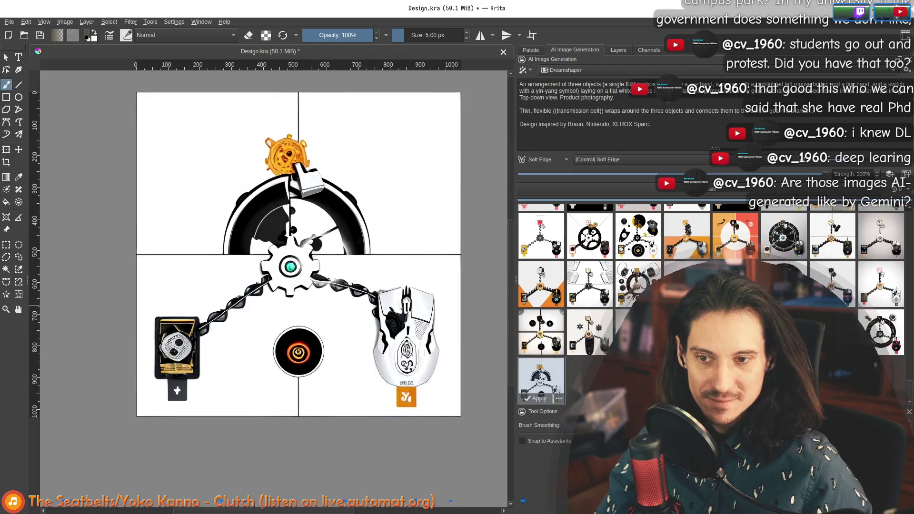
Hide the Soft Edge control sketch and show the gear shading reference above the belts
click(617, 50)
click(523, 115)
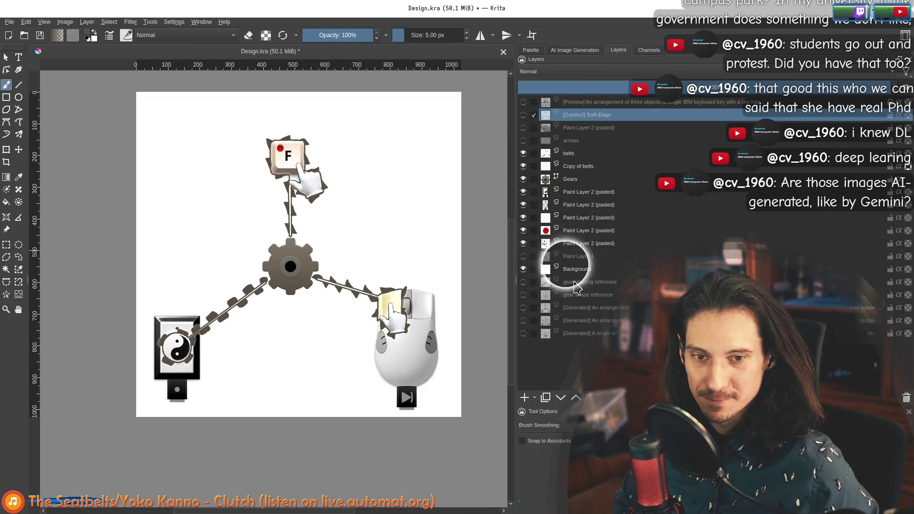
drag(585, 283, 524, 159)
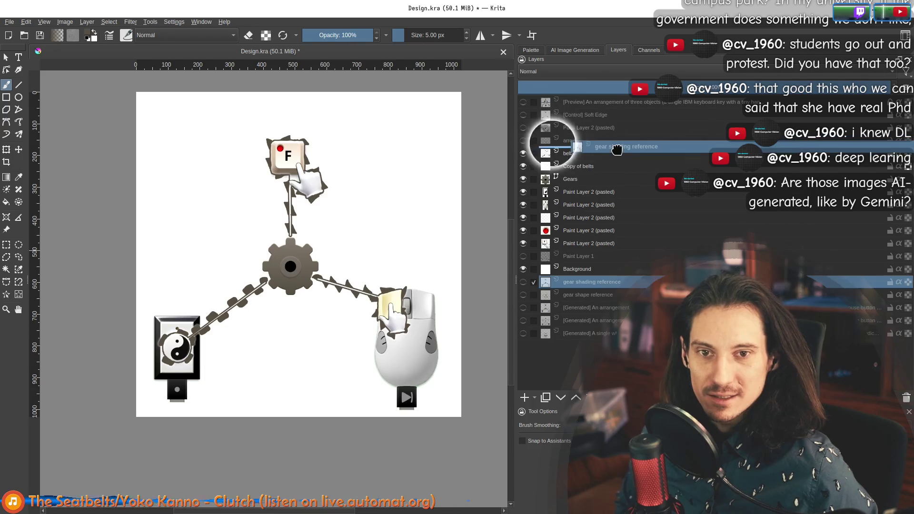
click(524, 154)
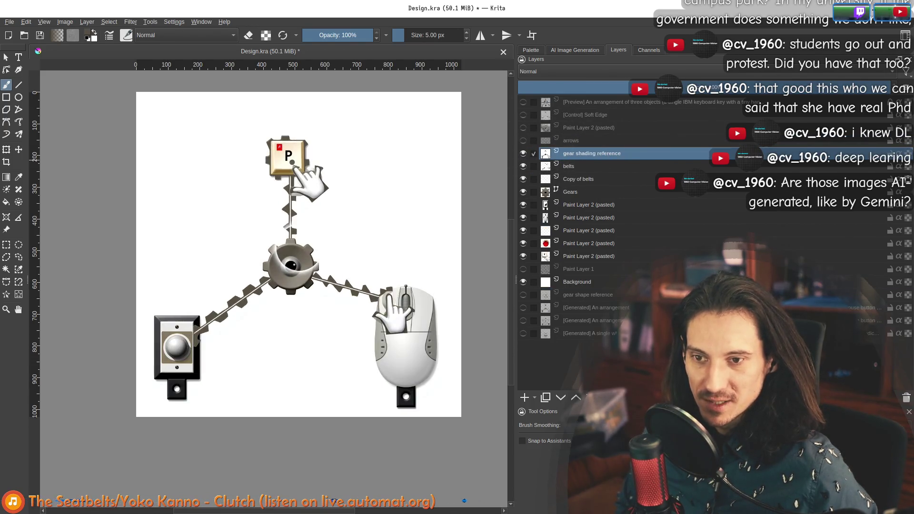
scroll(315, 255, up, 5)
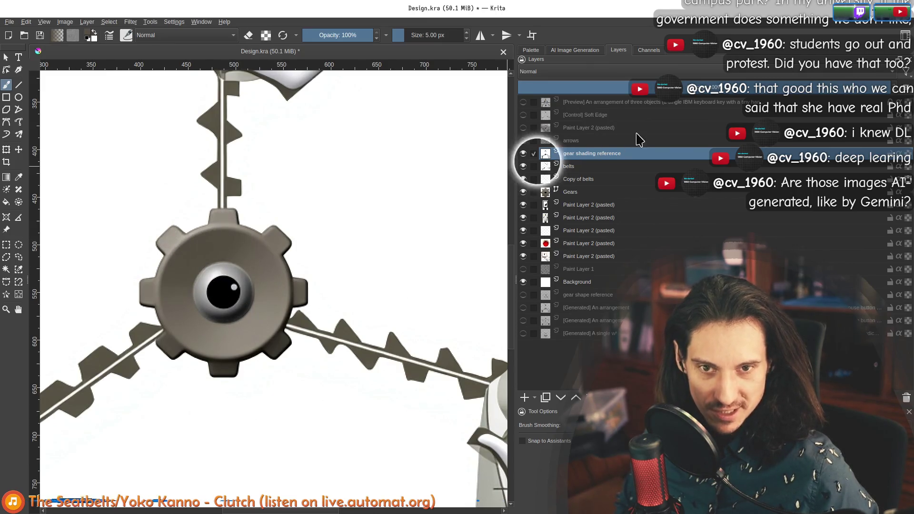
Hide the shading reference and show the gear shape reference photo above the belts instead
click(523, 154)
drag(568, 295, 536, 167)
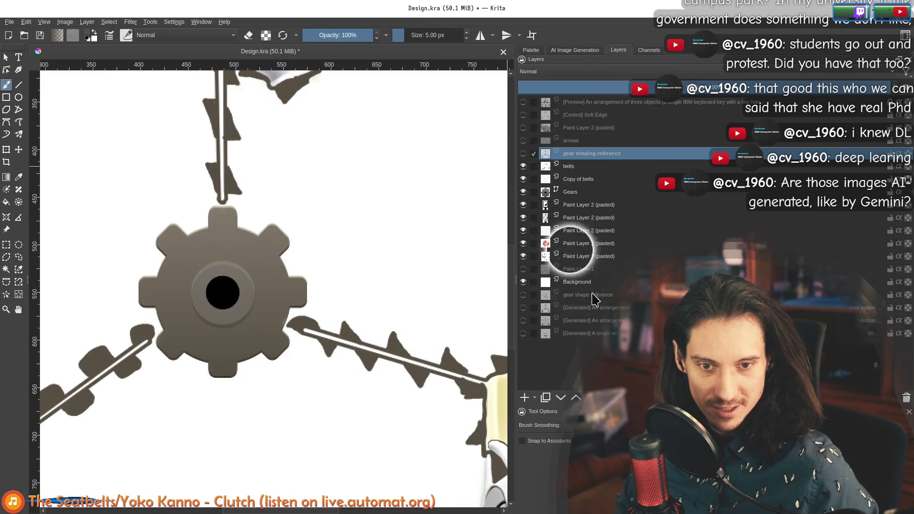
click(523, 167)
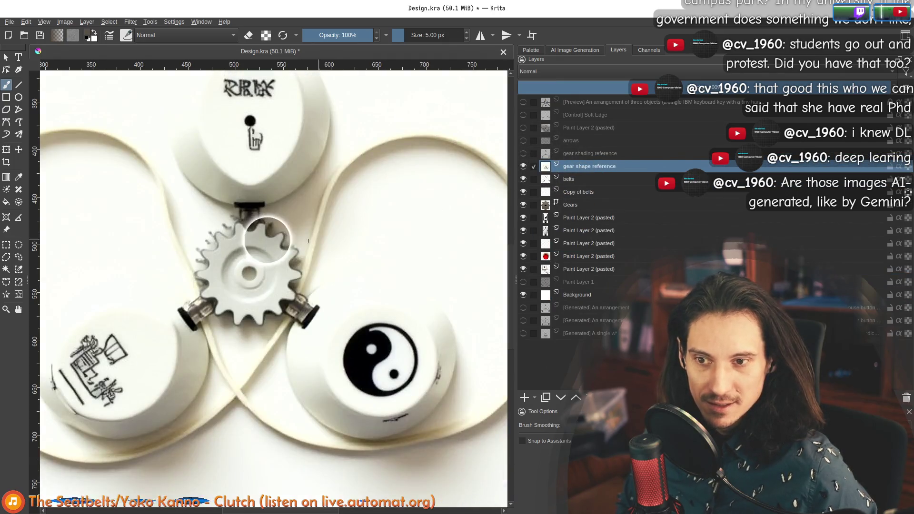
scroll(266, 241, up, 1)
scroll(267, 241, up, 1)
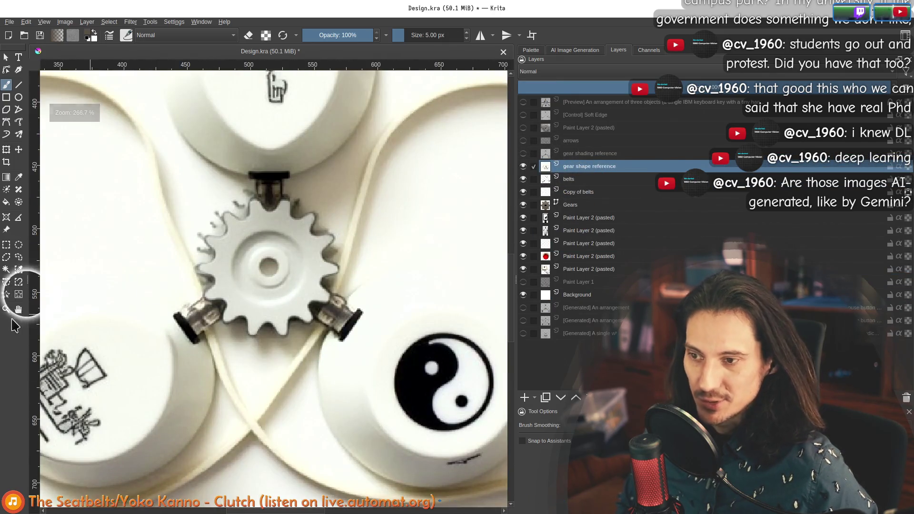
Select a square region around the white gear in the reference photo
click(19, 293)
drag(191, 188, 357, 348)
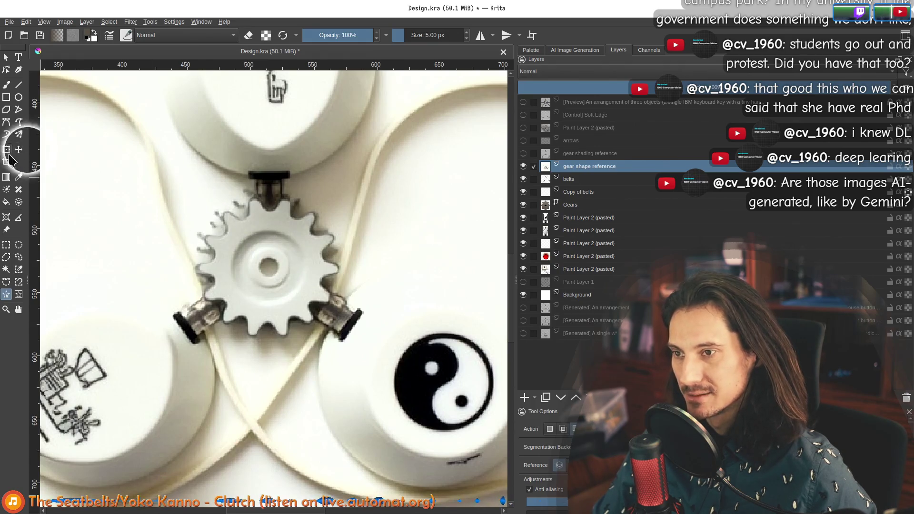
click(6, 244)
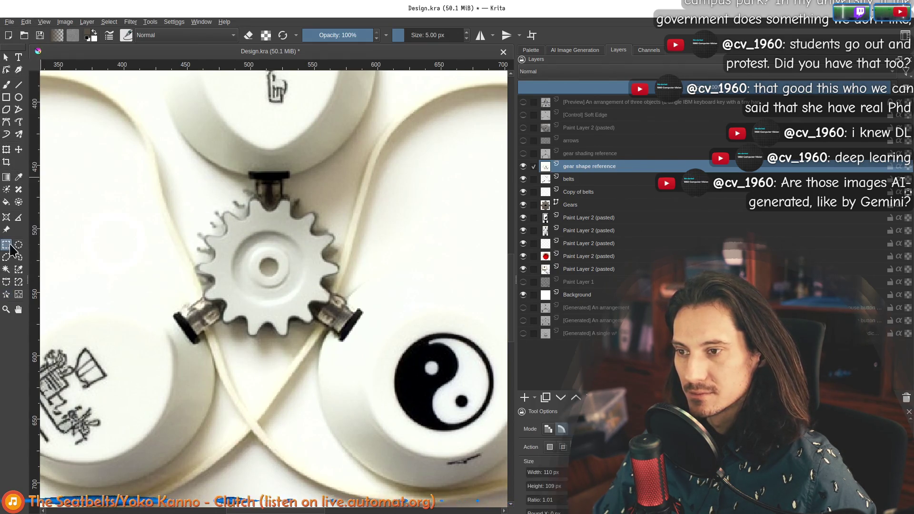
drag(191, 184, 343, 336)
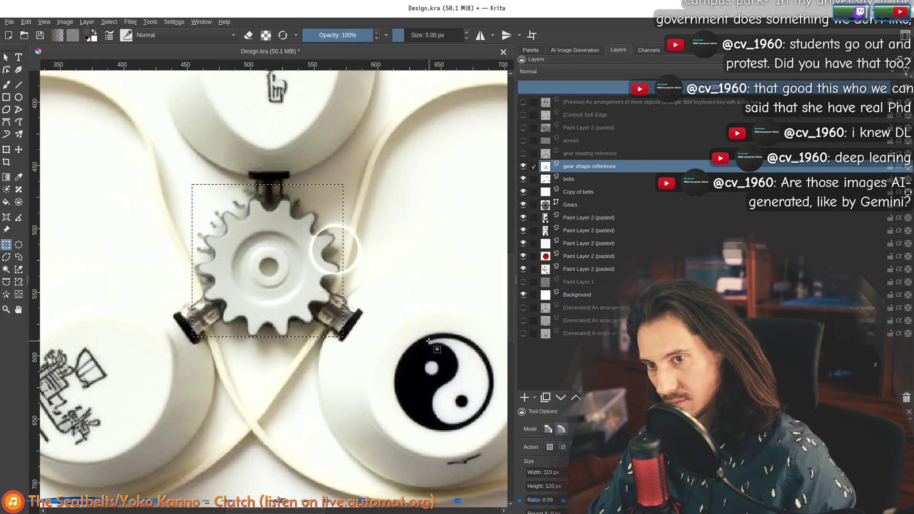
scroll(319, 250, down, 6)
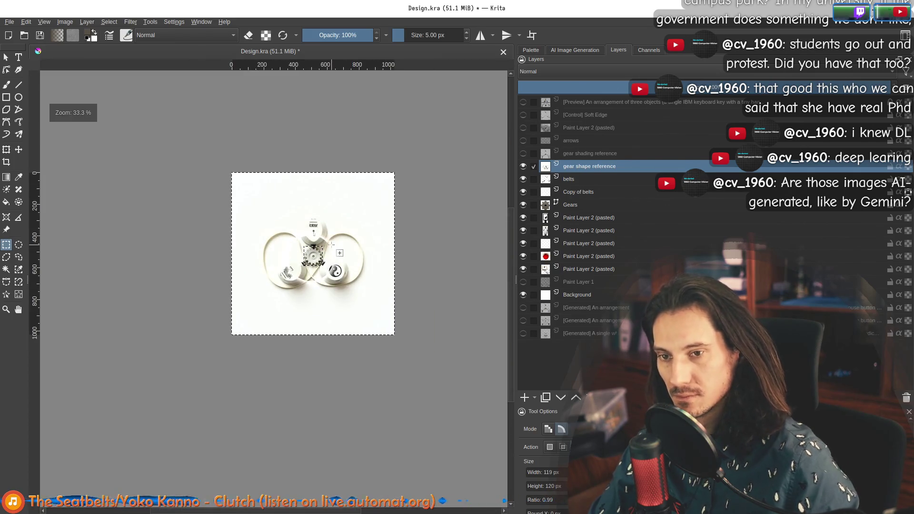
scroll(332, 246, up, 2)
scroll(357, 238, up, 2)
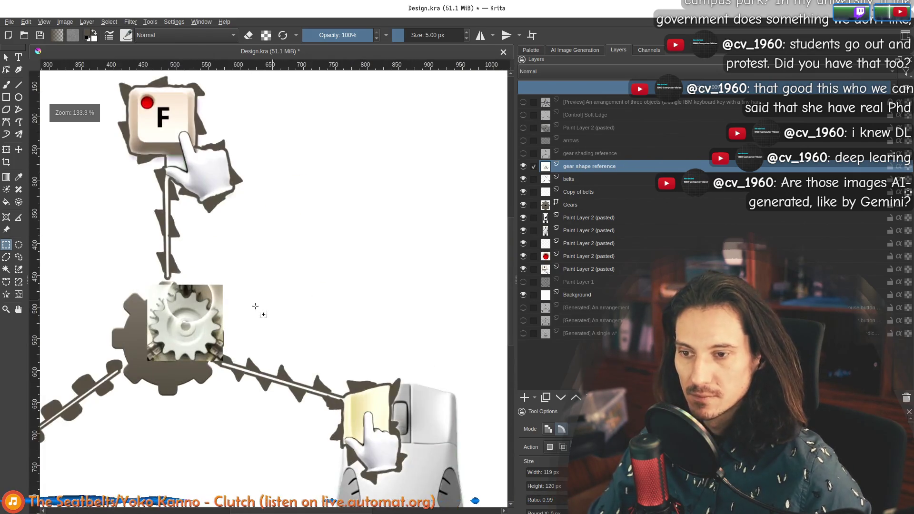
scroll(260, 310, down, 1)
scroll(304, 291, up, 1)
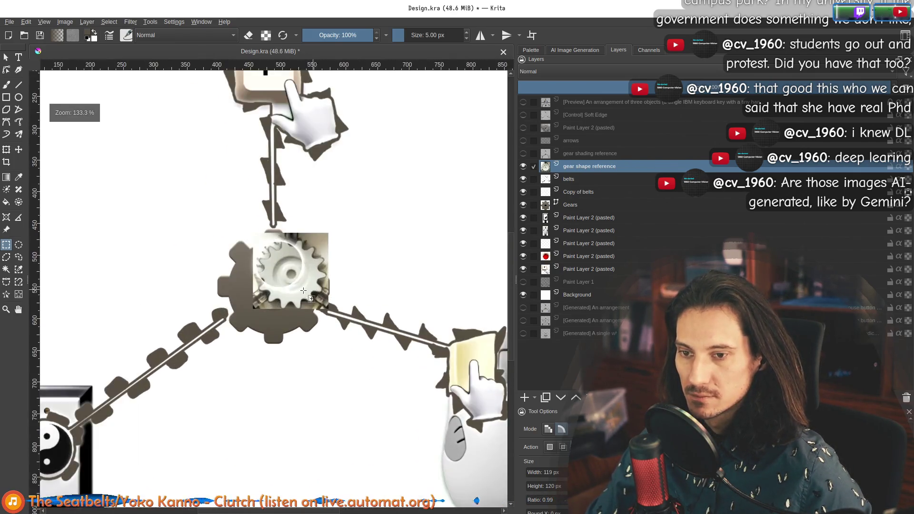
Move the cropped gear photo layer to the upper left of the canvas
click(19, 149)
mouse_move(300, 281)
mouse_down()
mouse_move(208, 264)
mouse_move(133, 217)
mouse_move(136, 199)
mouse_up()
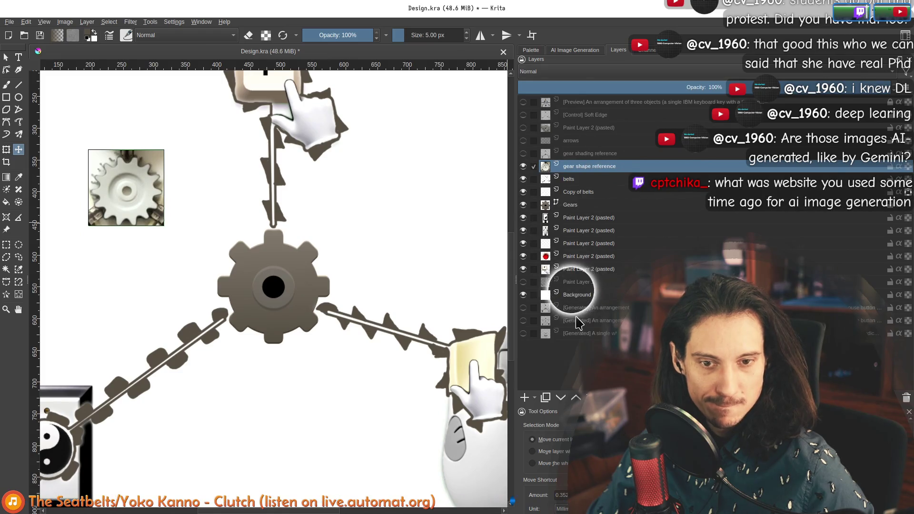
Reorder the [Generated] layer below the gear reference and make the white gear-mechanism image visible
drag(571, 308, 530, 189)
click(525, 184)
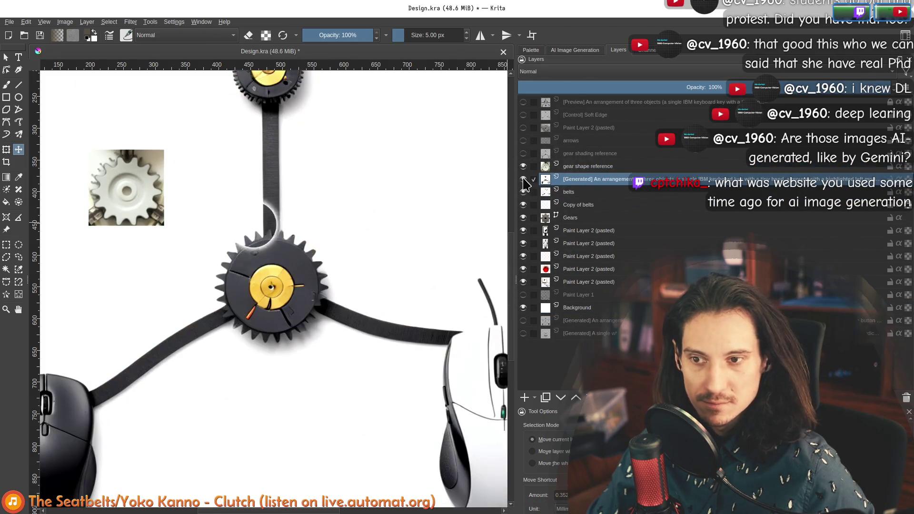
click(525, 184)
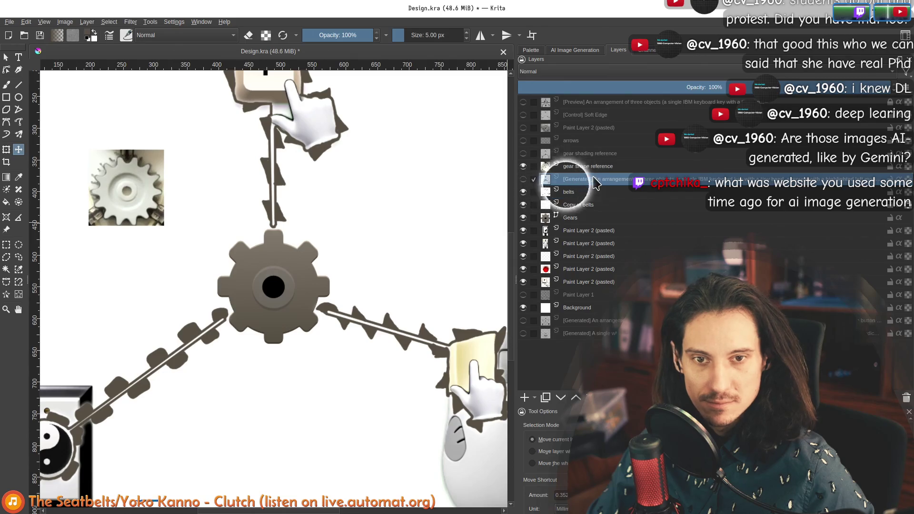
mouse_move(581, 180)
mouse_down()
mouse_move(609, 331)
mouse_move(609, 182)
mouse_up()
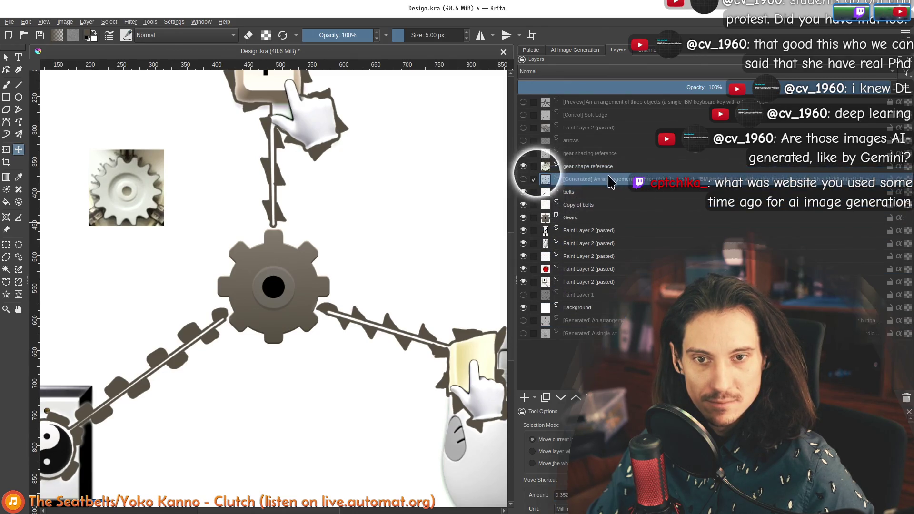
click(523, 179)
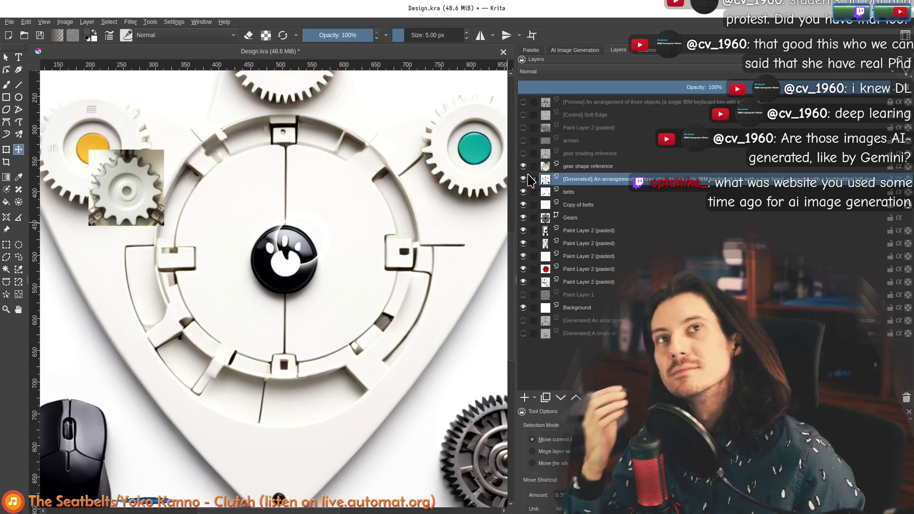
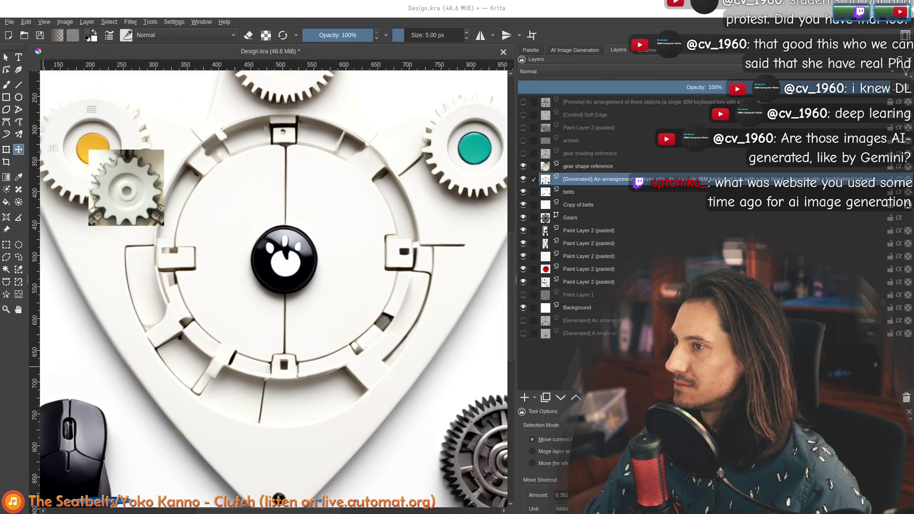
Switch to the browser, maximize it and check the Browsing Level popover
key(alt+Tab)
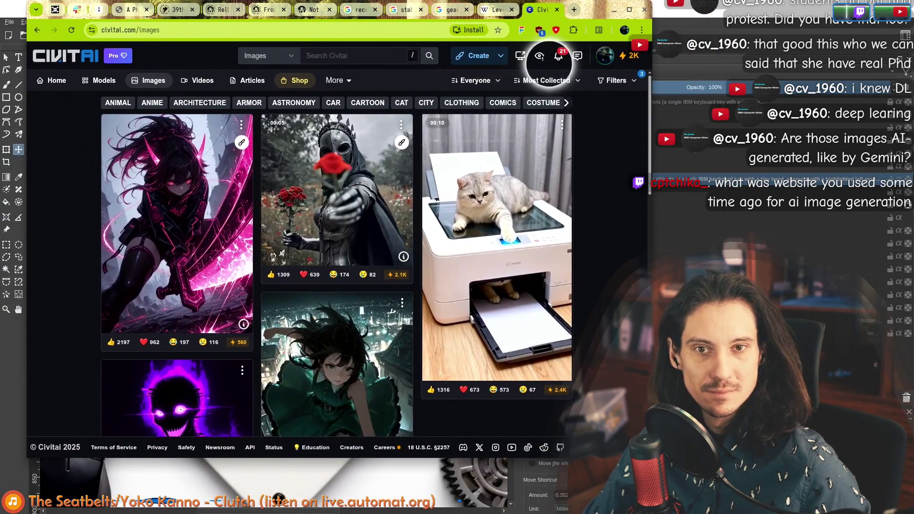
double_click(599, 9)
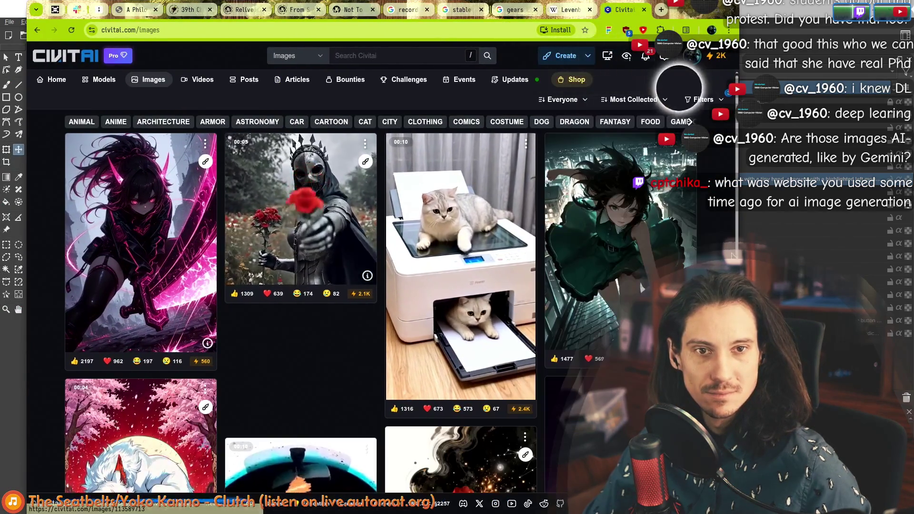
click(627, 56)
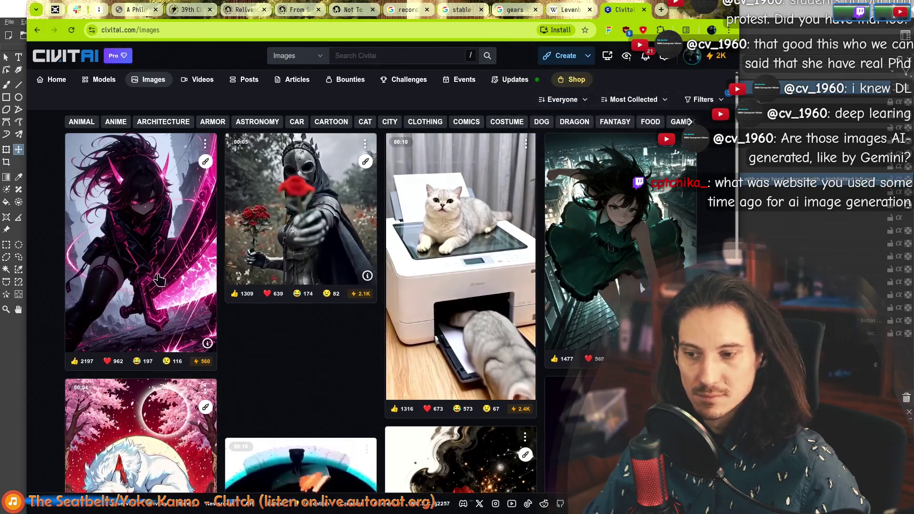
scroll(245, 363, down, 2)
scroll(244, 363, down, 3)
scroll(288, 322, down, 4)
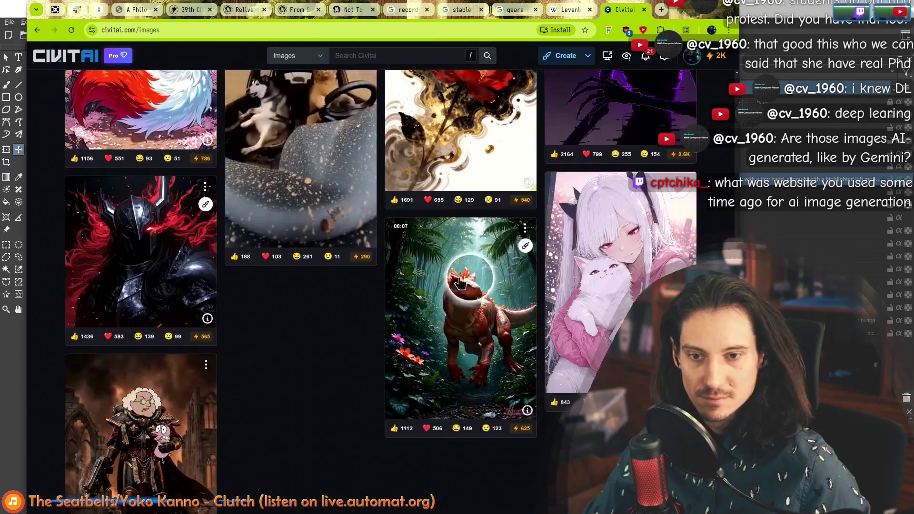
scroll(289, 322, down, 2)
scroll(288, 322, down, 4)
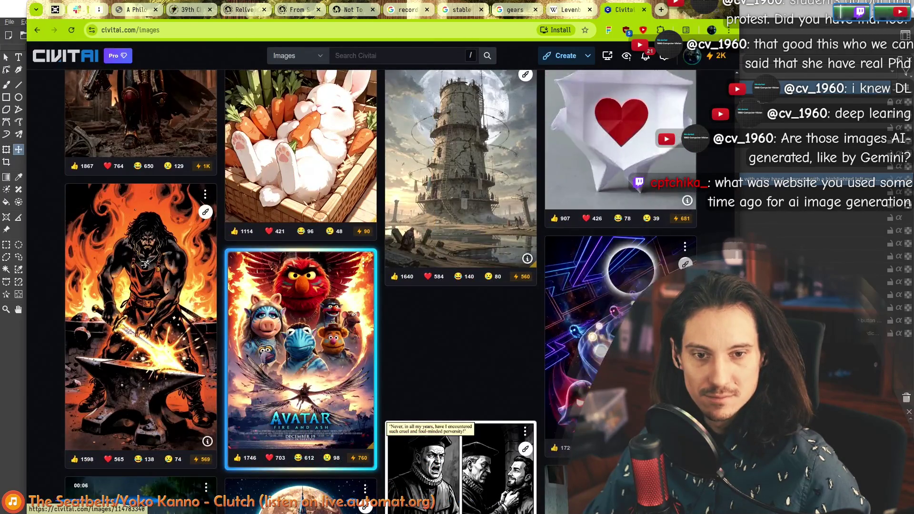
scroll(288, 322, up, 5)
scroll(215, 250, up, 5)
scroll(65, 170, up, 4)
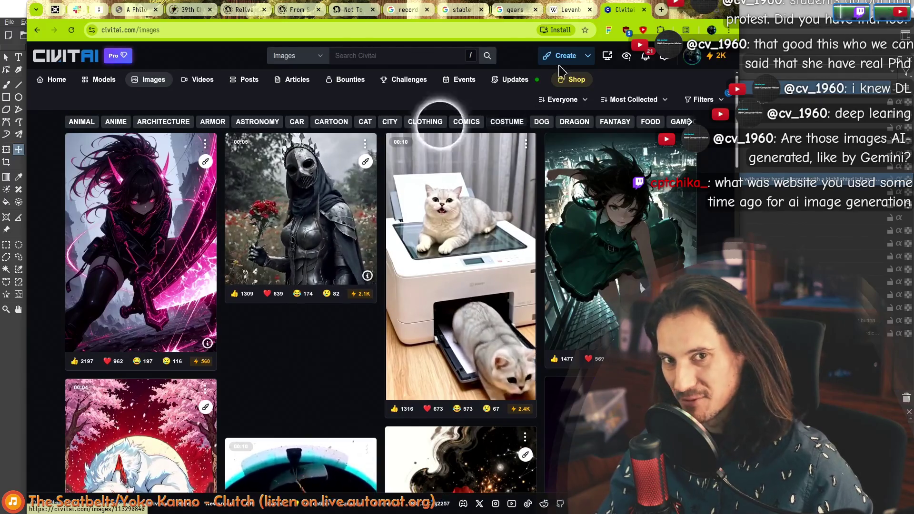
click(626, 56)
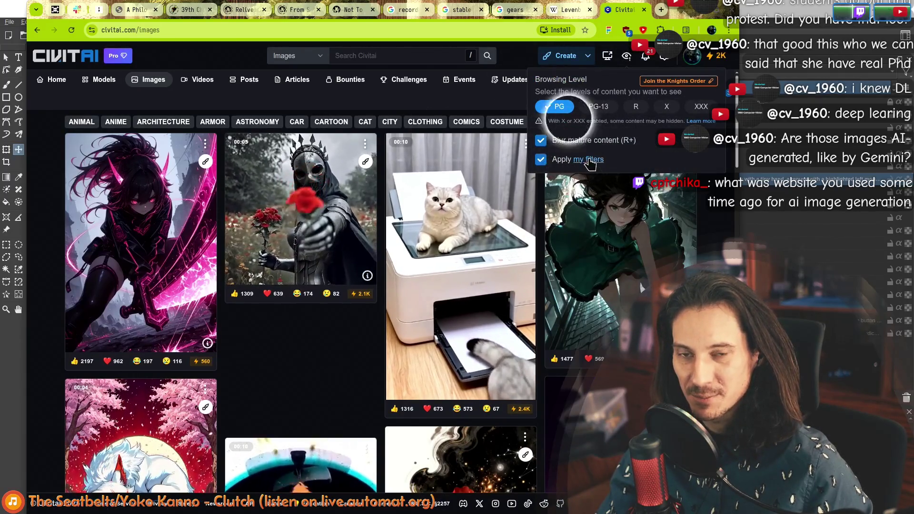
click(588, 159)
click(315, 123)
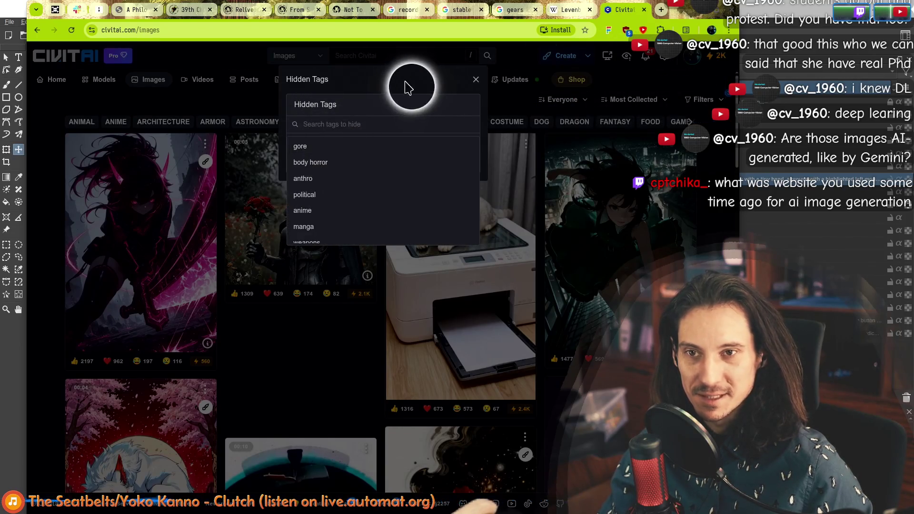
click(334, 147)
click(475, 79)
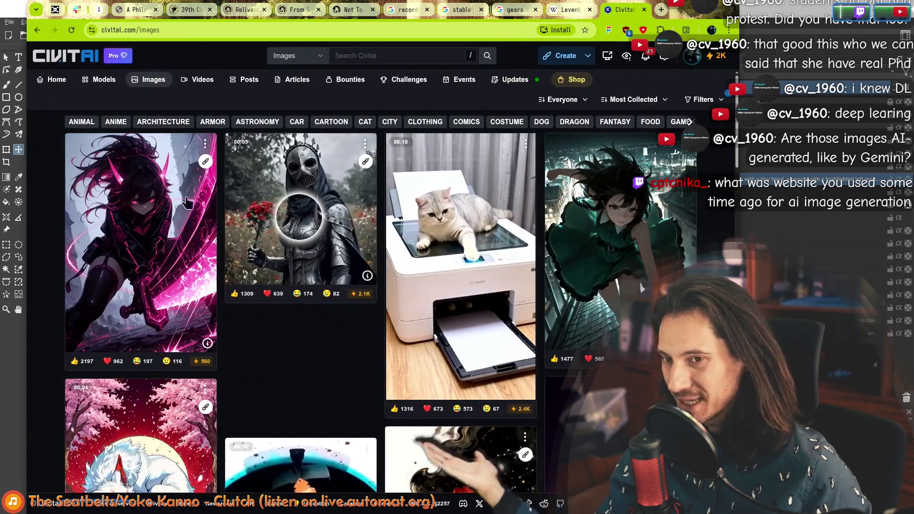
scroll(279, 277, down, 3)
scroll(345, 244, down, 1)
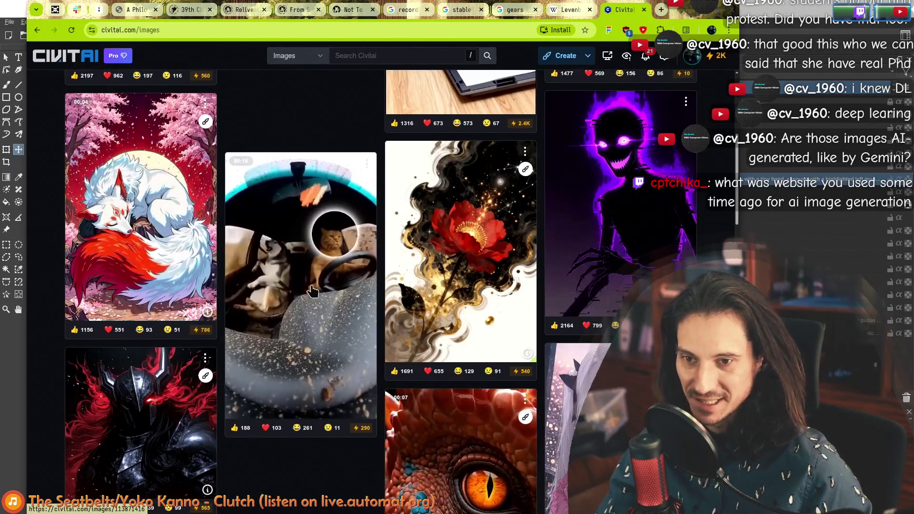
scroll(429, 222, down, 1)
click(439, 216)
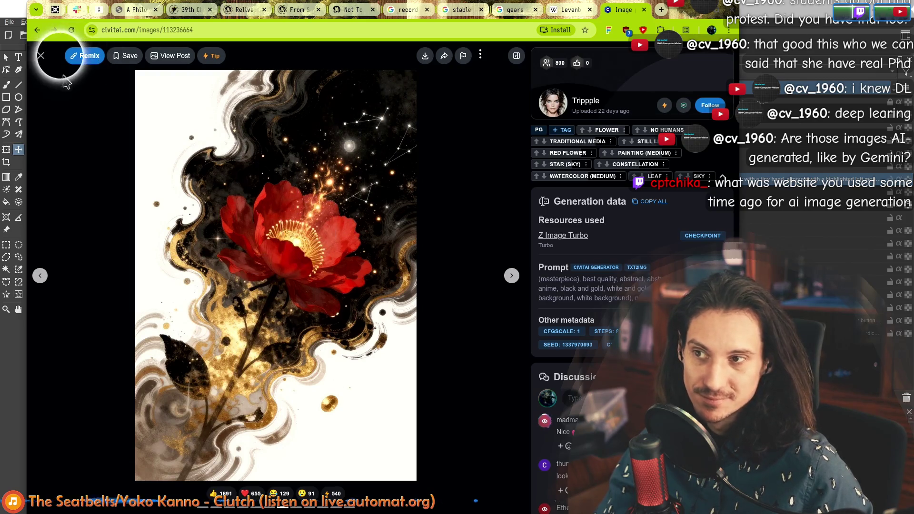
click(41, 57)
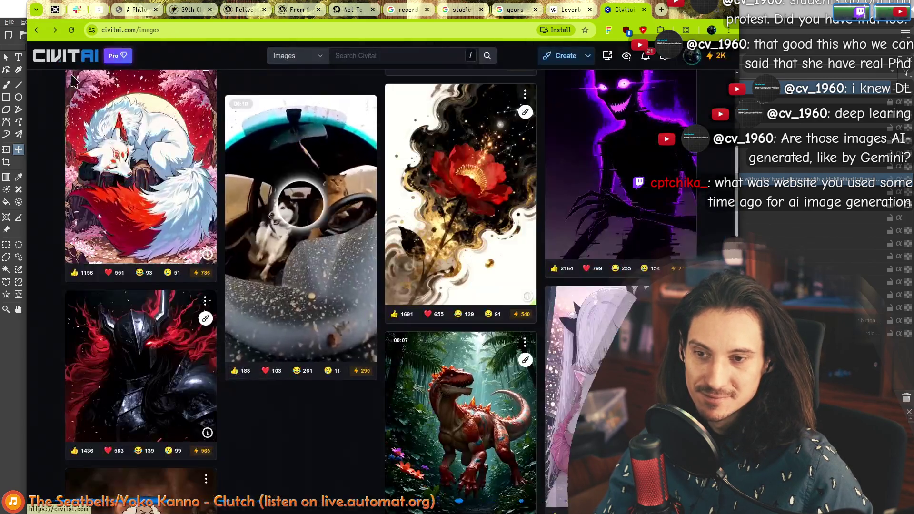
scroll(469, 193, down, 1)
scroll(265, 224, down, 2)
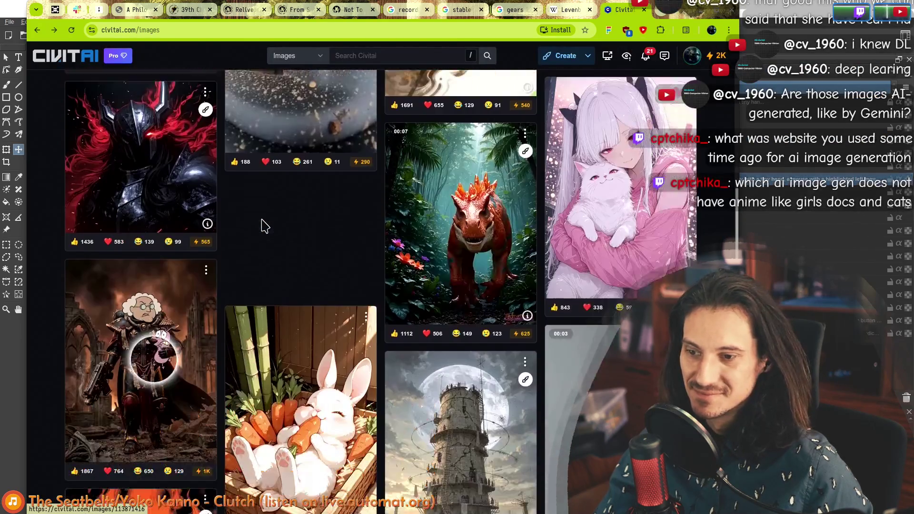
scroll(465, 272, down, 2)
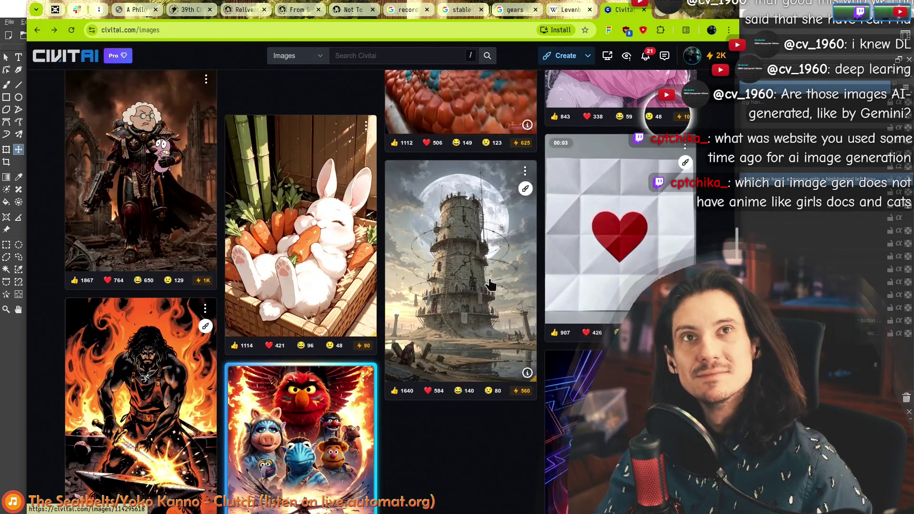
scroll(466, 278, down, 2)
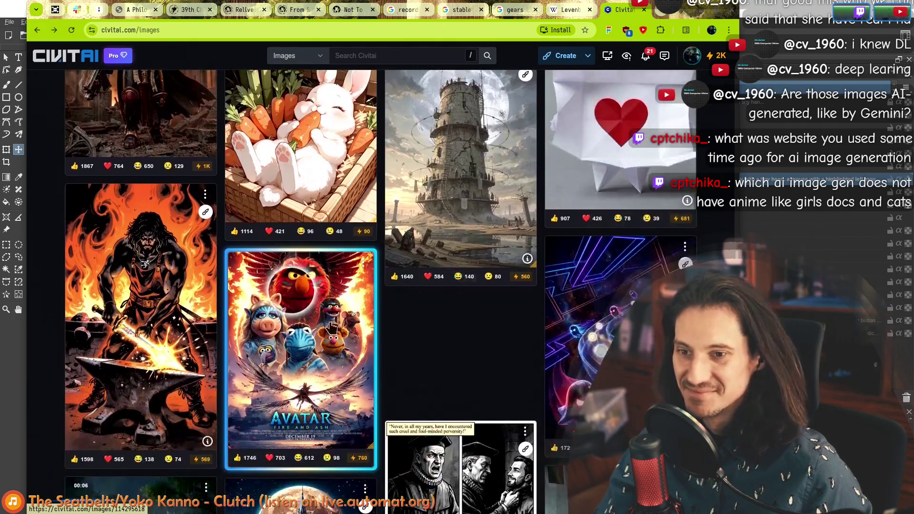
scroll(46, 294, down, 1)
scroll(46, 293, down, 2)
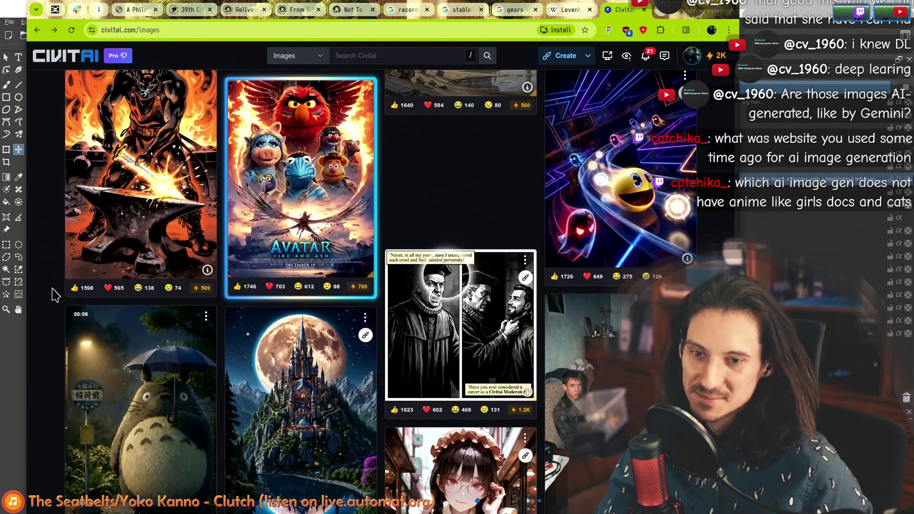
scroll(51, 297, down, 2)
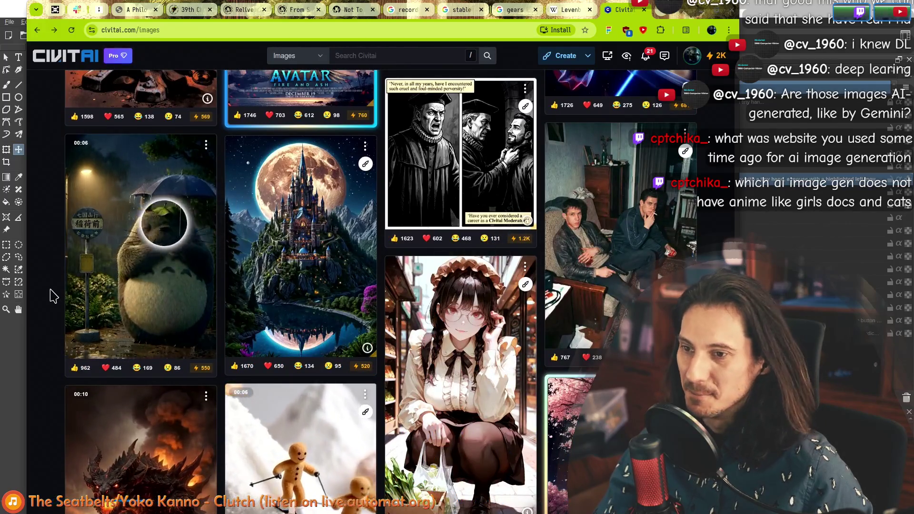
scroll(51, 294, down, 2)
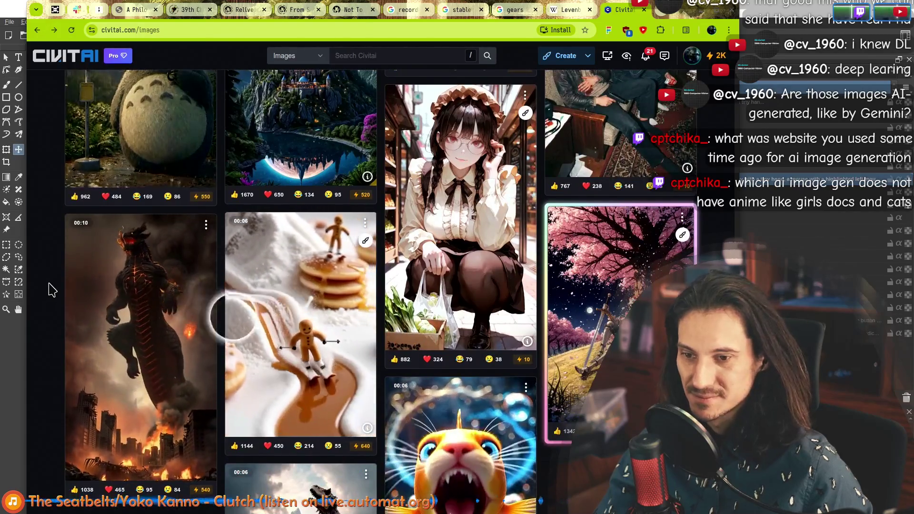
scroll(50, 289, up, 4)
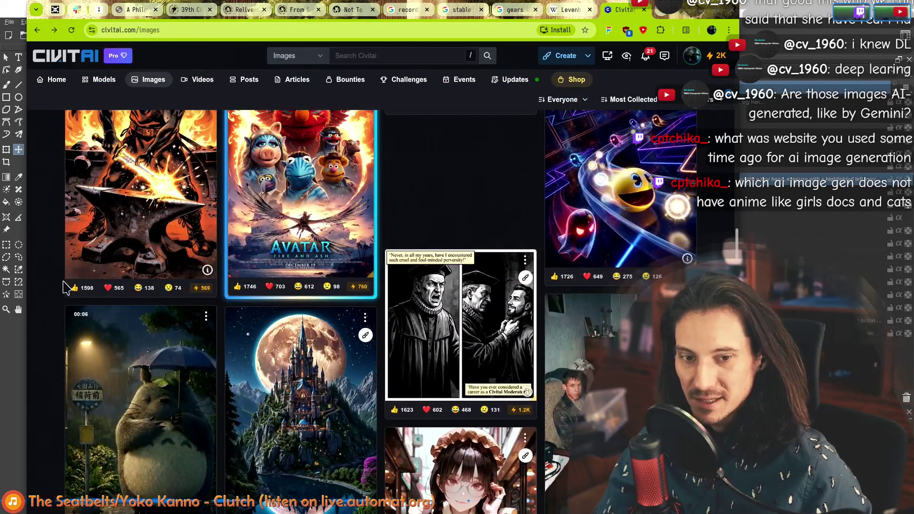
scroll(50, 291, down, 1)
Open the detail page of the photo of two men sitting in a room
click(366, 249)
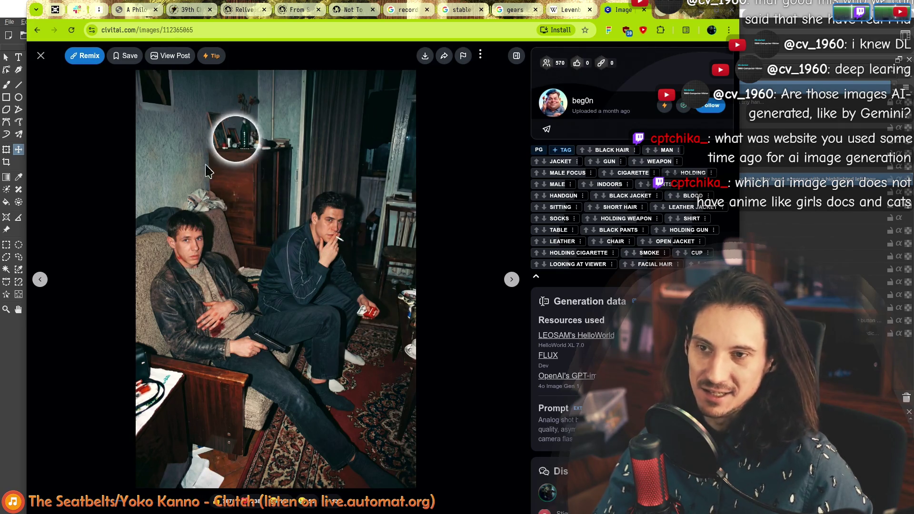
Close the two-men photo details and return to the Images gallery
click(42, 62)
click(639, 260)
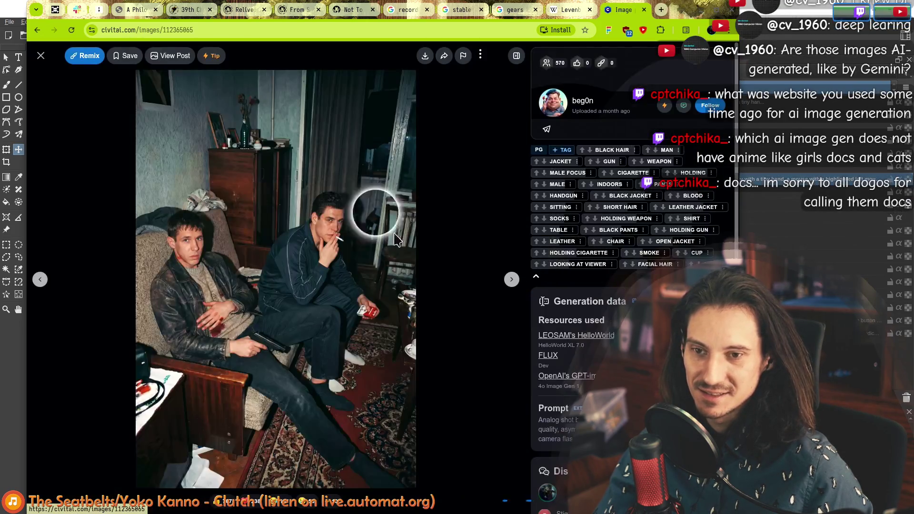
click(43, 62)
scroll(459, 229, up, 5)
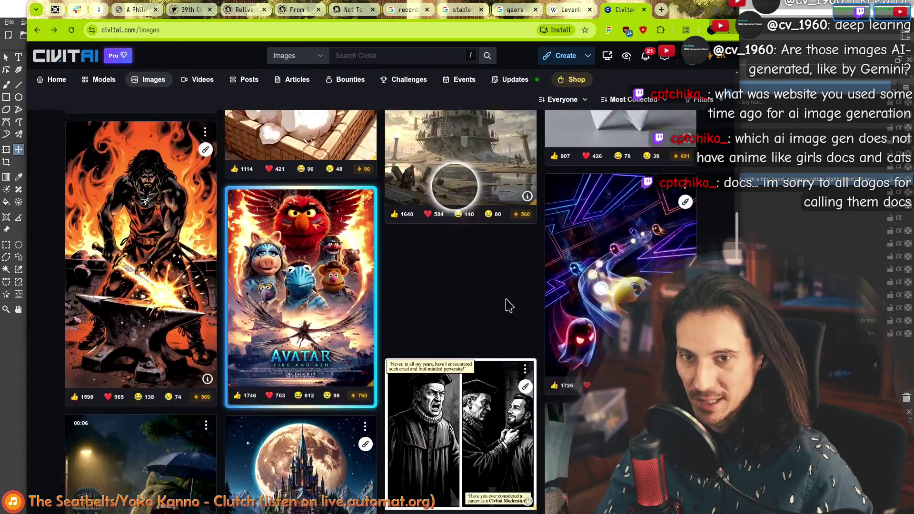
scroll(399, 363, up, 2)
scroll(399, 363, up, 2)
scroll(40, 305, up, 2)
scroll(45, 306, up, 3)
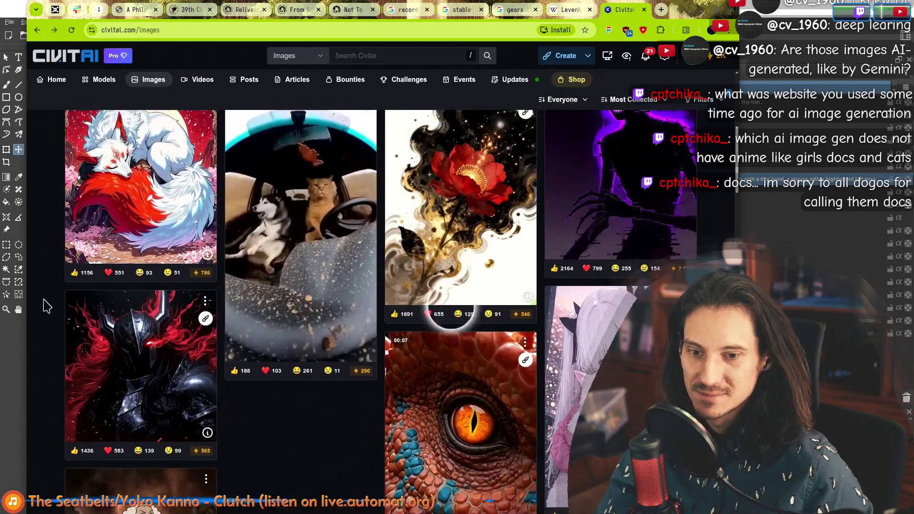
scroll(45, 306, up, 3)
scroll(45, 302, down, 2)
scroll(463, 181, down, 3)
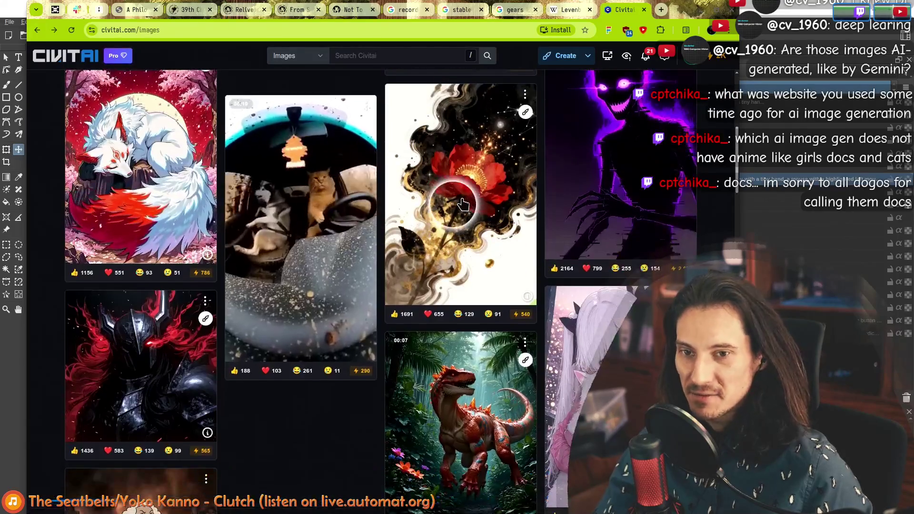
scroll(429, 190, down, 3)
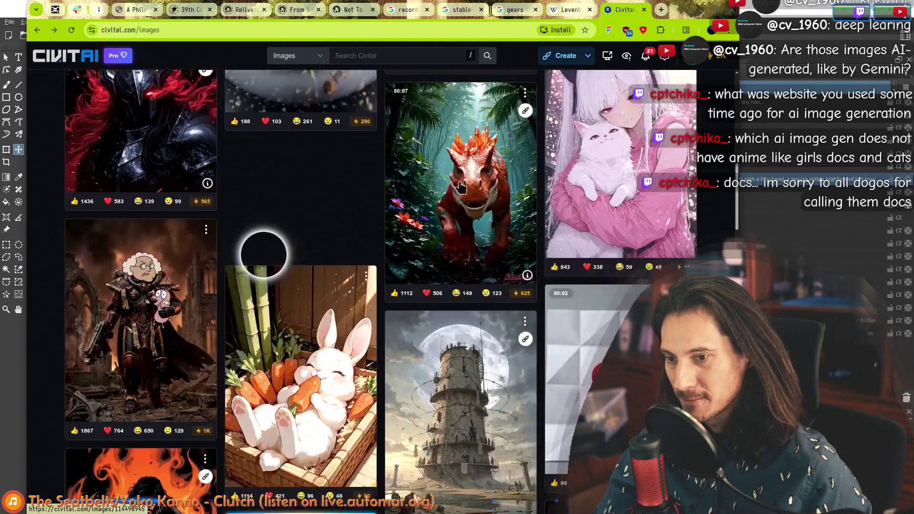
scroll(371, 199, down, 3)
scroll(371, 199, down, 3)
scroll(370, 200, down, 3)
scroll(214, 251, down, 2)
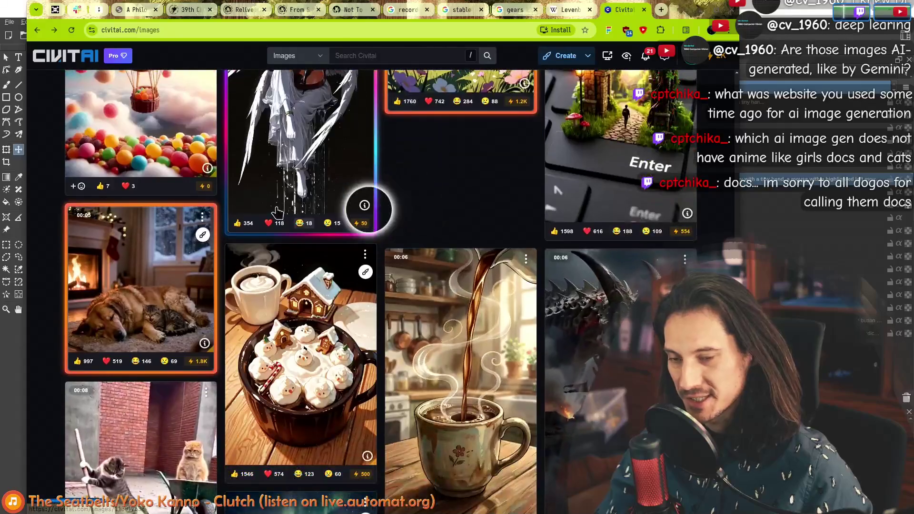
scroll(215, 307, down, 2)
scroll(300, 336, down, 3)
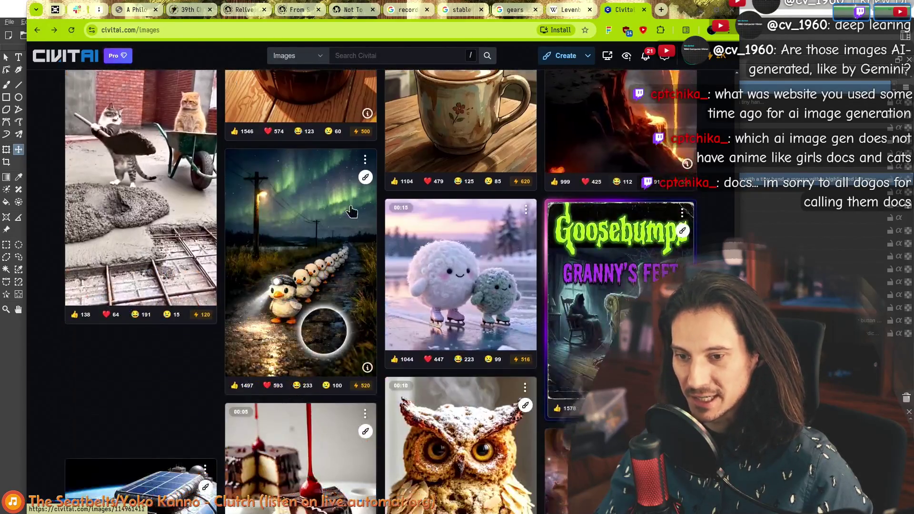
scroll(445, 232, down, 3)
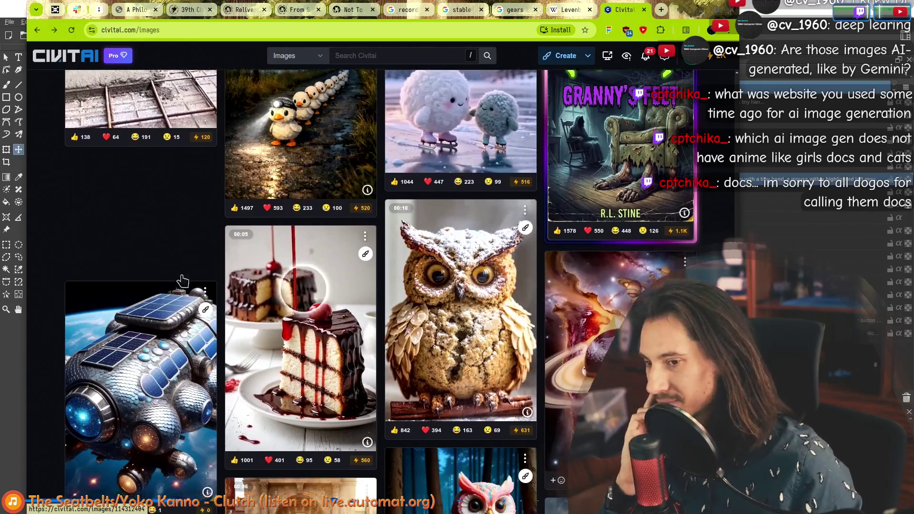
scroll(179, 281, down, 3)
scroll(146, 263, down, 3)
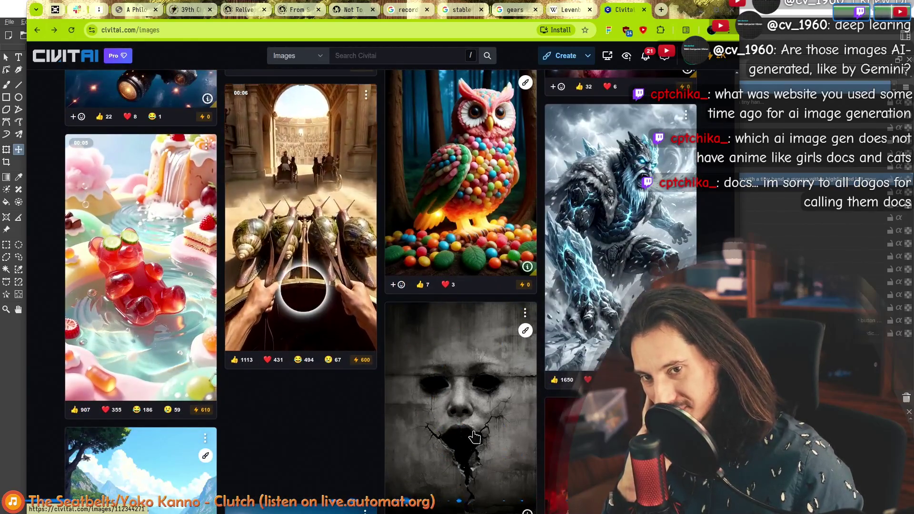
scroll(475, 437, up, 2)
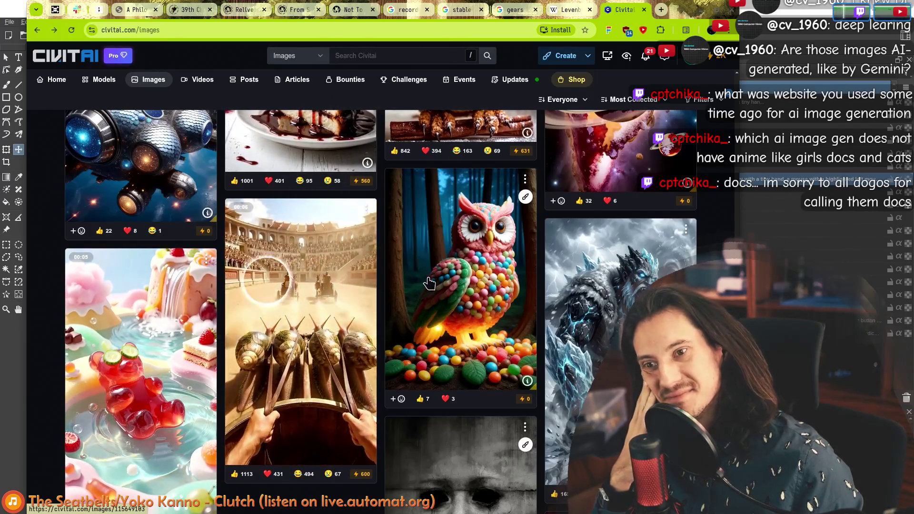
scroll(45, 336, down, 3)
scroll(44, 336, down, 1)
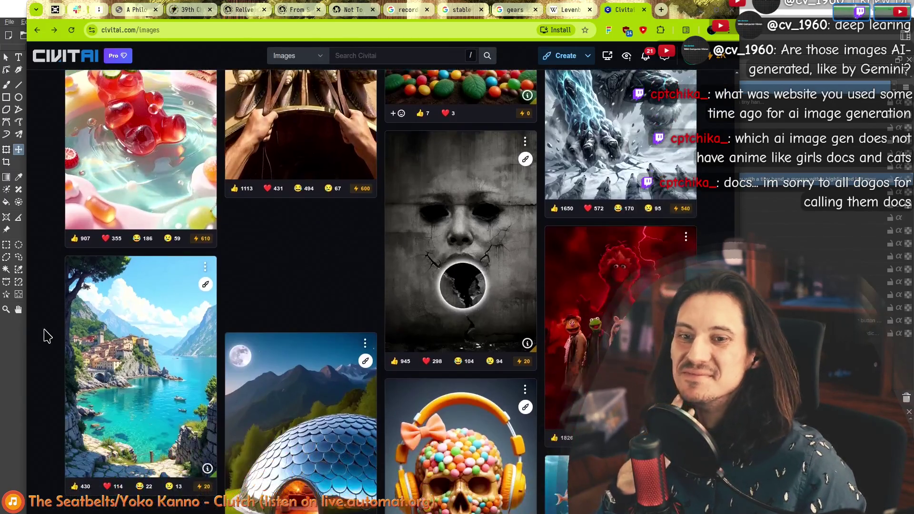
scroll(45, 329, down, 2)
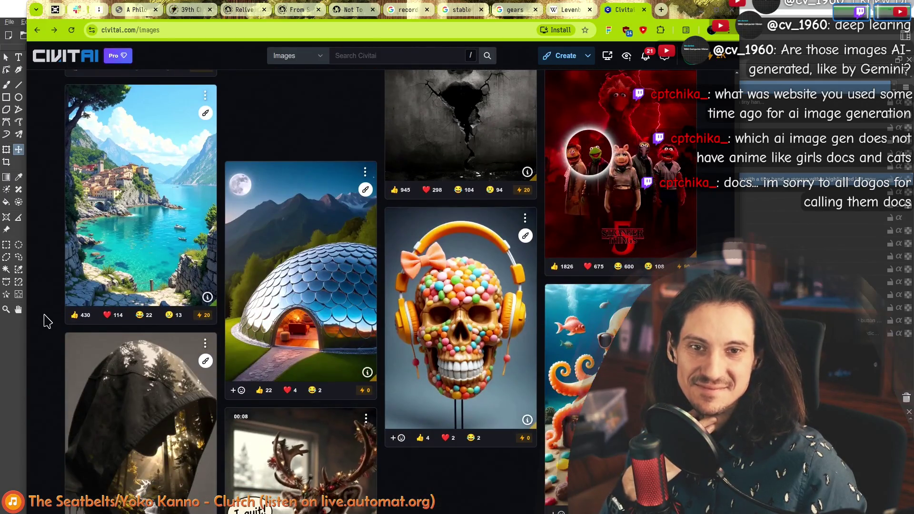
scroll(43, 319, down, 1)
scroll(44, 313, down, 3)
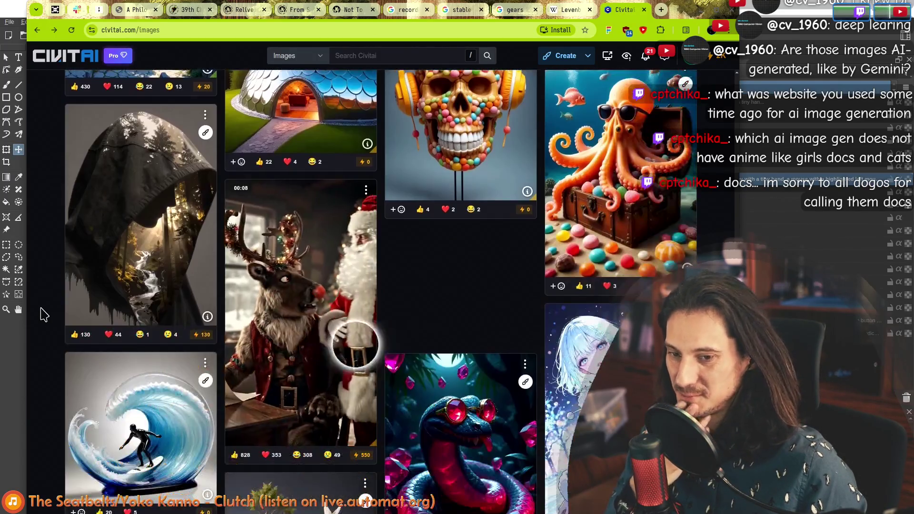
mouse_move(300, 457)
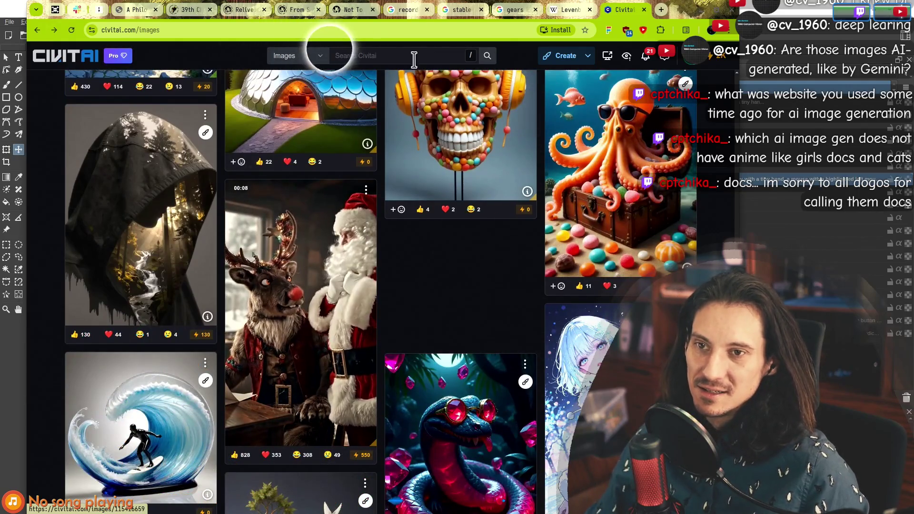
Search Civitai images for 'gears' and hide the filters panel
click(398, 56)
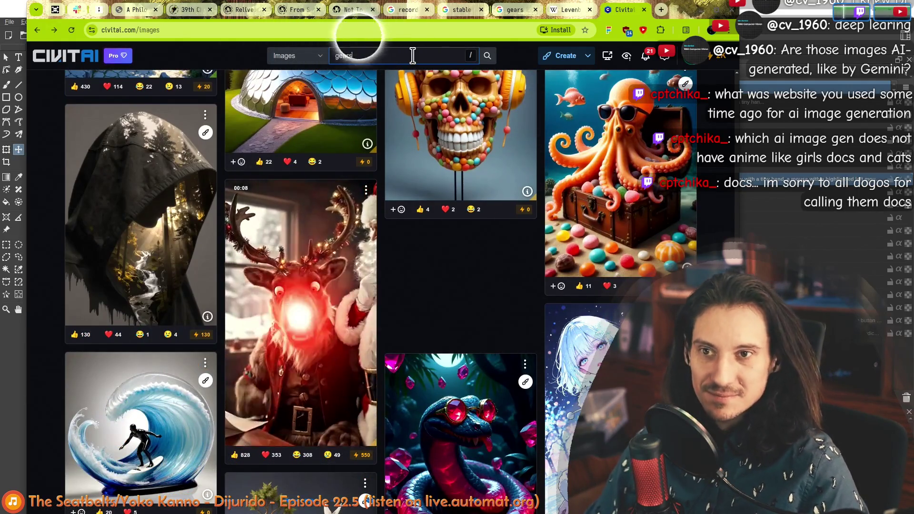
text(gears)
key(Return)
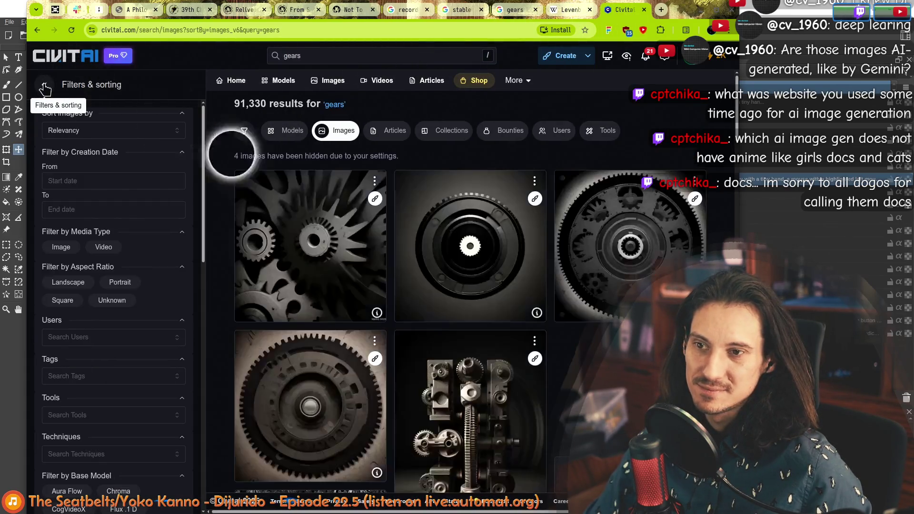
click(44, 85)
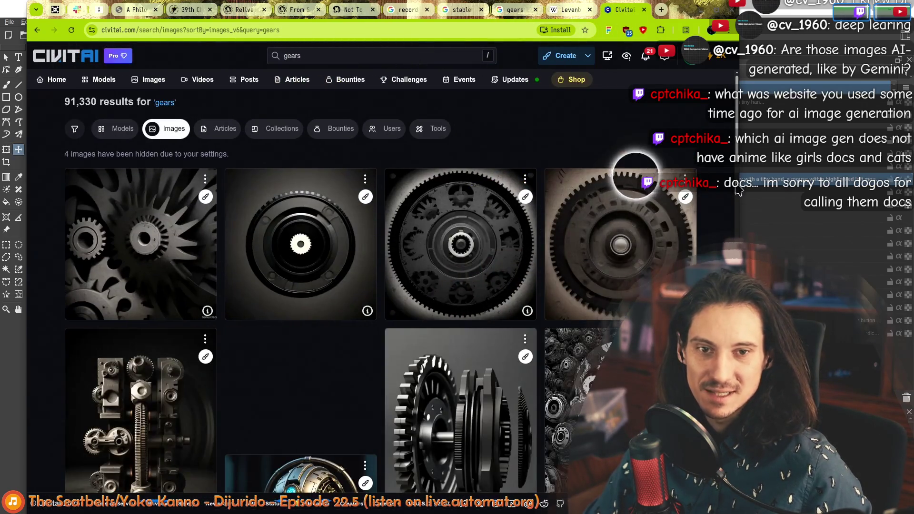
scroll(463, 288, down, 3)
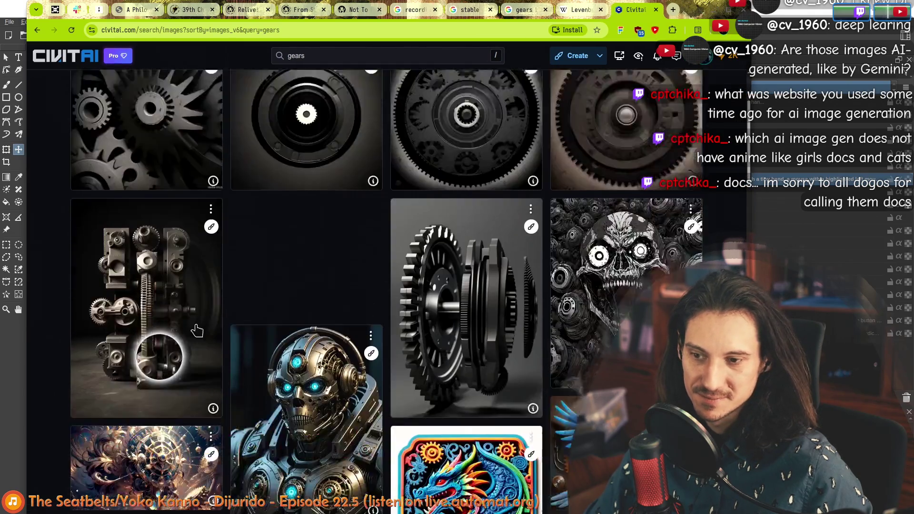
scroll(40, 327, down, 3)
scroll(54, 348, down, 5)
scroll(57, 348, down, 1)
scroll(58, 348, down, 5)
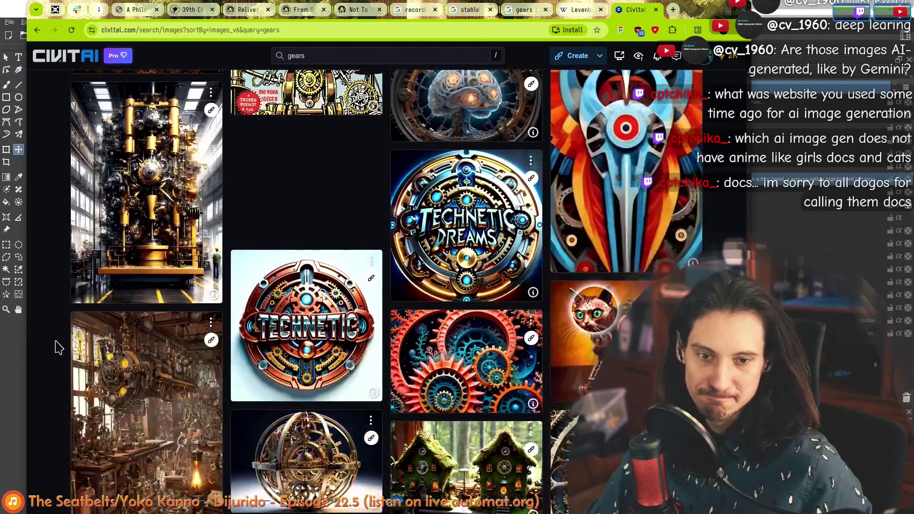
scroll(57, 348, up, 5)
scroll(58, 347, up, 2)
scroll(58, 348, up, 5)
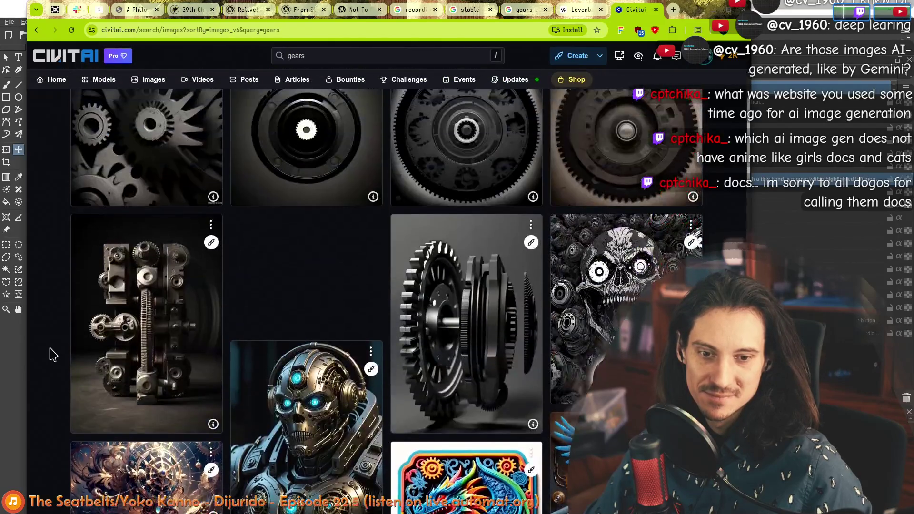
scroll(57, 348, up, 5)
Search for 'belt', then refine it to 'transmission belt'
click(301, 62)
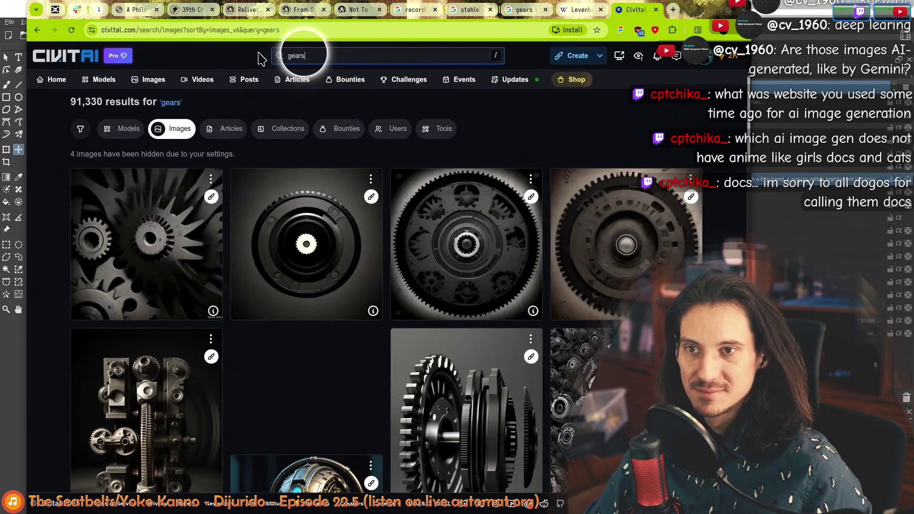
key(ctrl+a)
text(belt)
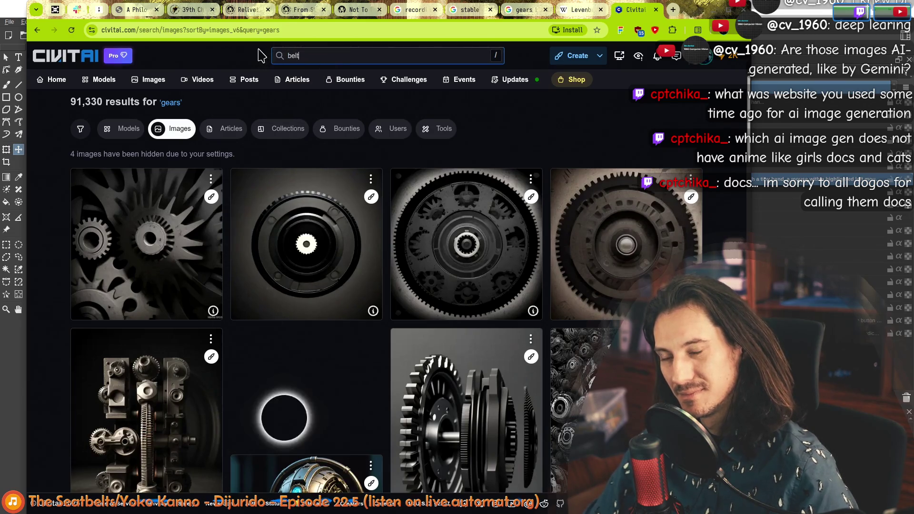
key(Return)
key(Home)
text(transmis)
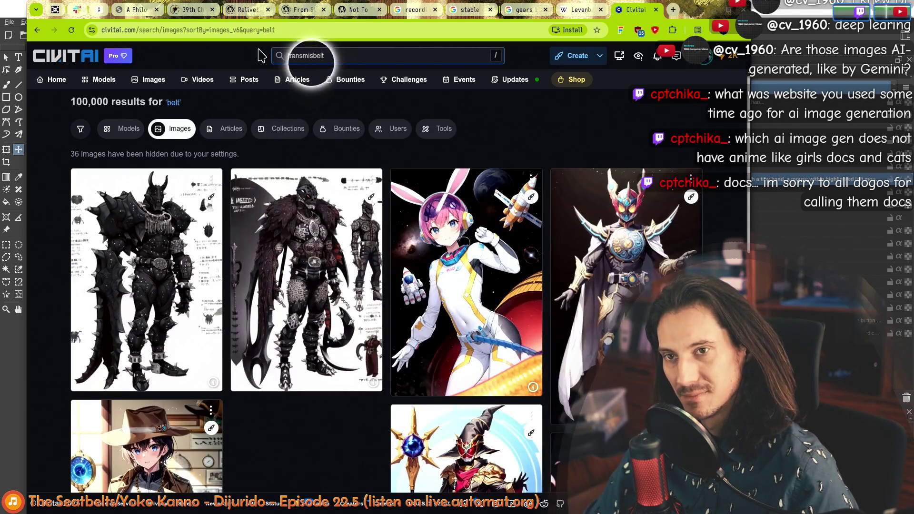
text(sion)
key(Return)
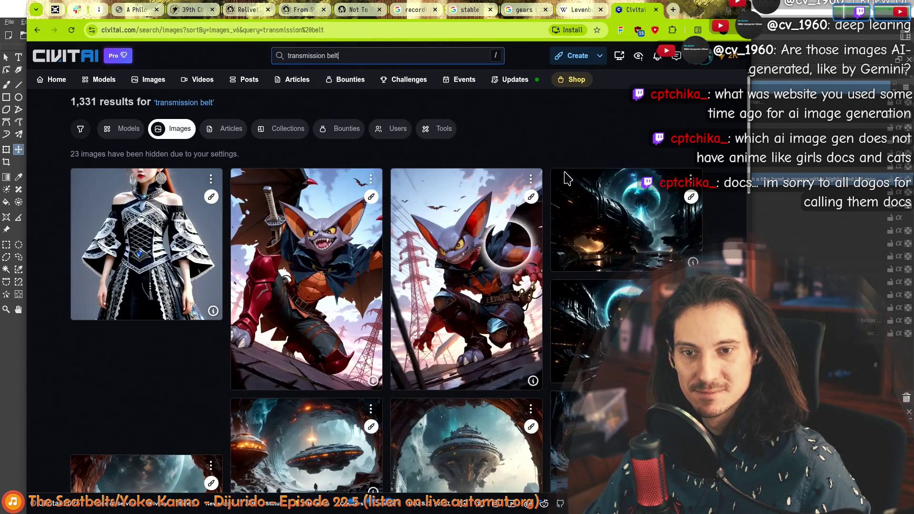
scroll(520, 255, down, 5)
scroll(529, 258, down, 5)
scroll(535, 261, up, 5)
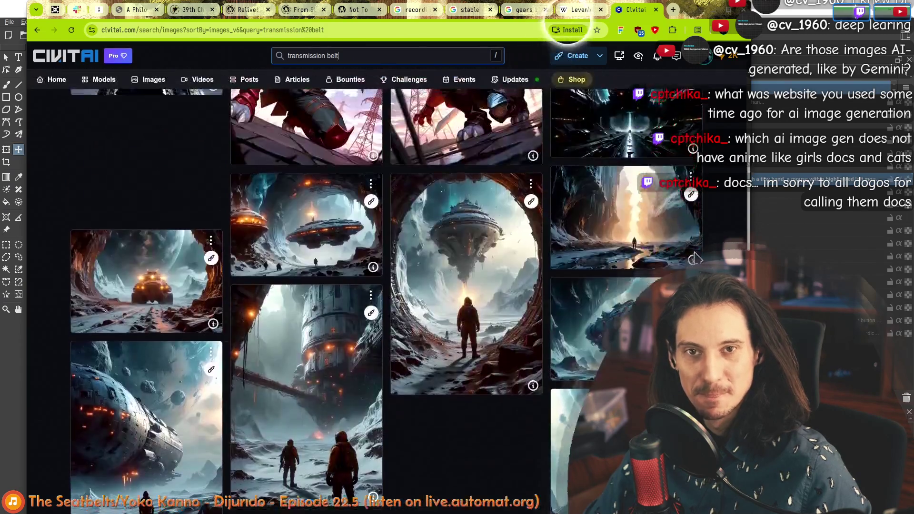
scroll(500, 214, up, 5)
scroll(86, 250, down, 3)
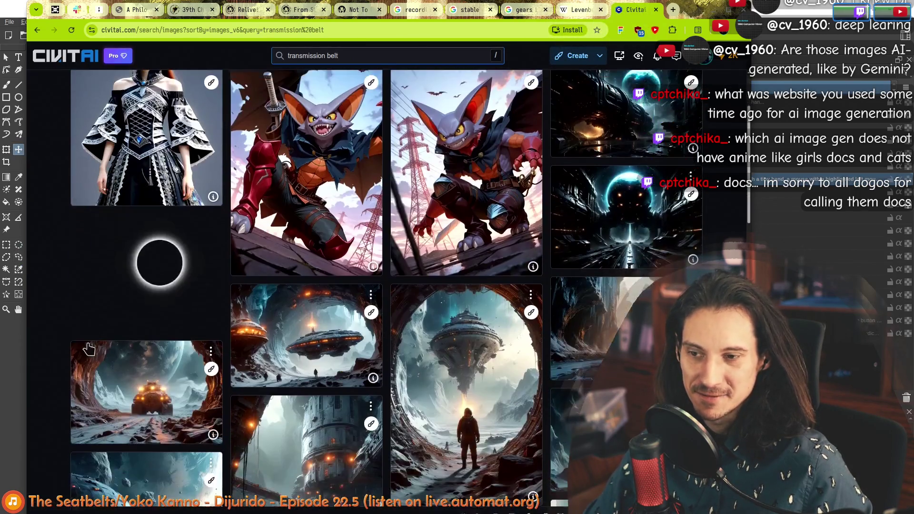
scroll(50, 333, down, 5)
scroll(65, 331, up, 3)
scroll(67, 340, up, 5)
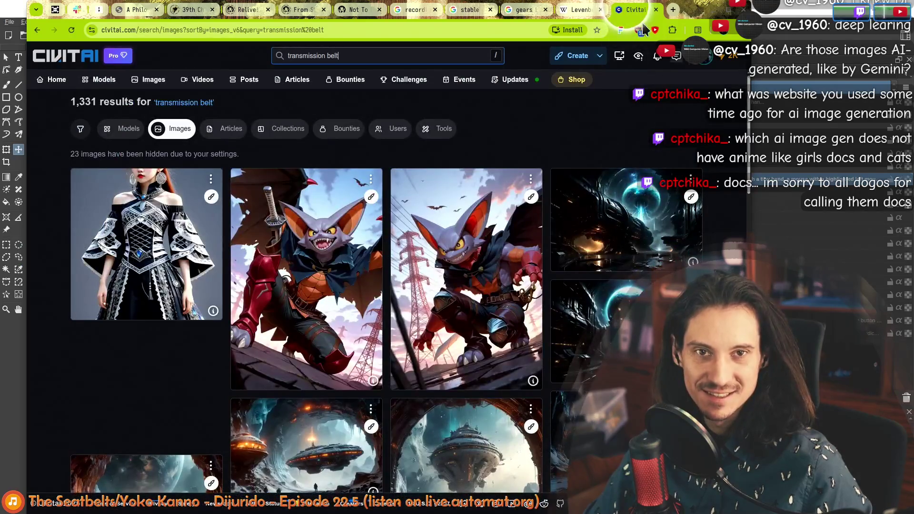
Close the Civitai tab and switch back to Krita
key(ctrl+w)
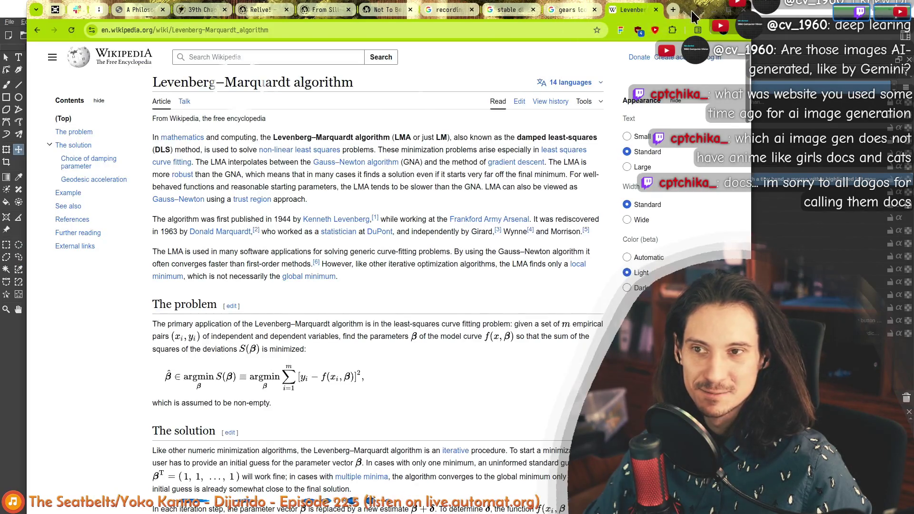
key(alt+Tab)
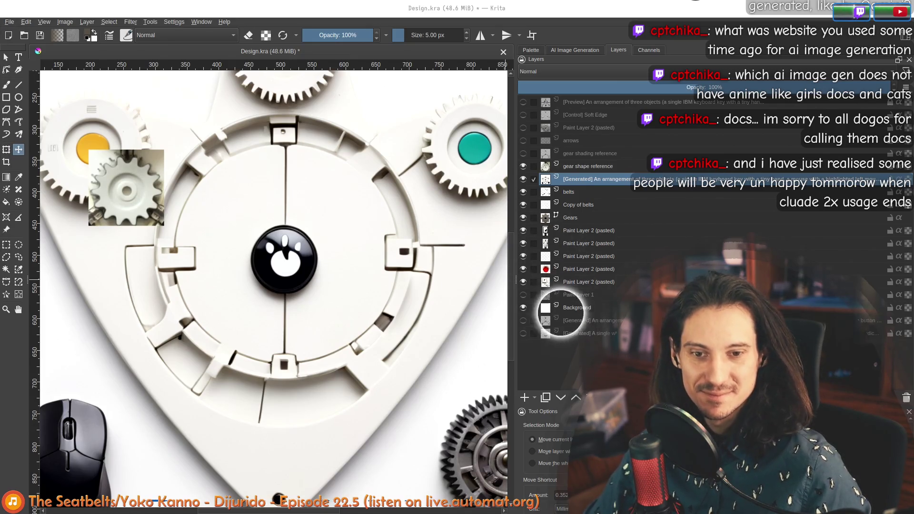
scroll(172, 254, down, 2)
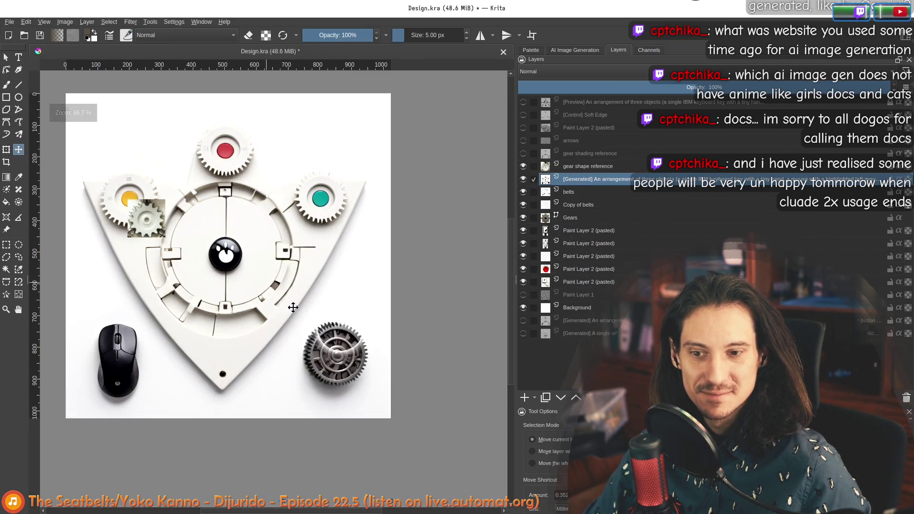
scroll(356, 381, up, 3)
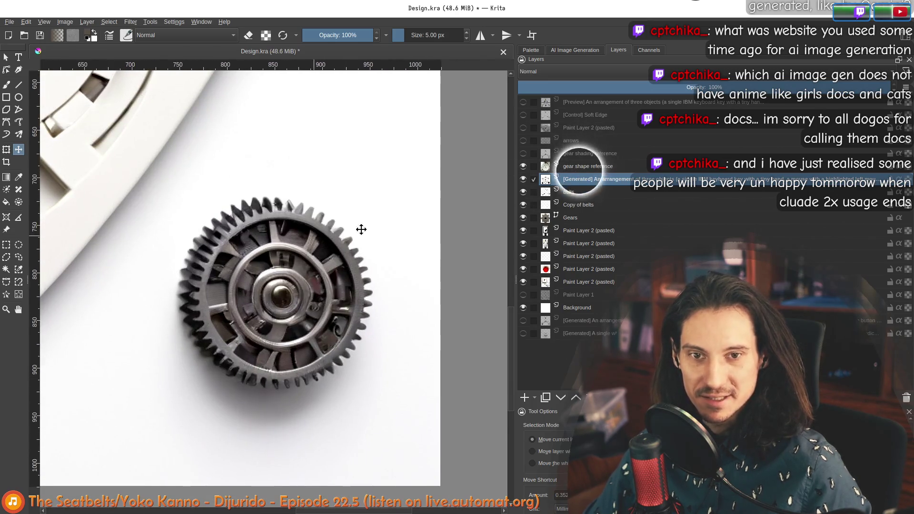
Rename the generated arrangement layer to 'gear material reference'
double_click(596, 179)
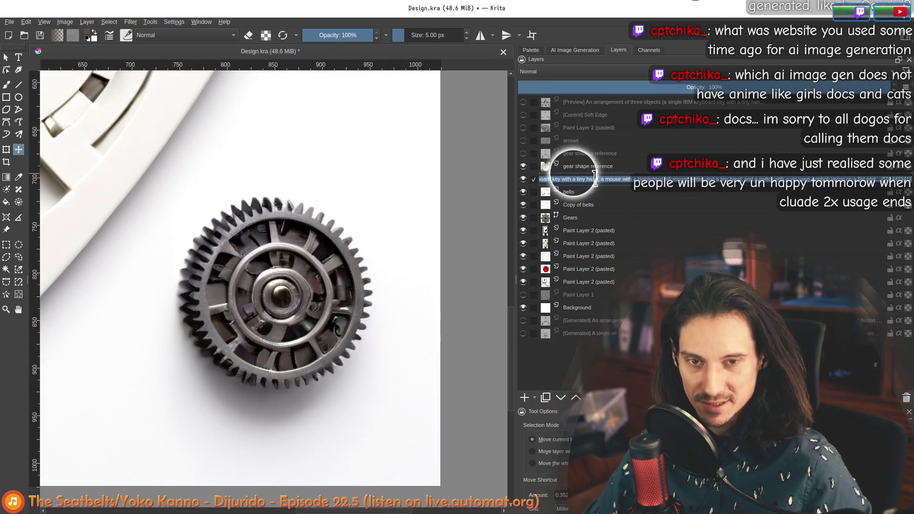
text(ear material)
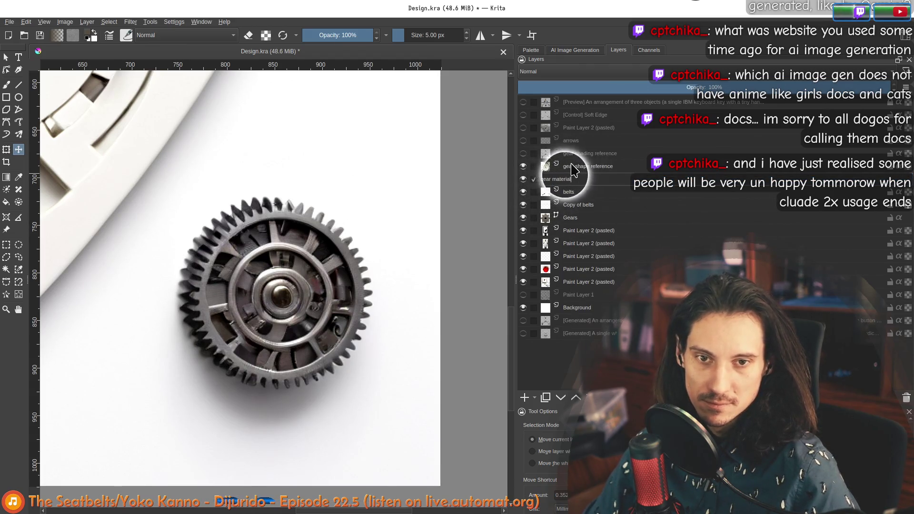
text( reference)
key(Return)
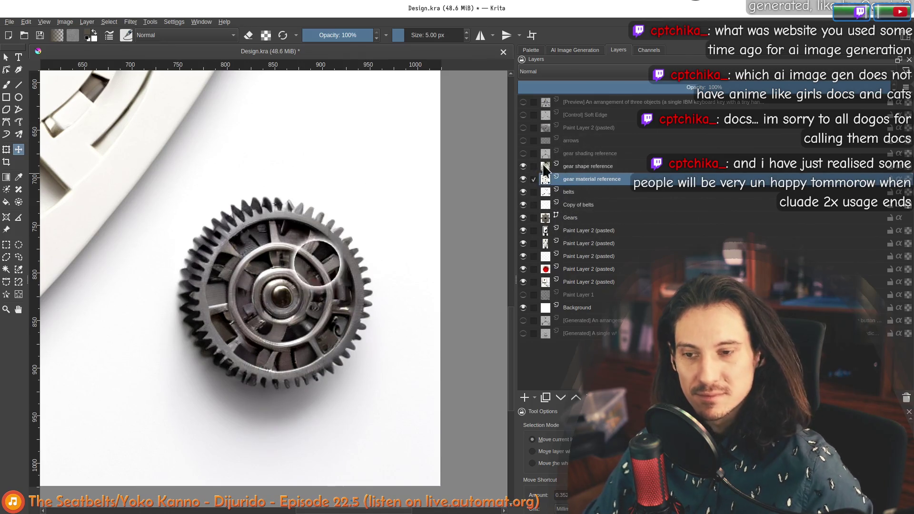
scroll(191, 242, down, 3)
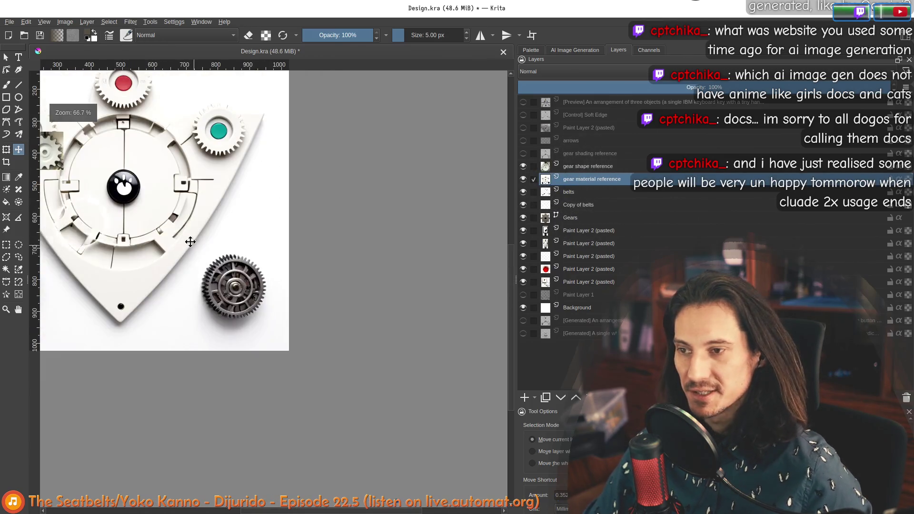
click(6, 246)
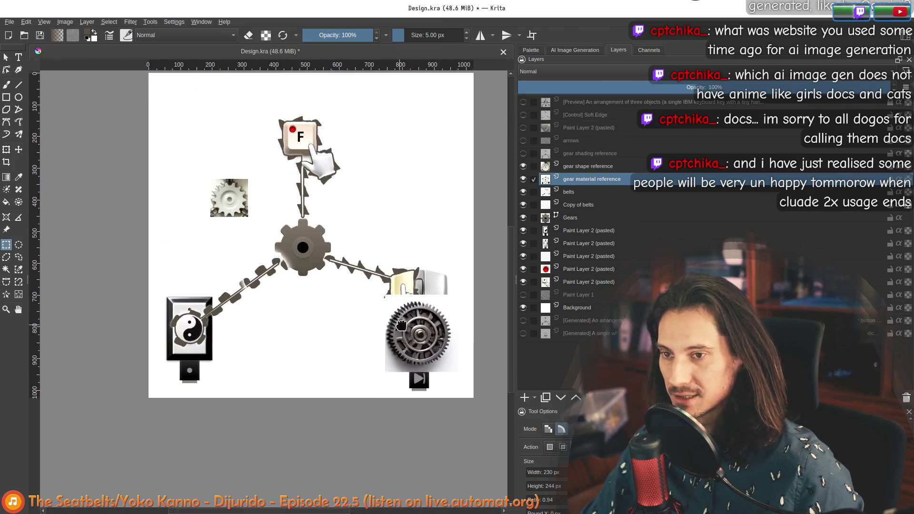
Move the metal gear reference up-left, show the shading reference and circle-select the central gear
key(t)
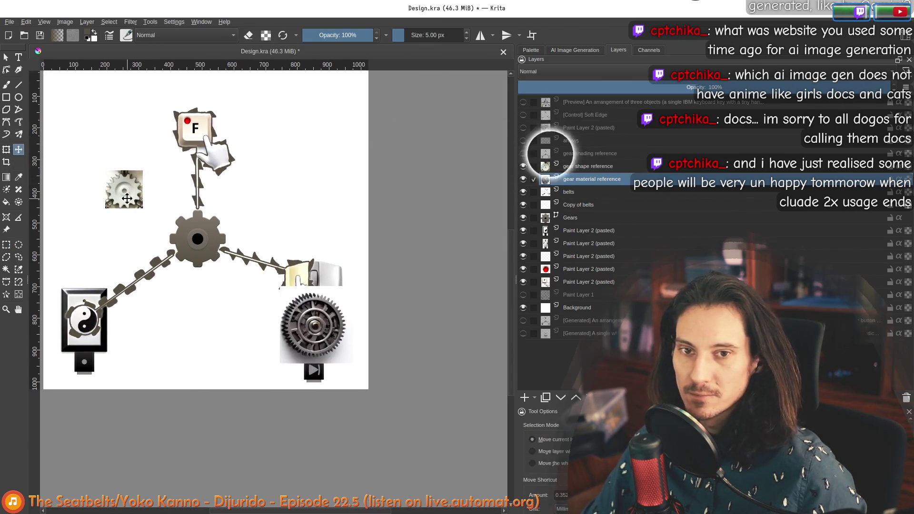
drag(124, 192, 111, 138)
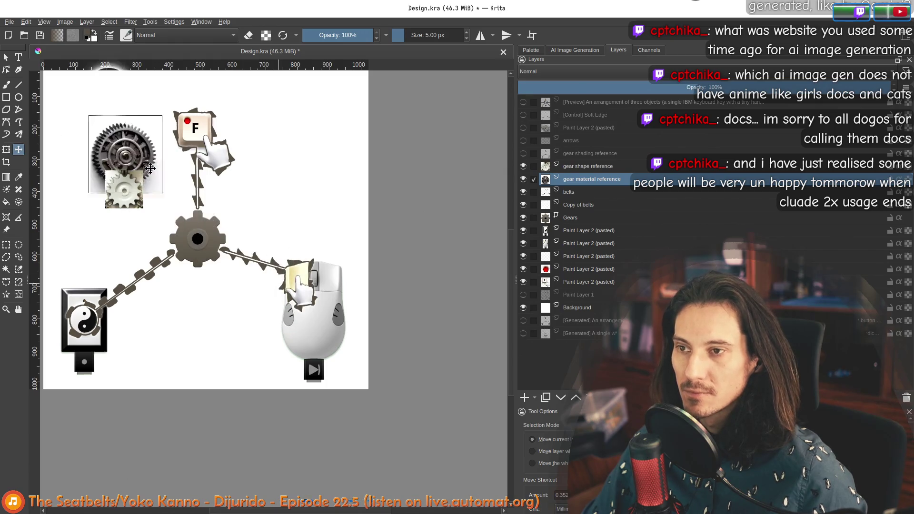
click(590, 166)
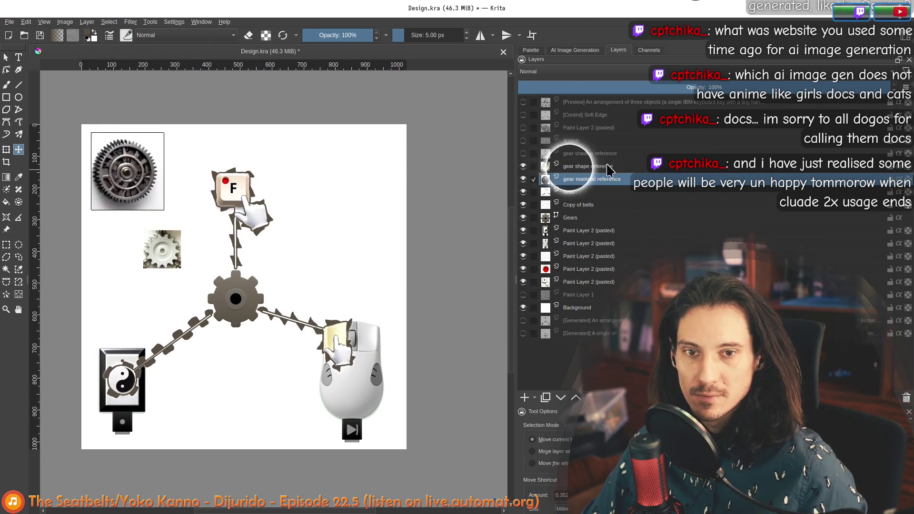
click(524, 153)
scroll(249, 297, up, 2)
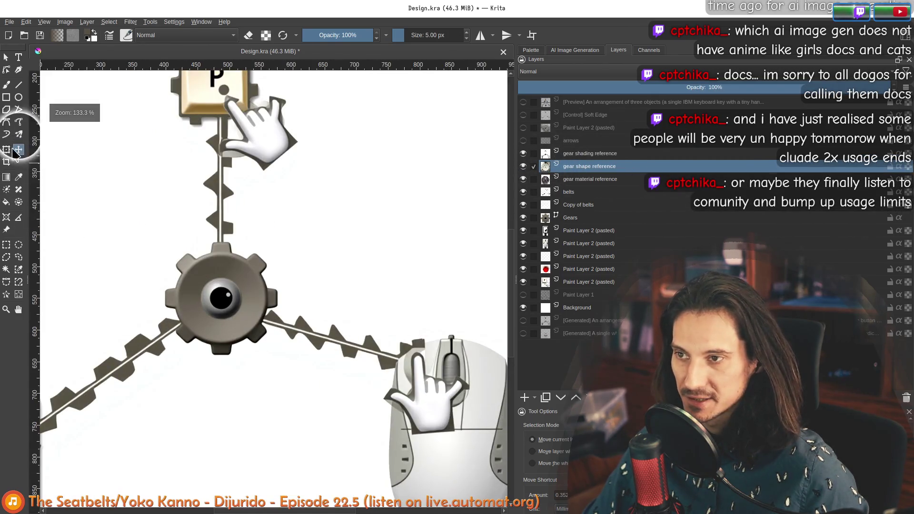
click(19, 244)
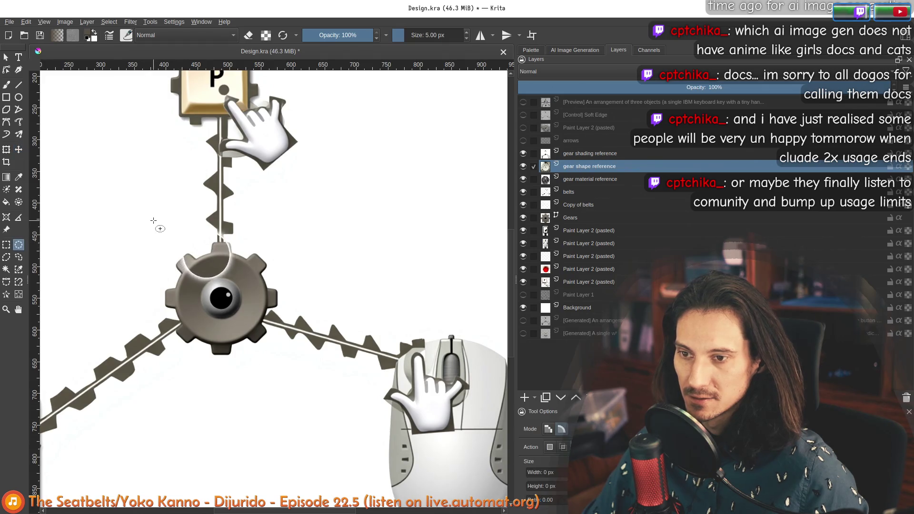
drag(154, 221, 290, 364)
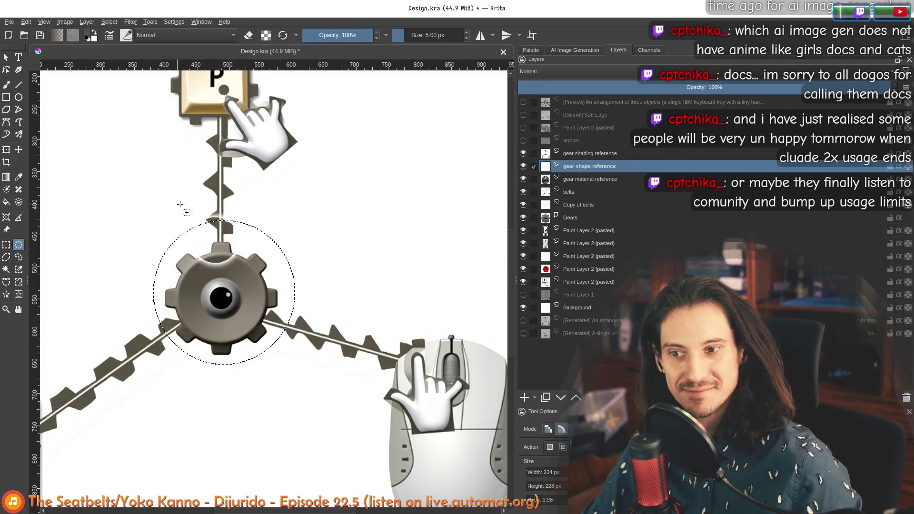
scroll(180, 205, down, 3)
scroll(353, 190, up, 2)
scroll(149, 177, down, 1)
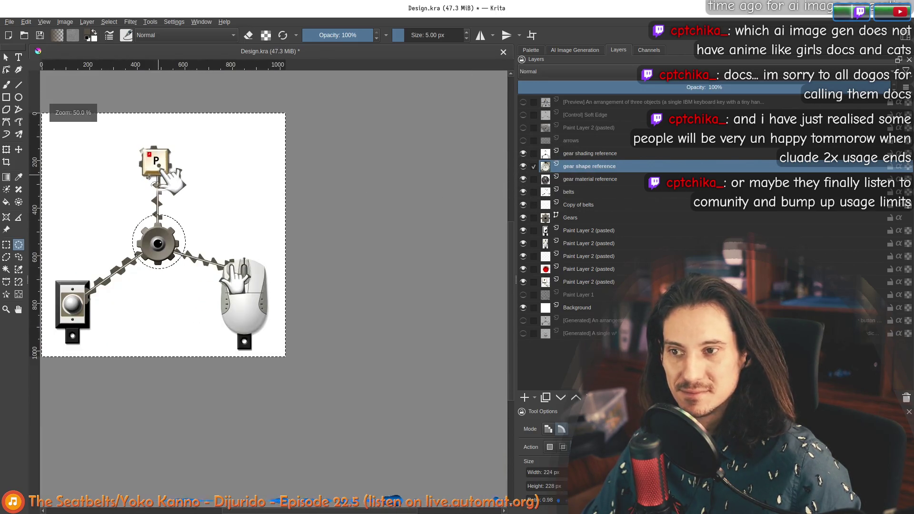
Drag the gear shading reference image off the central gear into the top-right corner
click(575, 153)
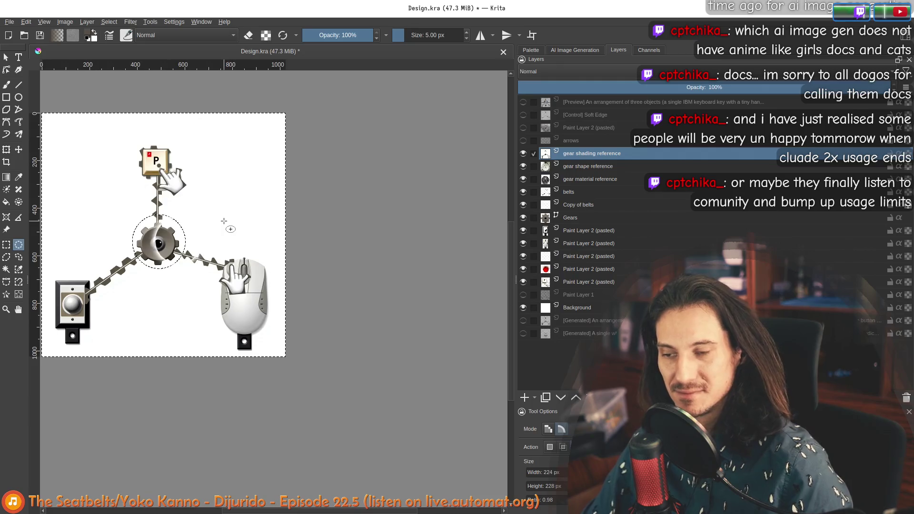
scroll(274, 241, up, 1)
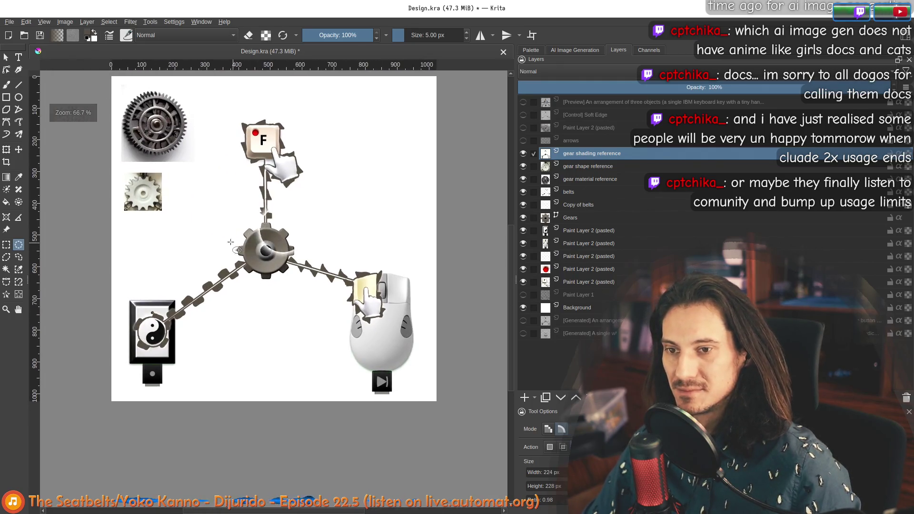
click(19, 149)
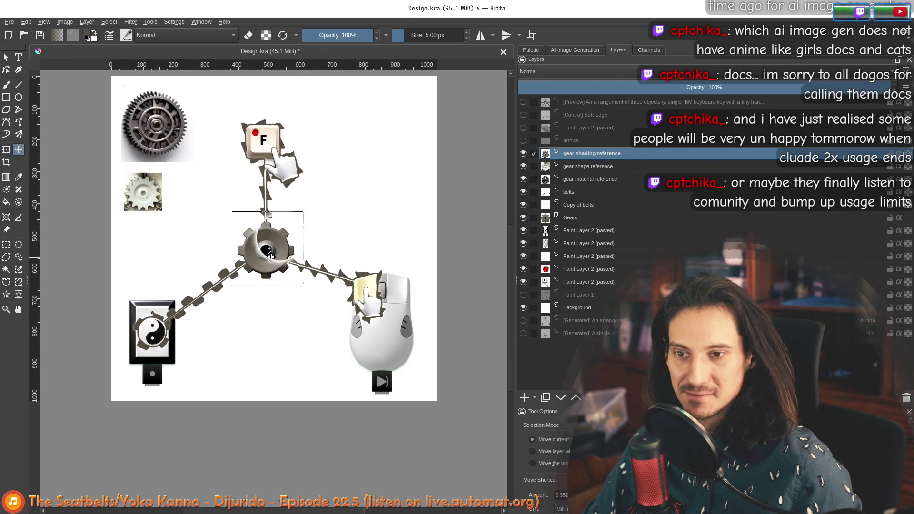
mouse_move(271, 256)
mouse_down()
mouse_move(229, 222)
mouse_move(152, 258)
mouse_up()
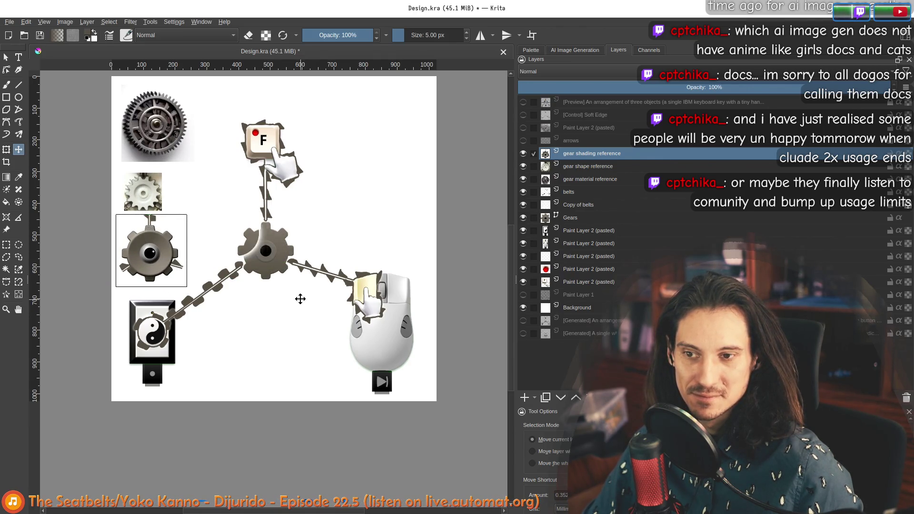
mouse_move(149, 254)
mouse_down()
mouse_move(407, 92)
mouse_move(403, 108)
mouse_up()
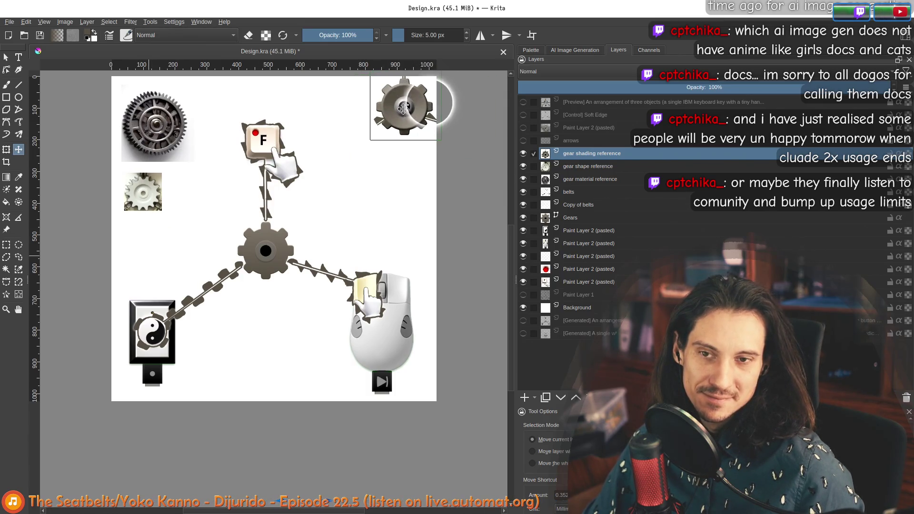
Adjust layer visibility and drag the generated arrangement layer to the top of the stack
click(607, 179)
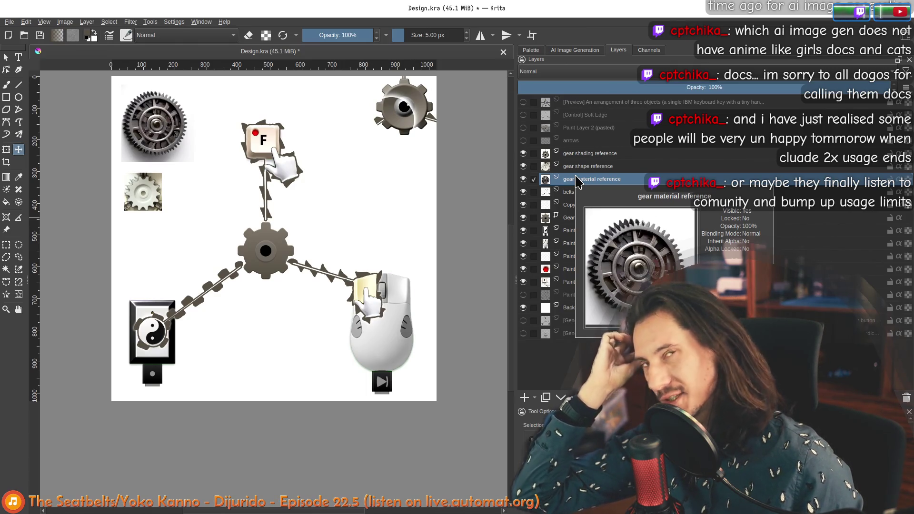
click(551, 179)
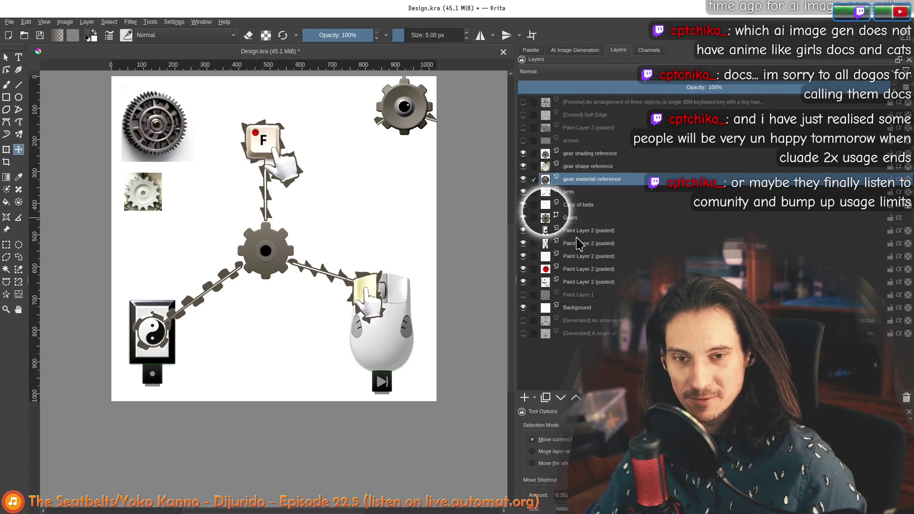
click(532, 205)
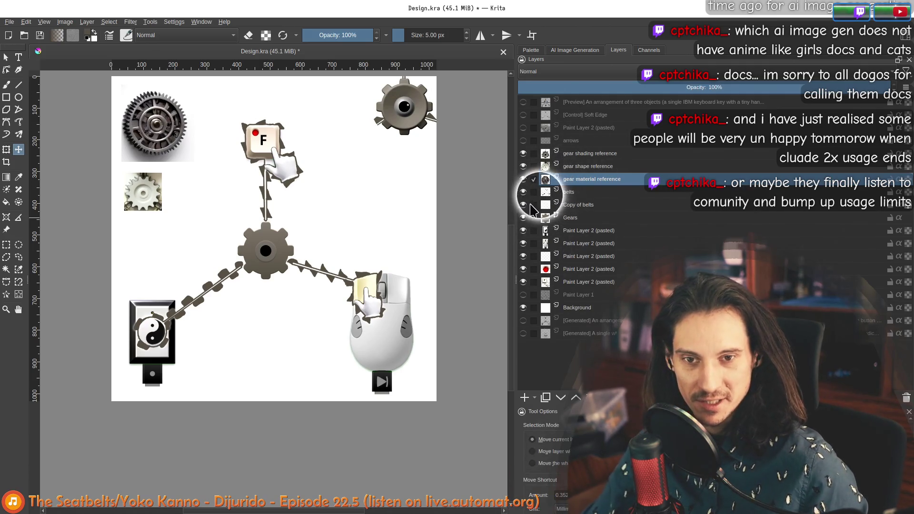
click(582, 218)
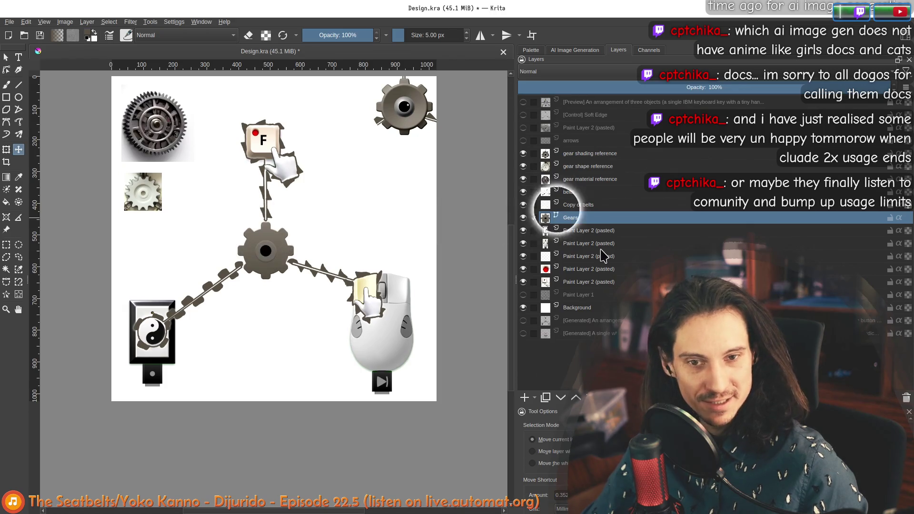
drag(598, 321, 536, 151)
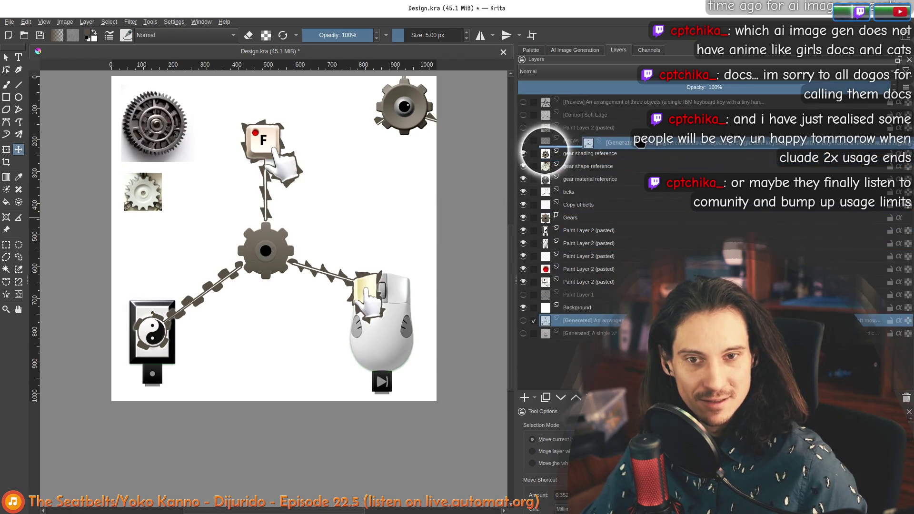
Rename the generated arrangement layer to 'flat belt reference' and hide it
click(524, 153)
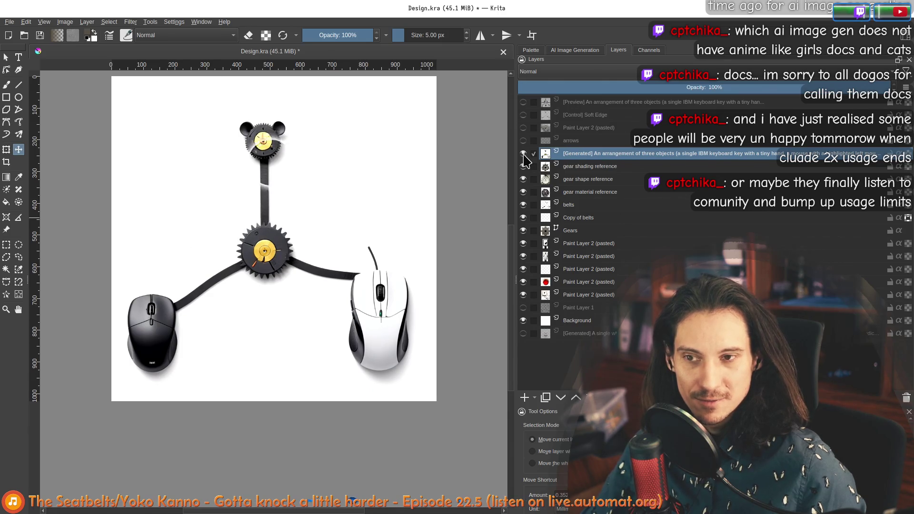
click(525, 156)
double_click(566, 153)
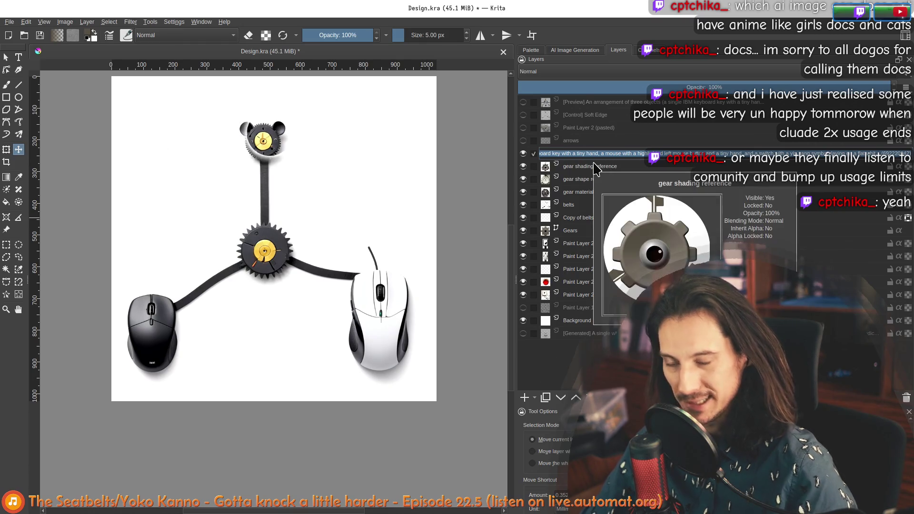
text(belt reference)
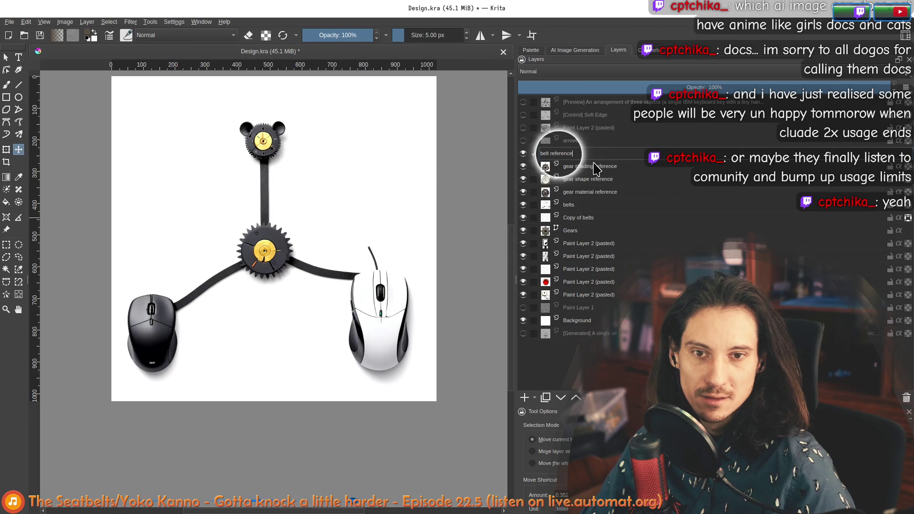
key(Return)
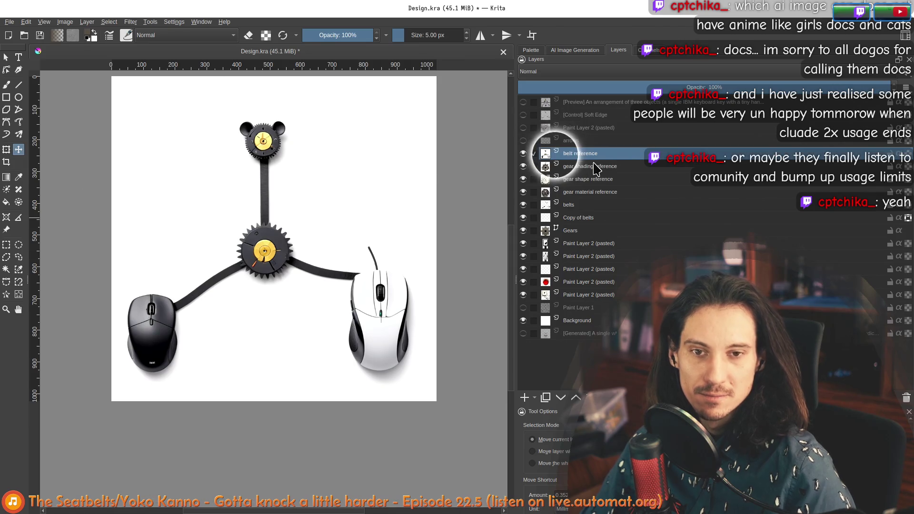
double_click(582, 154)
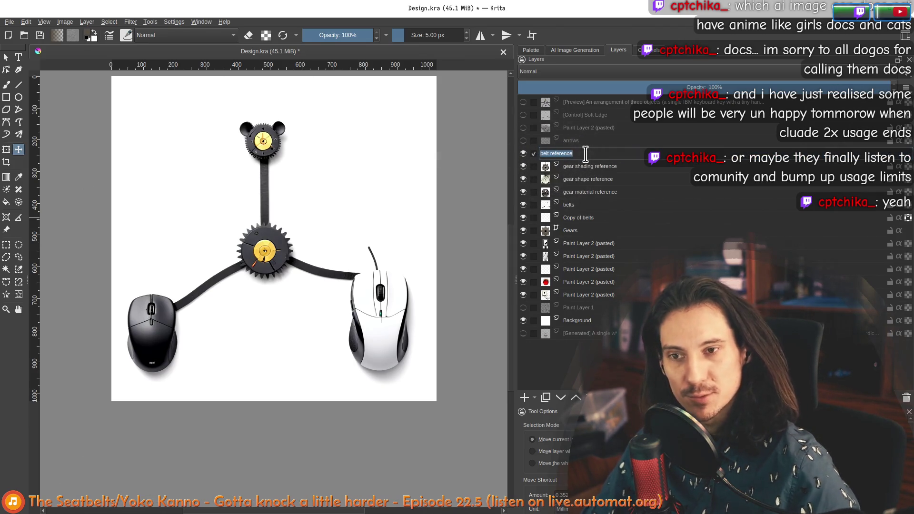
text(fu)
text(flat)
key(Return)
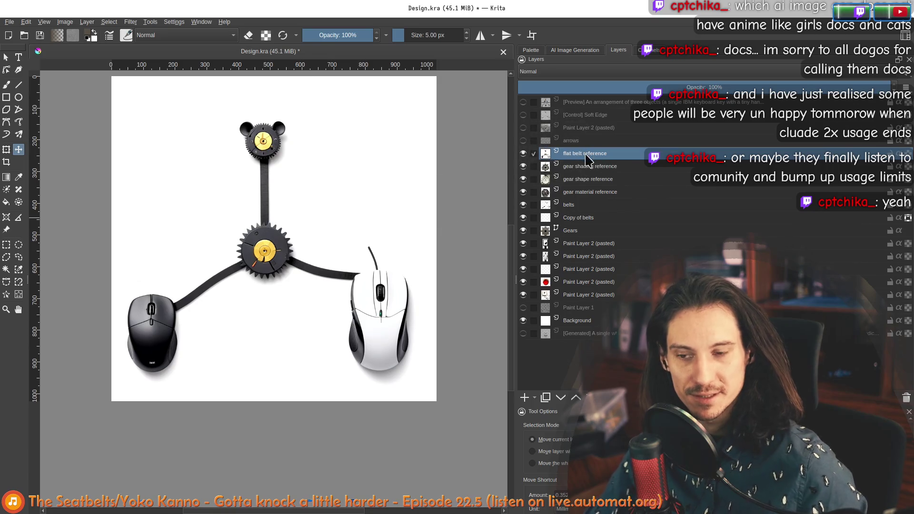
scroll(279, 242, up, 2)
scroll(280, 248, down, 1)
middle_click(277, 200)
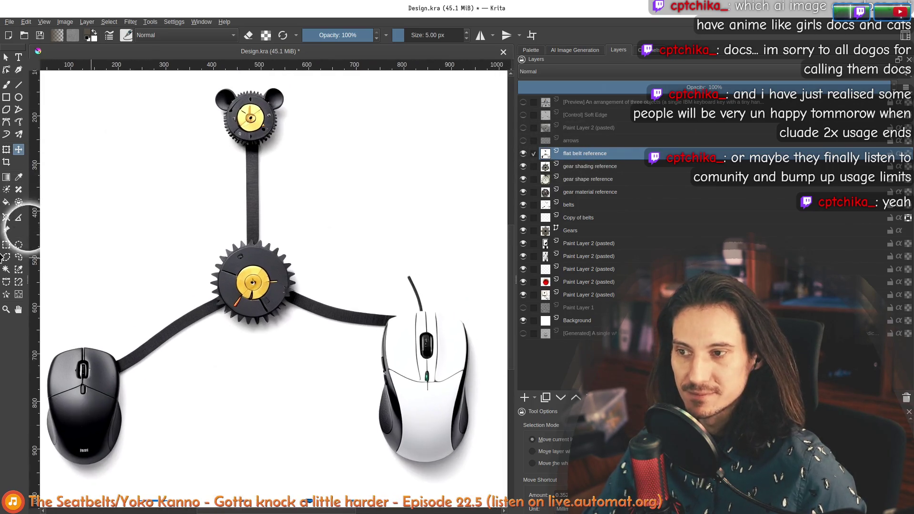
click(6, 244)
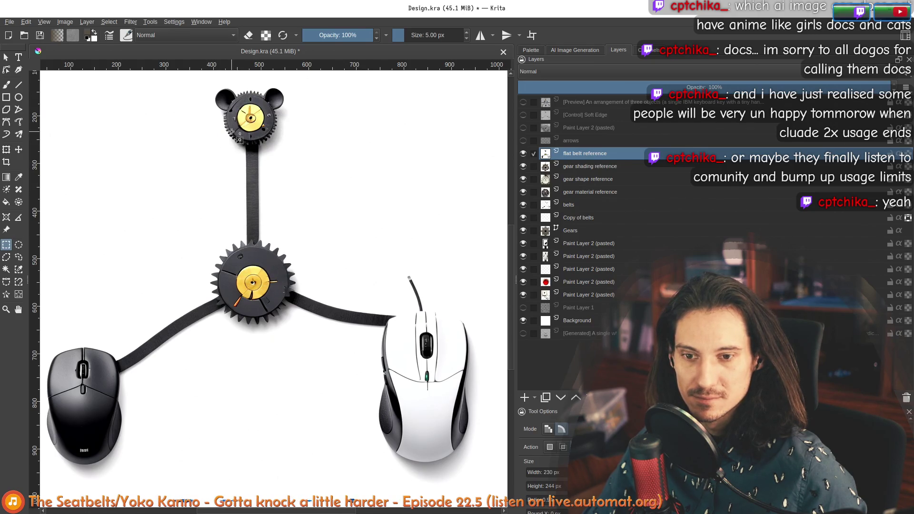
click(523, 154)
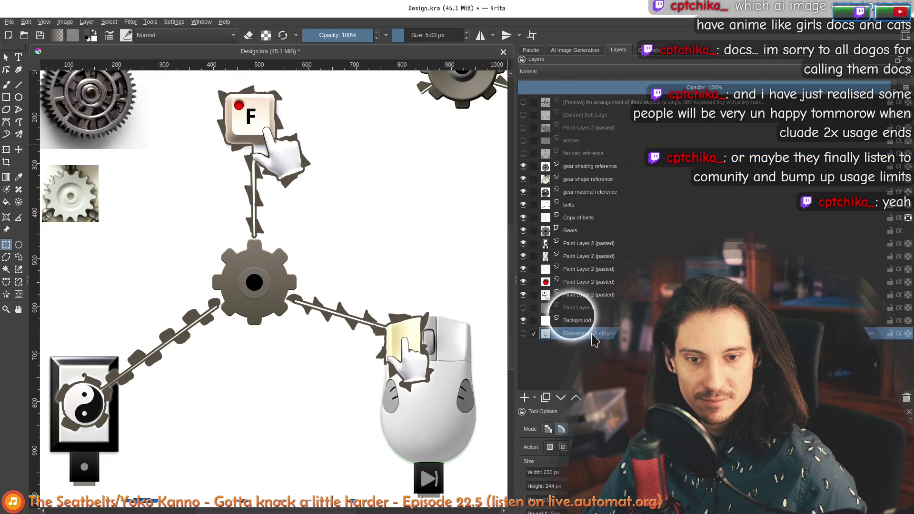
Rename the white keycap layer to 'red light reference', hide it and reorder both reference layers
drag(572, 333, 557, 161)
click(523, 167)
scroll(284, 253, down, 1)
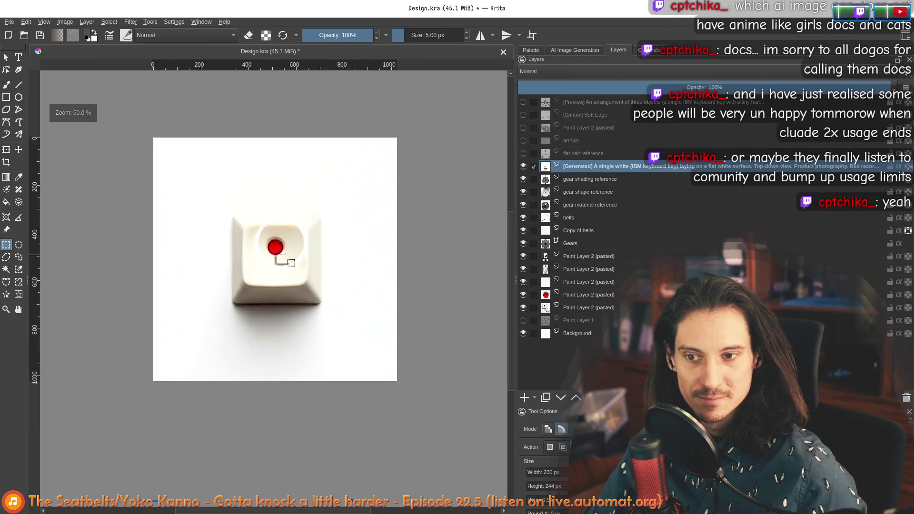
double_click(571, 167)
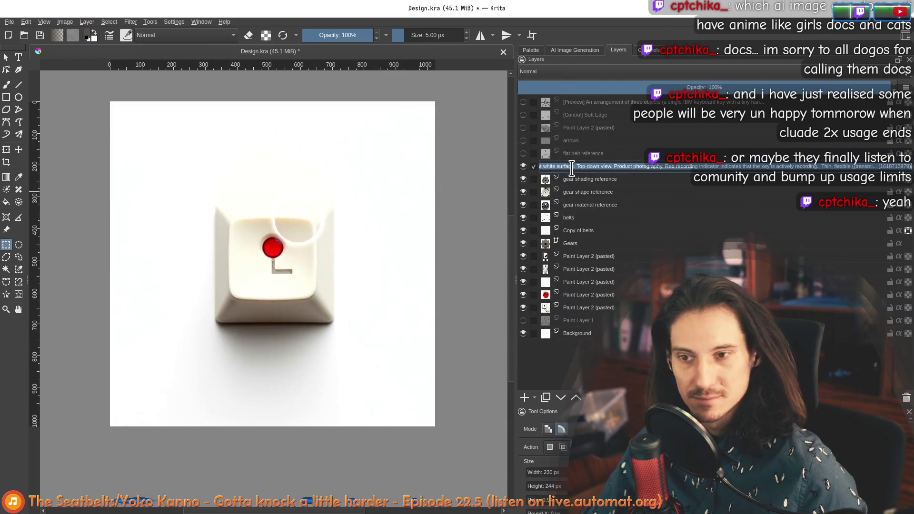
text(red light reference)
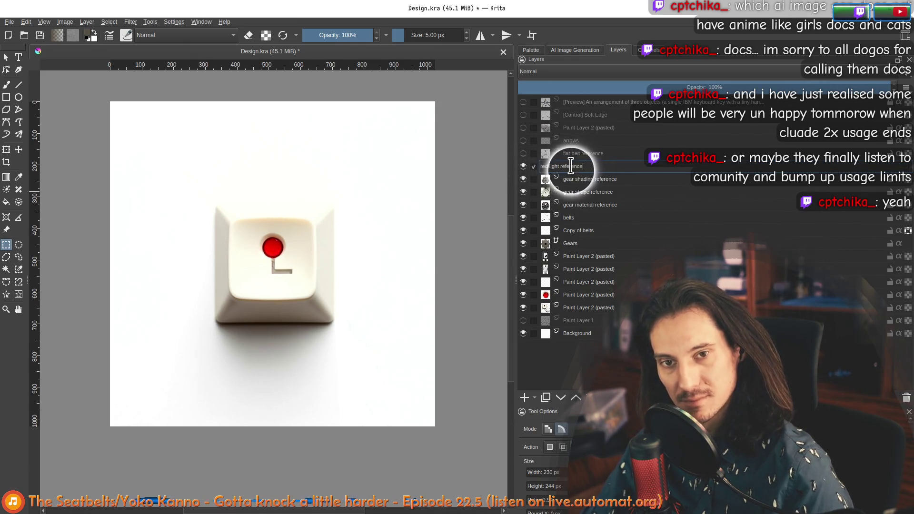
key(Return)
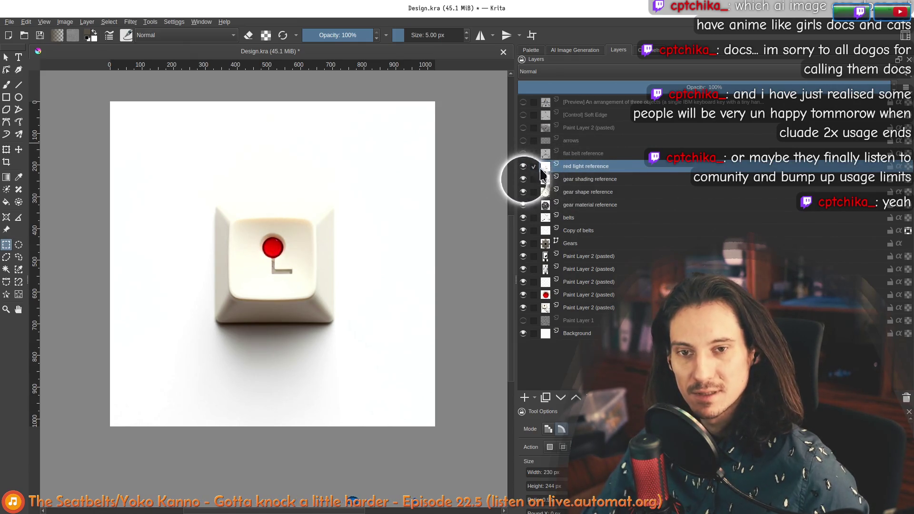
click(523, 167)
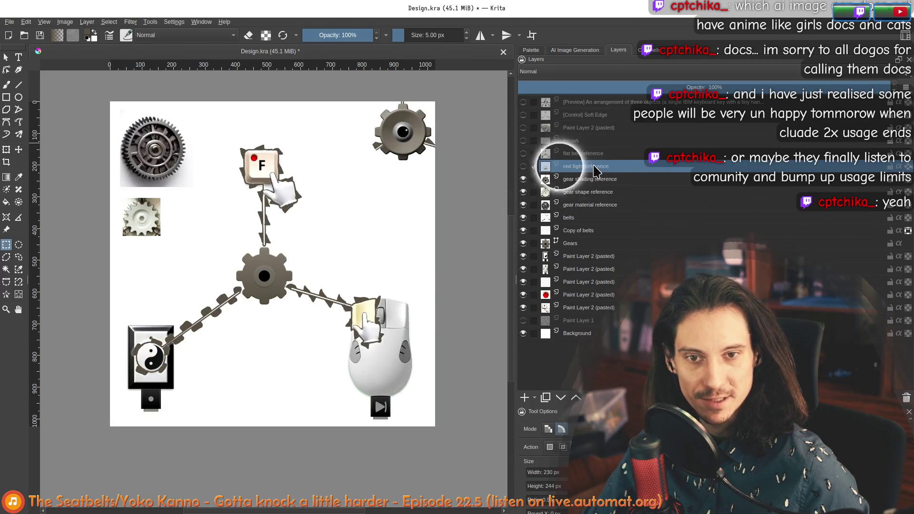
drag(562, 163, 554, 333)
mouse_move(590, 157)
mouse_down()
mouse_move(597, 326)
mouse_move(636, 137)
mouse_up()
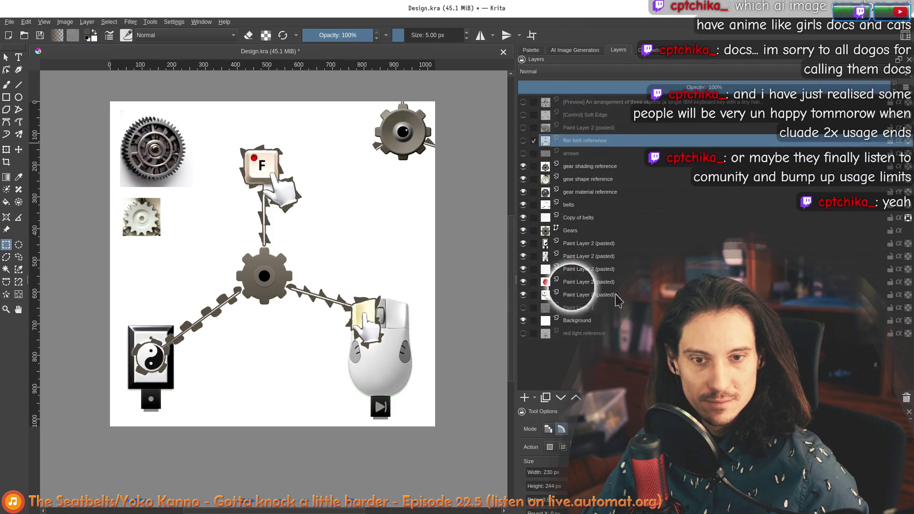
drag(572, 334, 548, 151)
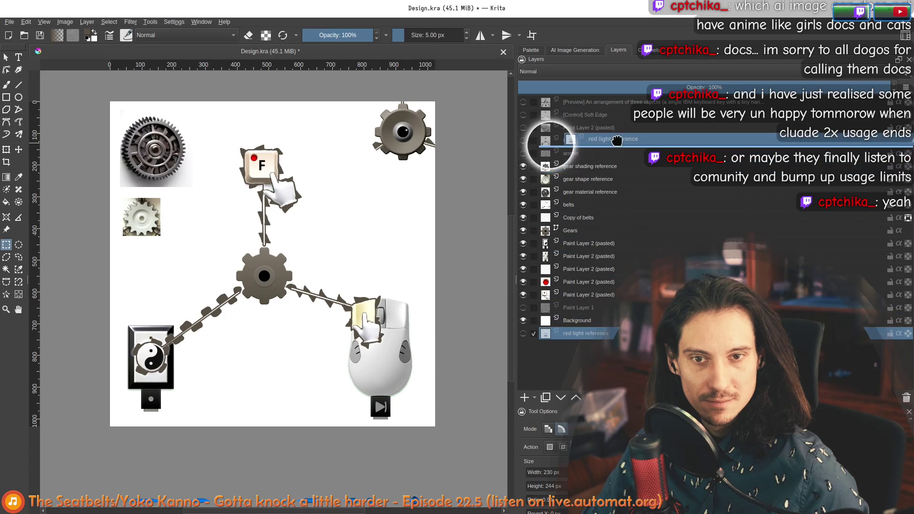
Delete the unused Paint Layer 2 (pasted) and [Control] Soft Edge layers
click(523, 128)
click(523, 128)
click(572, 128)
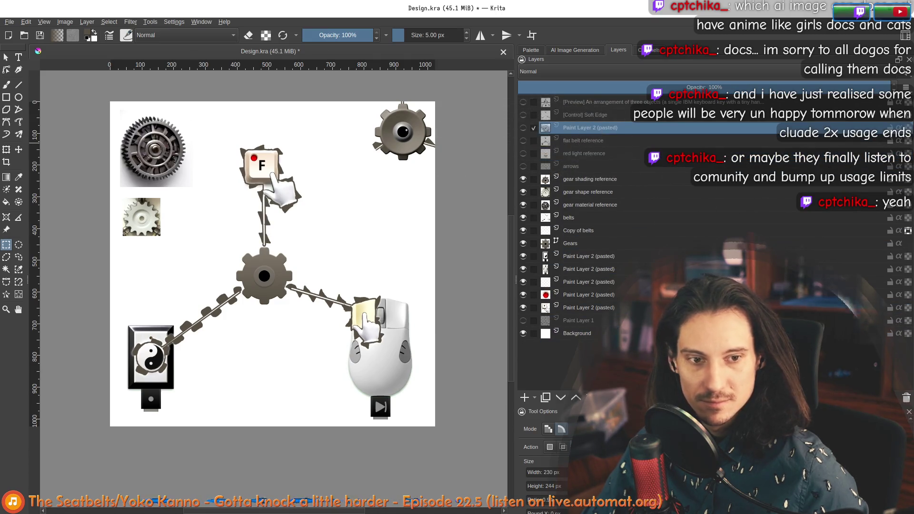
click(906, 397)
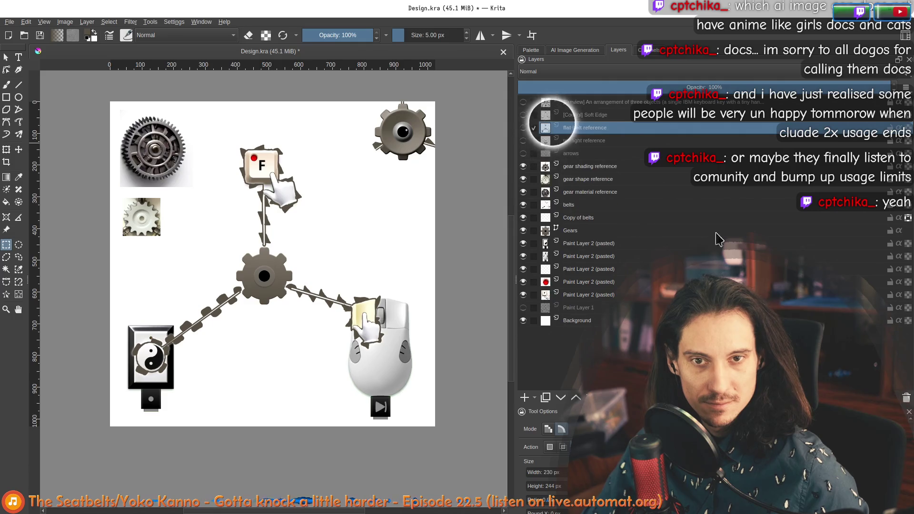
click(524, 115)
click(523, 115)
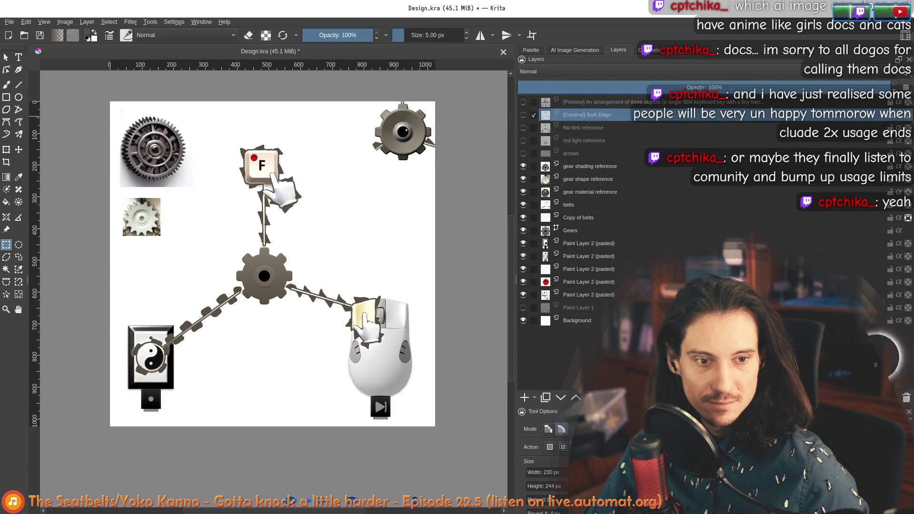
click(906, 399)
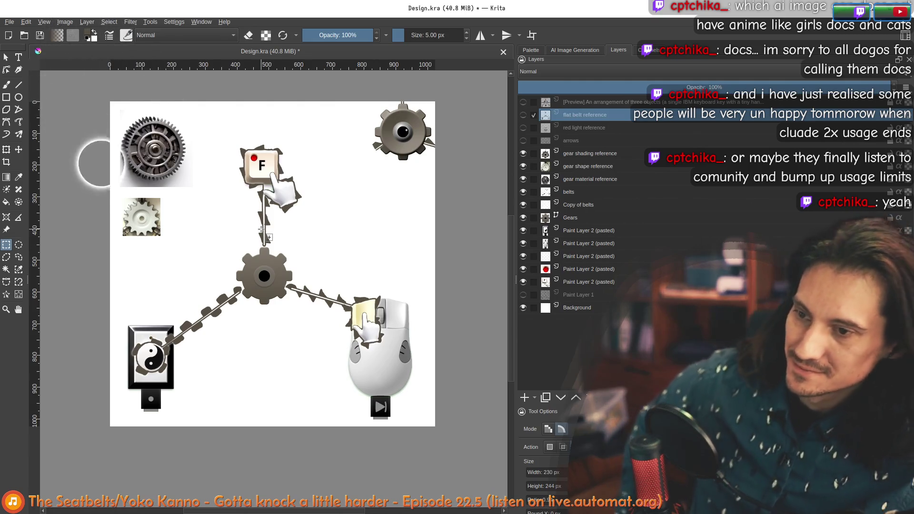
scroll(171, 214, up, 5)
Pan across the whole gear-and-belt design, then raise the Emacs saw-tooth belt notes
mouse_move(172, 214)
mouse_down()
mouse_move(290, 367)
mouse_move(260, 336)
mouse_up()
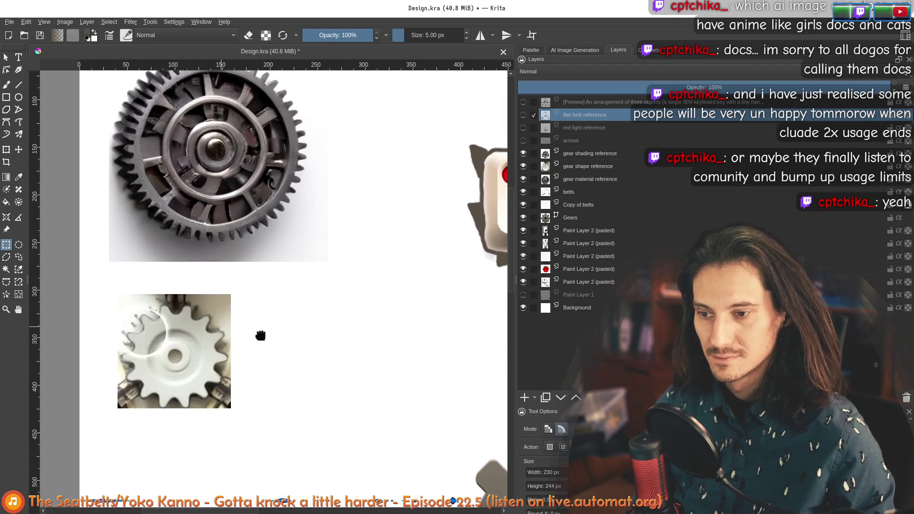
scroll(188, 397, down, 3)
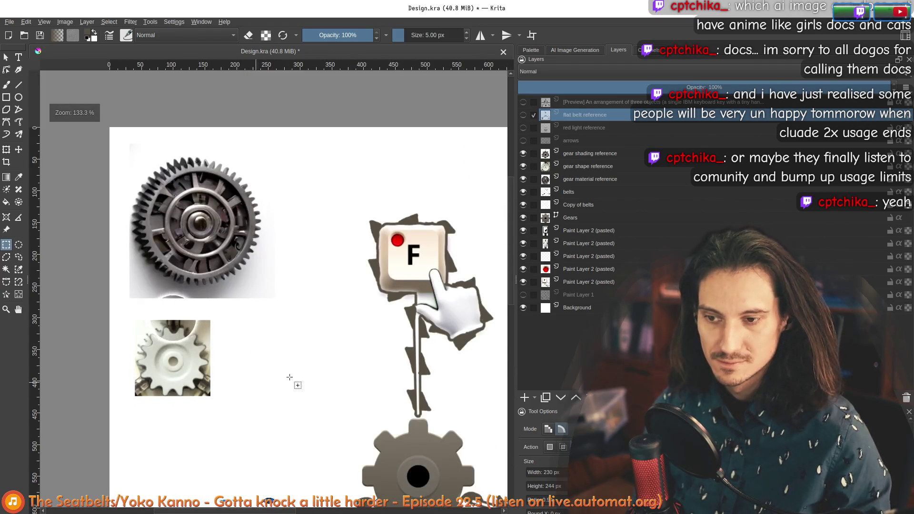
scroll(308, 268, up, 2)
mouse_move(309, 268)
mouse_down()
mouse_move(343, 230)
mouse_move(178, 314)
mouse_move(247, 216)
mouse_move(296, 190)
mouse_move(174, 163)
mouse_move(129, 235)
mouse_up()
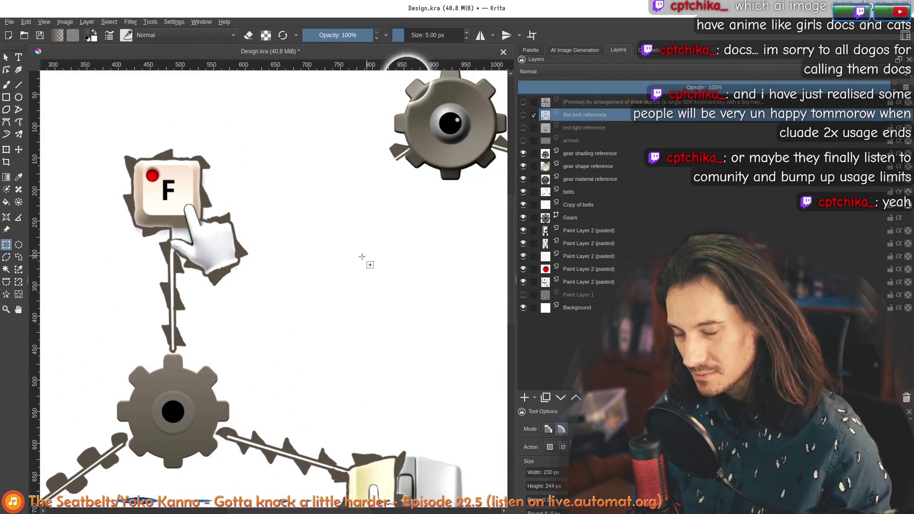
drag(364, 260, 218, 332)
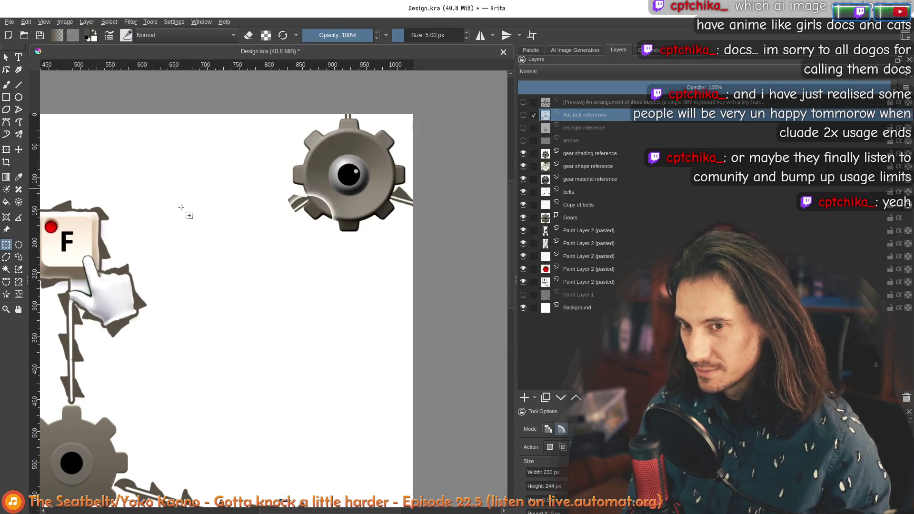
drag(158, 214, 368, 206)
drag(179, 231, 343, 219)
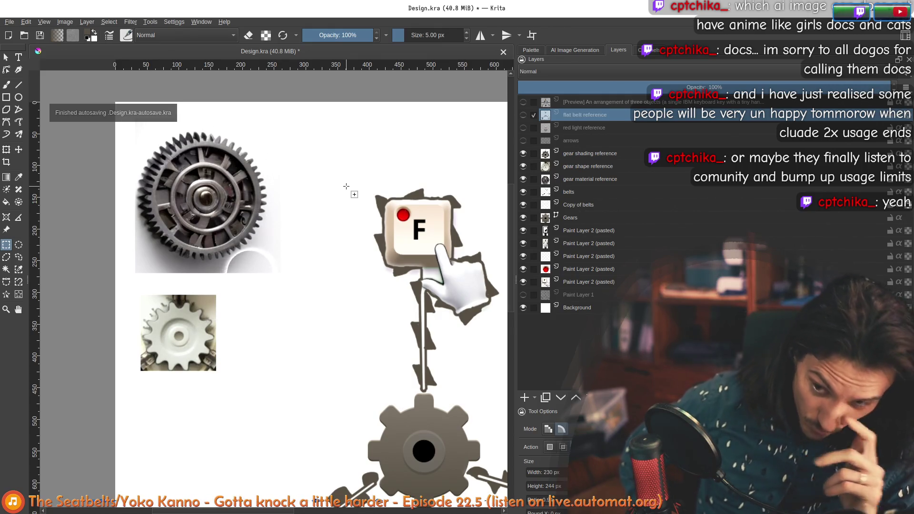
mouse_move(320, 255)
mouse_down()
mouse_move(136, 201)
mouse_move(148, 225)
mouse_up()
scroll(248, 263, down, 2)
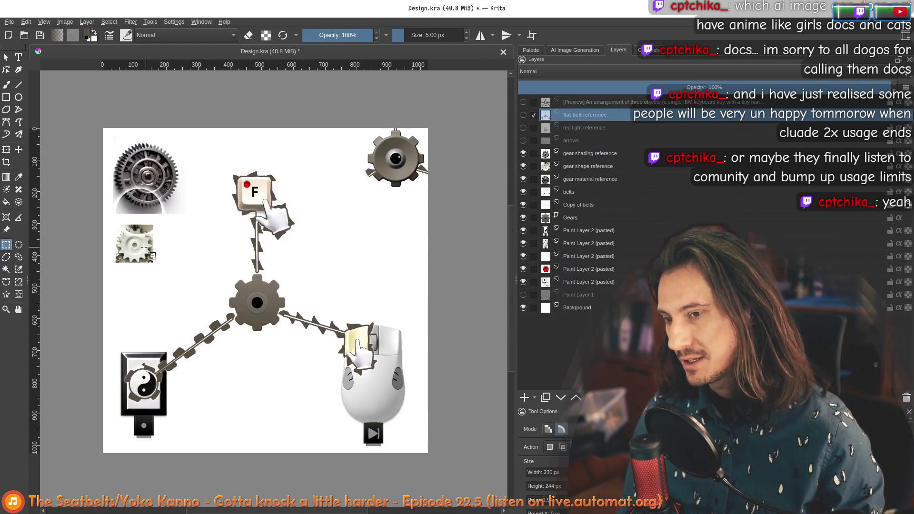
scroll(141, 226, up, 2)
mouse_move(319, 264)
mouse_down()
mouse_move(77, 366)
mouse_move(330, 313)
mouse_move(276, 343)
mouse_up()
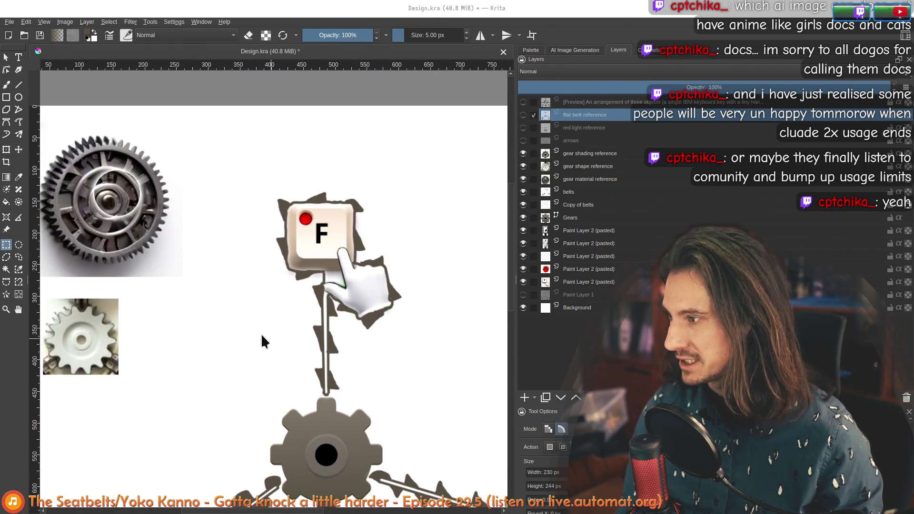
key(super+e)
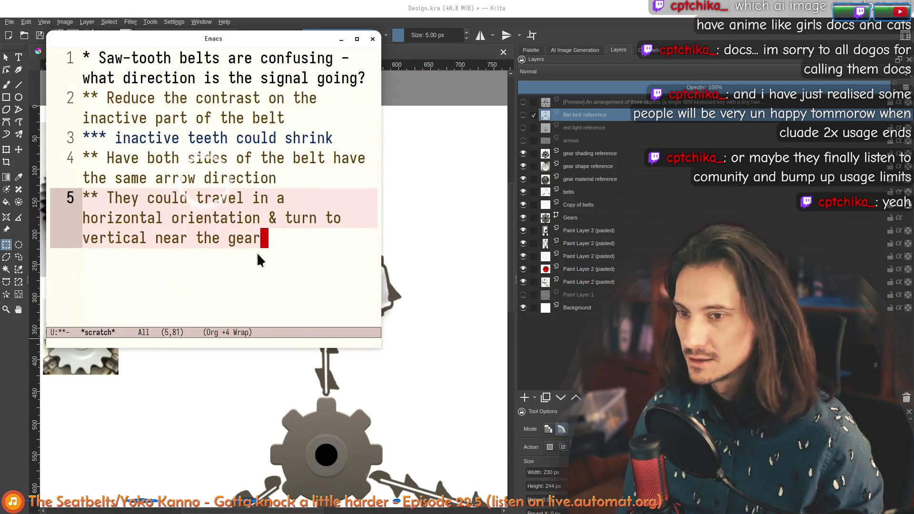
Widen the Emacs notes window so lines stop wrapping and move it off the canvas
click(111, 198)
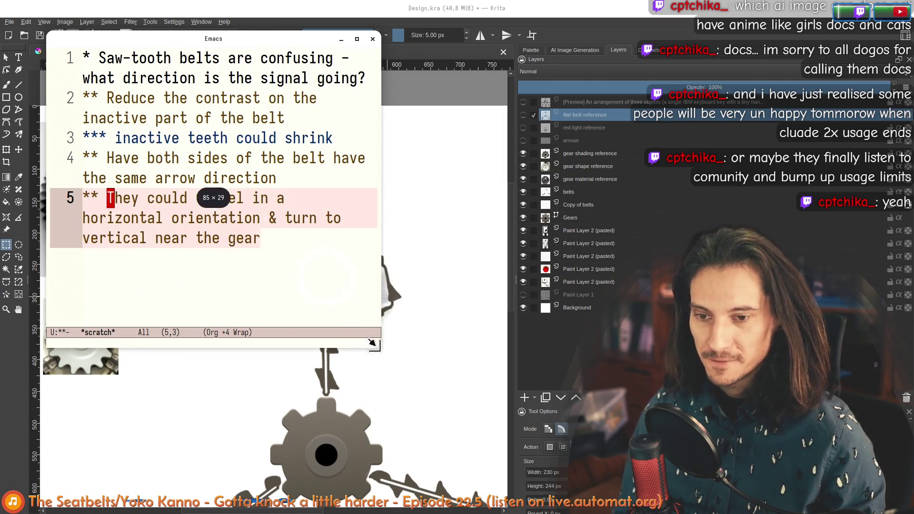
drag(372, 343, 819, 329)
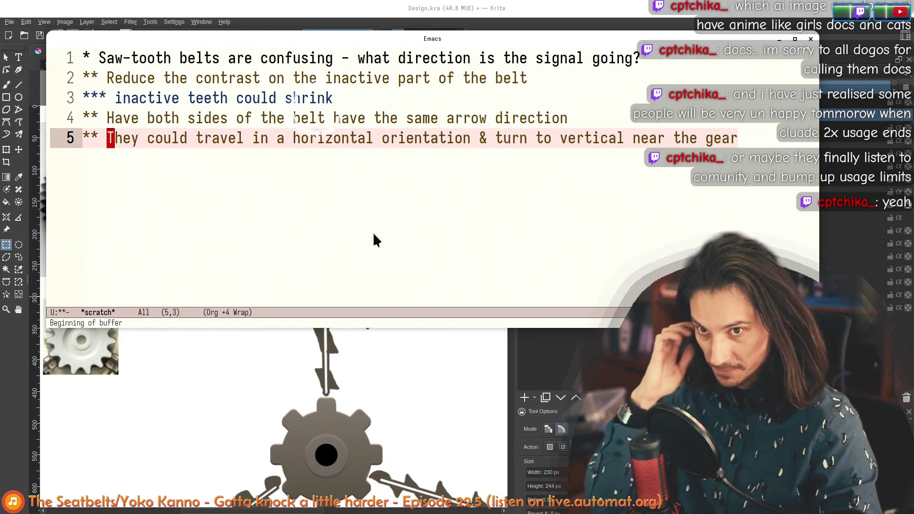
key(Up)
key(Up)
key(Up)
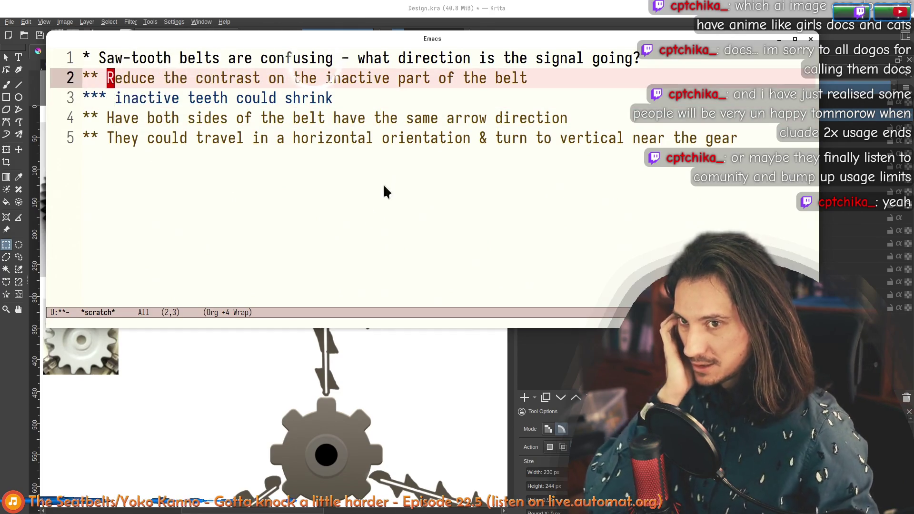
mouse_move(309, 40)
mouse_down()
mouse_move(498, 455)
mouse_move(702, 85)
mouse_up()
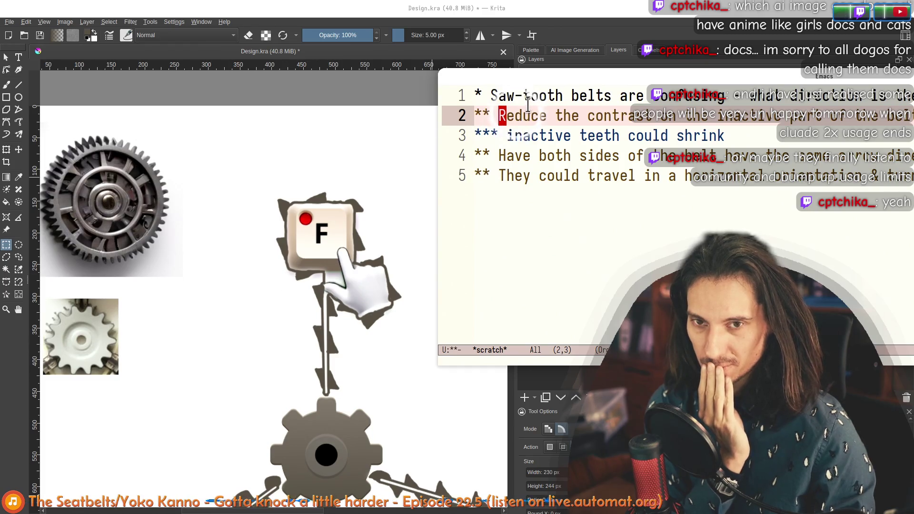
drag(522, 77, 241, 64)
Select through the contrast, inactive-teeth and arrow-direction notes to read them
click(222, 104)
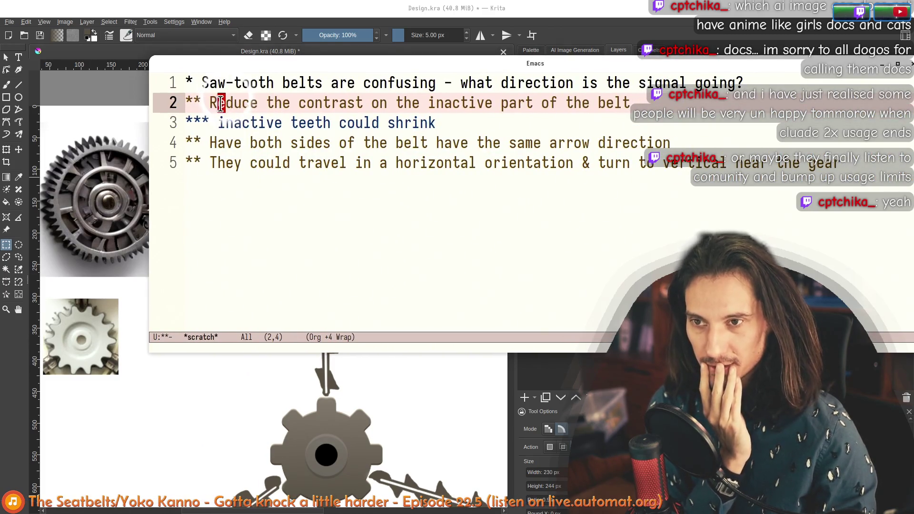
mouse_move(218, 104)
mouse_down()
mouse_move(374, 104)
mouse_move(267, 100)
mouse_up()
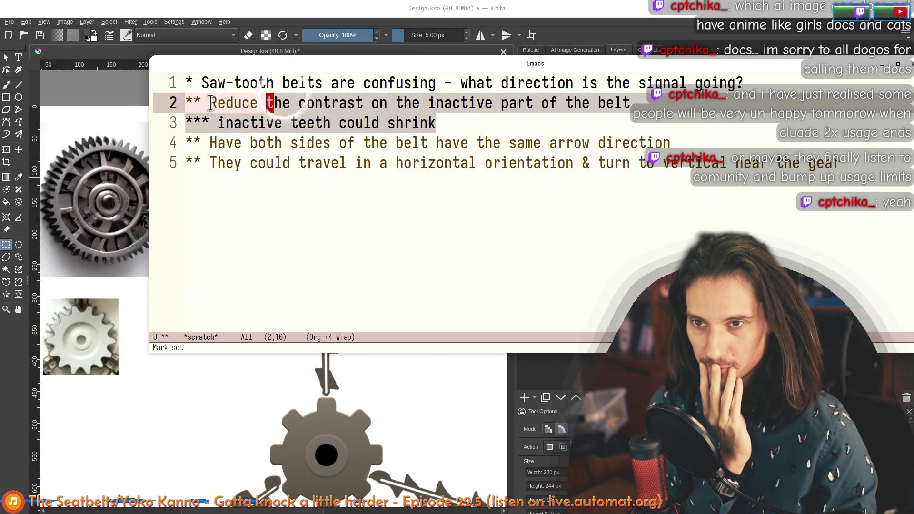
mouse_move(211, 103)
mouse_down()
mouse_move(431, 122)
mouse_move(284, 106)
mouse_up()
drag(211, 101, 437, 124)
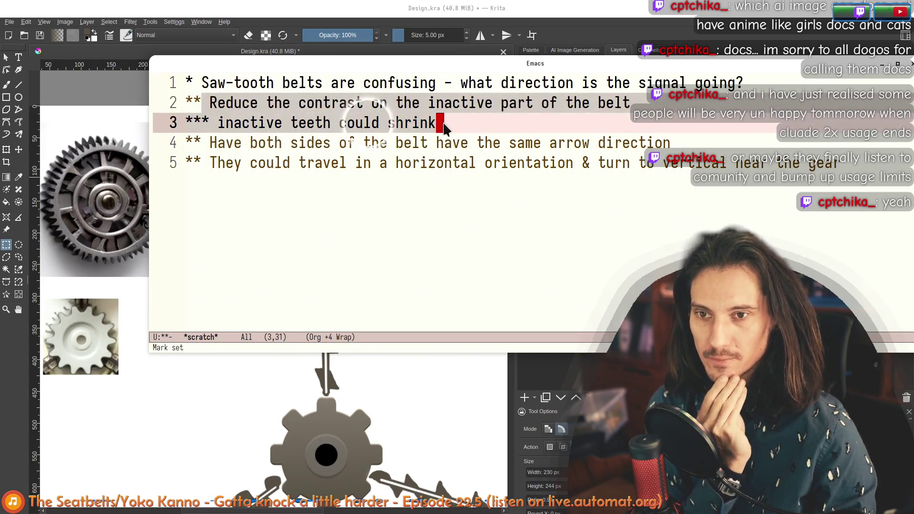
mouse_move(243, 103)
mouse_down()
mouse_move(212, 103)
mouse_move(477, 127)
mouse_move(226, 97)
mouse_up()
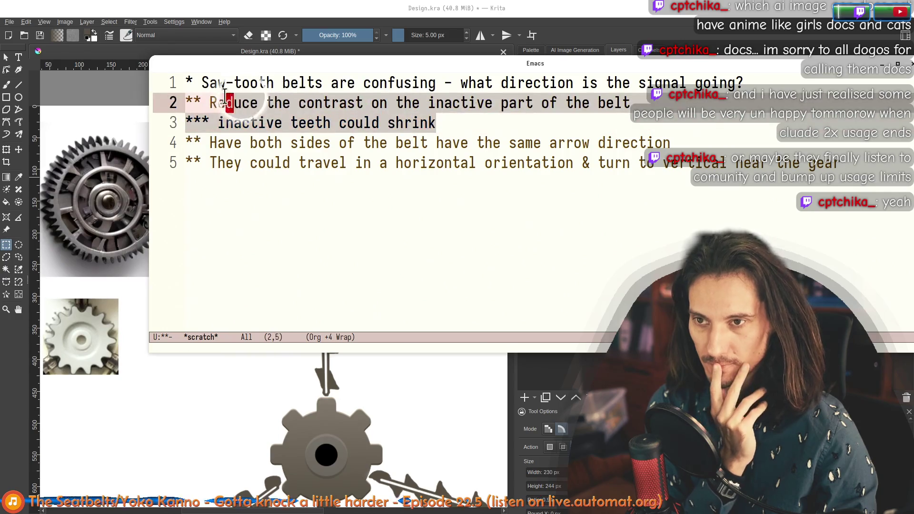
click(255, 143)
key(Right)
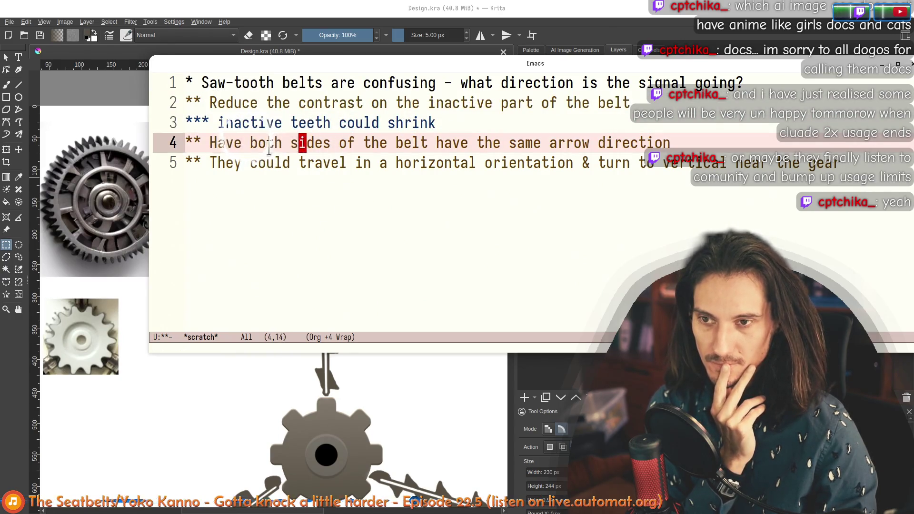
drag(238, 146, 300, 141)
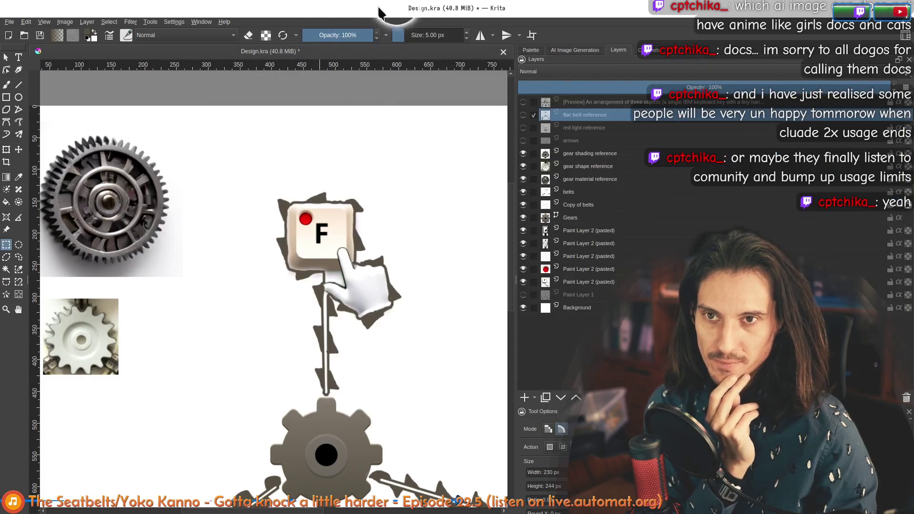
Pan to the belt joining the central gear and mouse, then bring the notes back up
drag(394, 328, 209, 179)
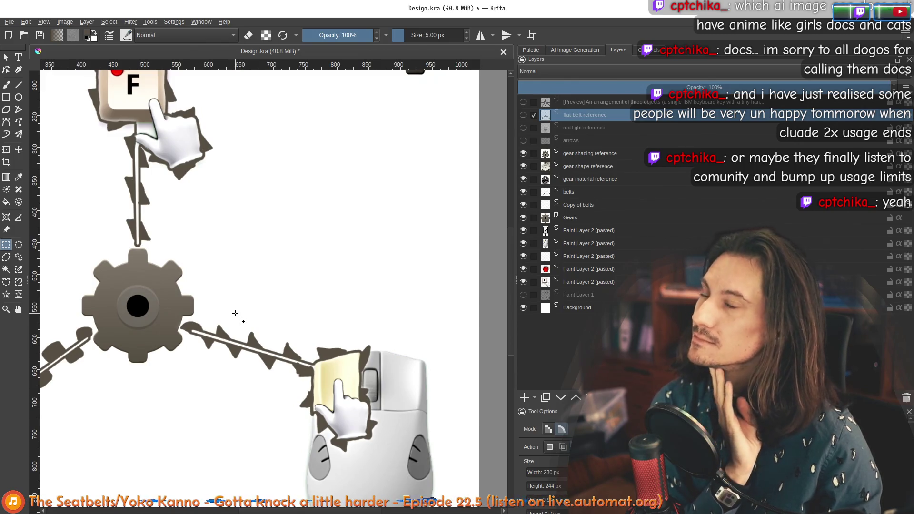
mouse_move(230, 309)
mouse_down()
mouse_move(283, 227)
mouse_move(212, 266)
mouse_up()
scroll(283, 227, down, 2)
scroll(248, 231, up, 2)
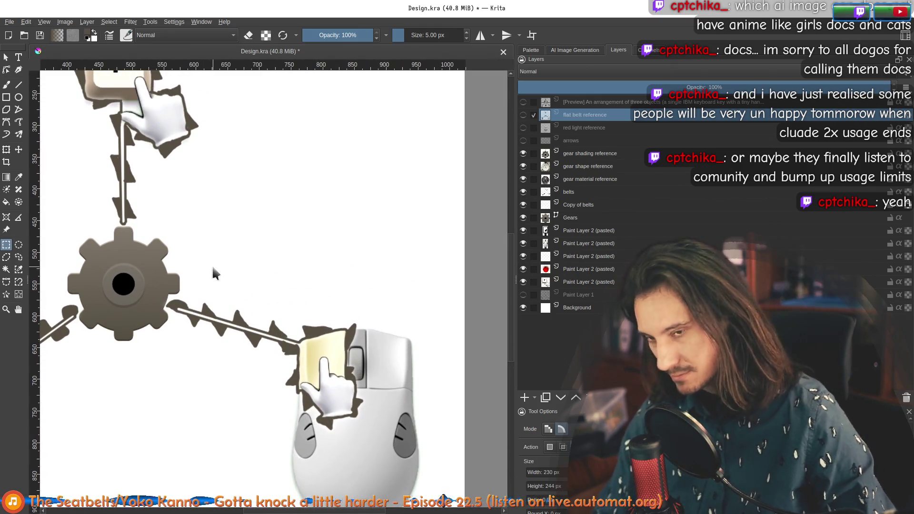
key(alt+Tab)
click(590, 204)
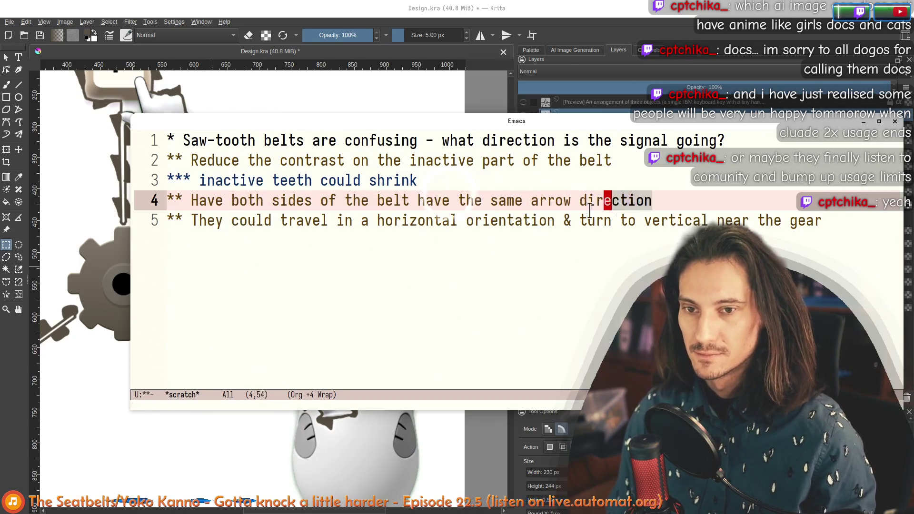
Select through the arrow-direction note line, then hide the Emacs notes behind Krita
mouse_move(604, 201)
mouse_down()
mouse_move(238, 201)
mouse_move(409, 201)
mouse_up()
click(201, 201)
click(461, 201)
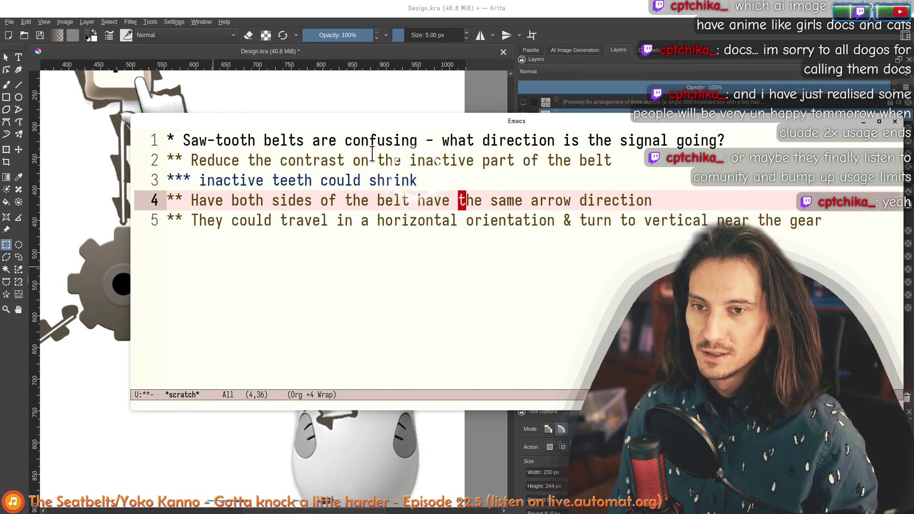
drag(197, 201, 653, 201)
key(alt+Tab)
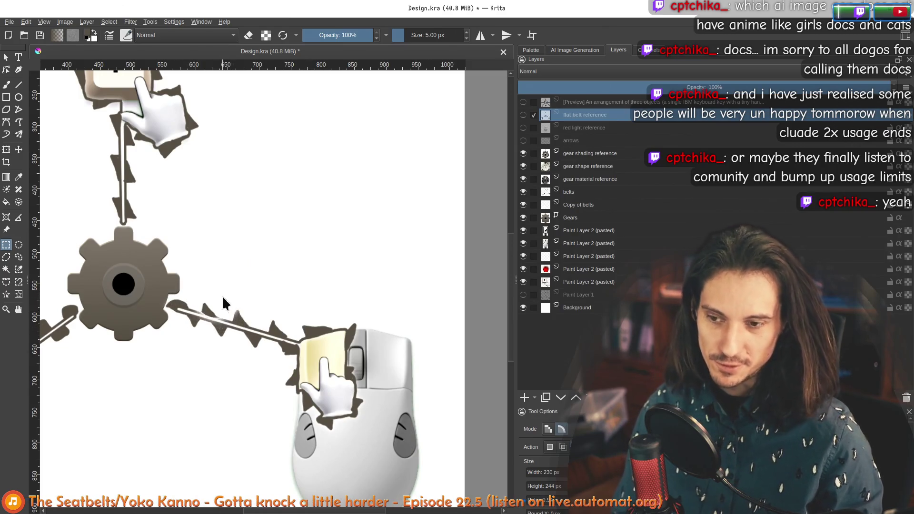
Pan across the belt and central gear in Krita, then bring the Emacs belt notes forward
key(alt+Tab)
key(alt+Tab)
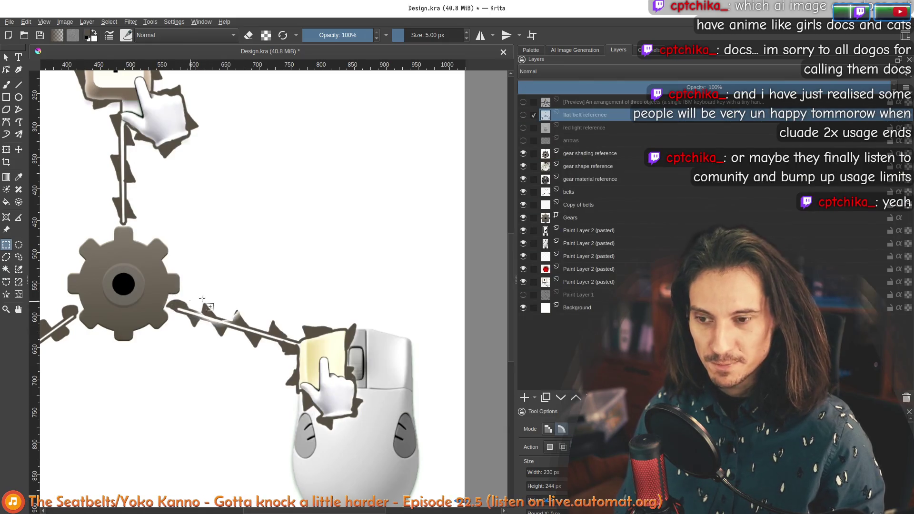
scroll(208, 314, up, 1)
scroll(216, 327, up, 1)
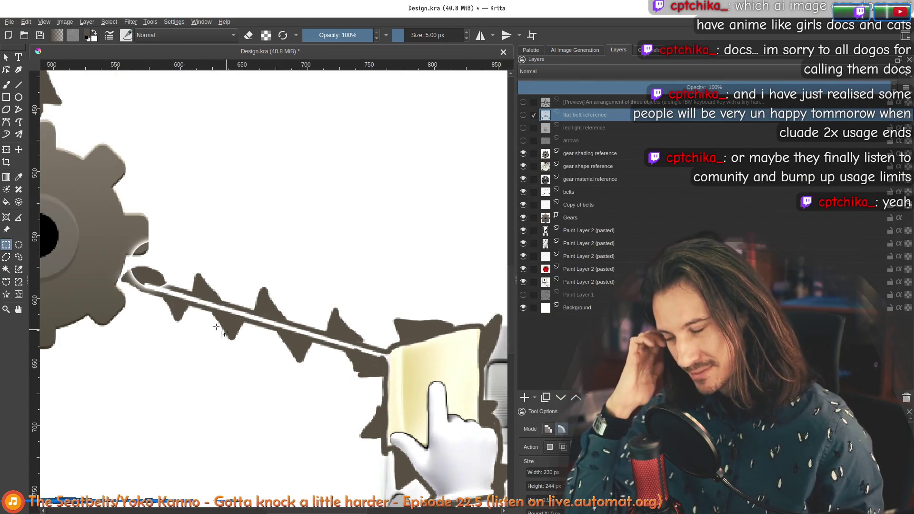
drag(51, 195, 234, 209)
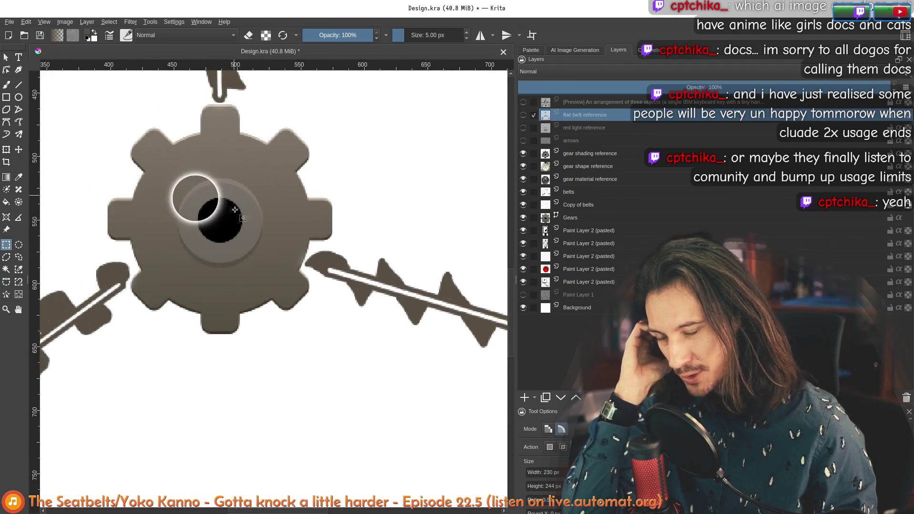
scroll(274, 201, down, 3)
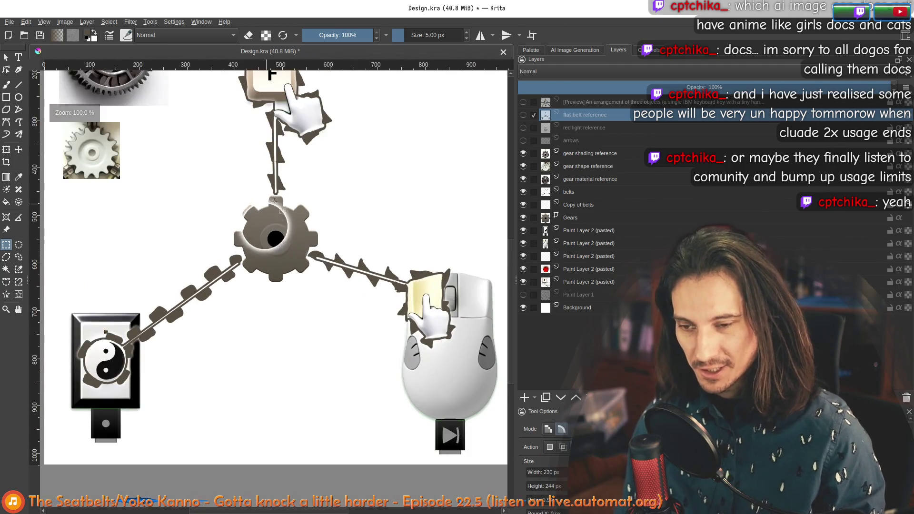
drag(274, 202, 279, 334)
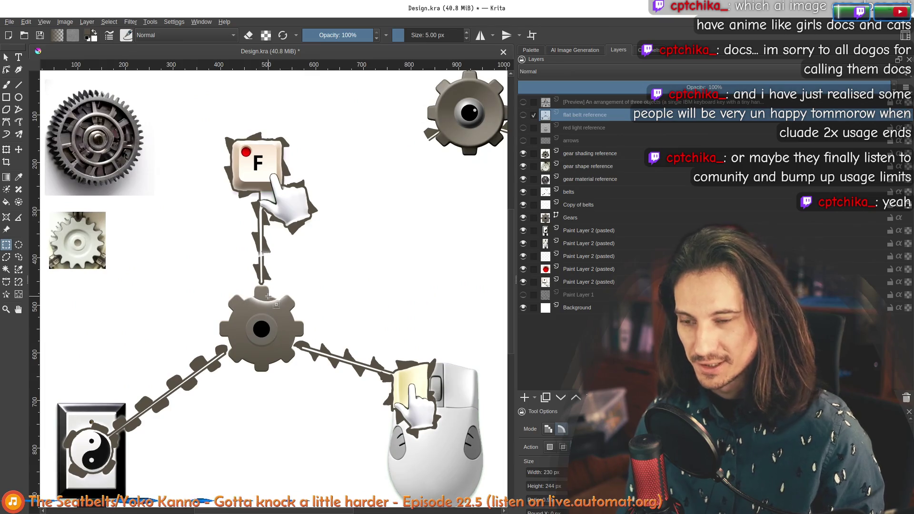
key(super+e)
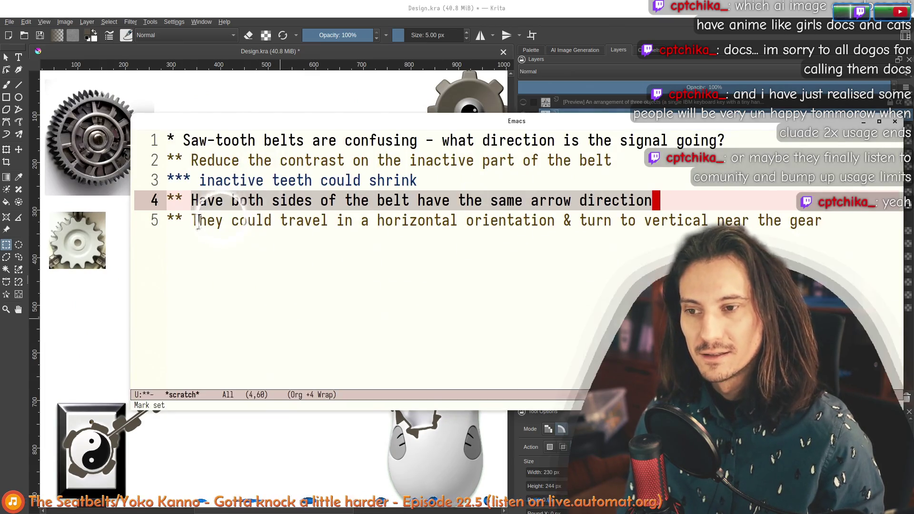
Place the caret in the horizontal-travel note, peek at the design, and return to the notes
drag(196, 222, 418, 222)
click(478, 221)
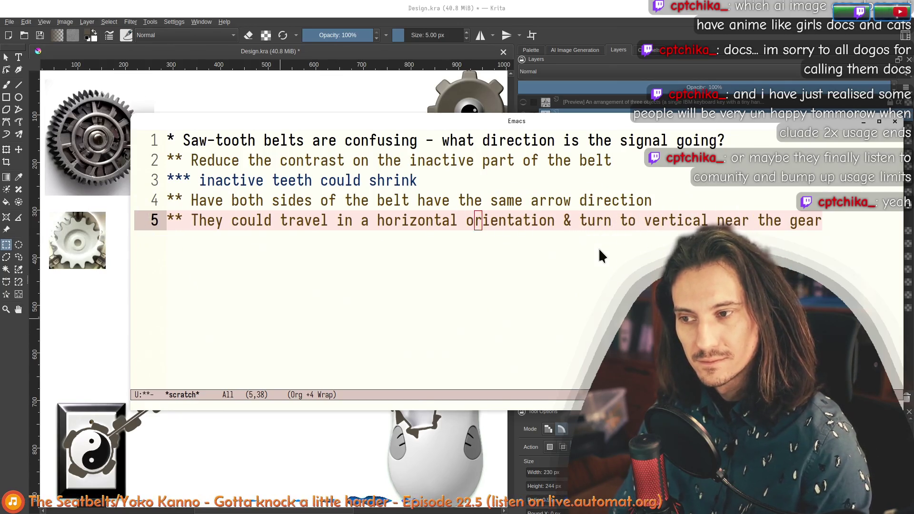
key(super+e)
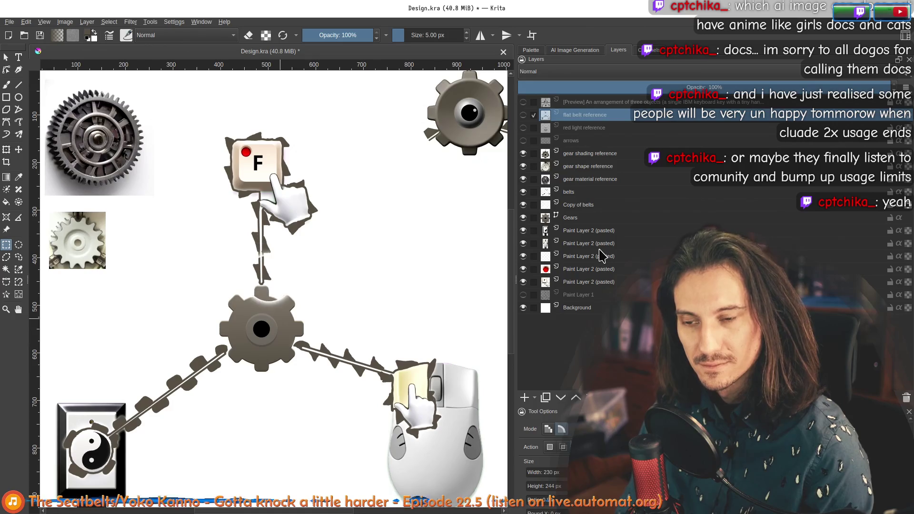
key(super+e)
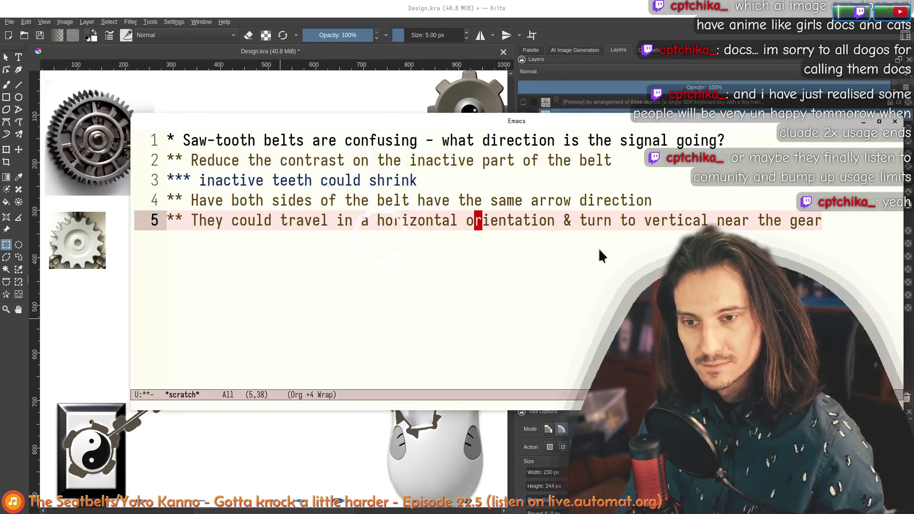
Select spans of the line 5 note from 'They' to 'vertical', clear it, and bring the browser forward
drag(188, 215, 357, 226)
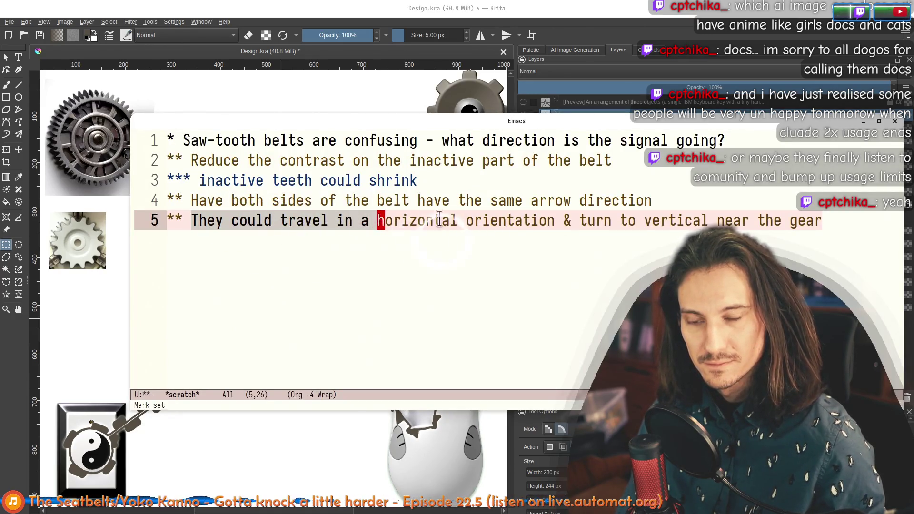
drag(439, 220, 284, 220)
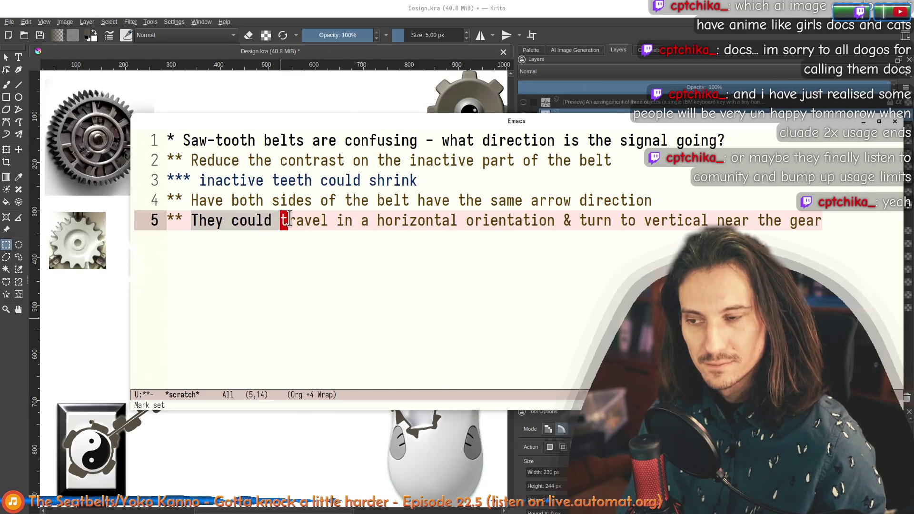
key(Right)
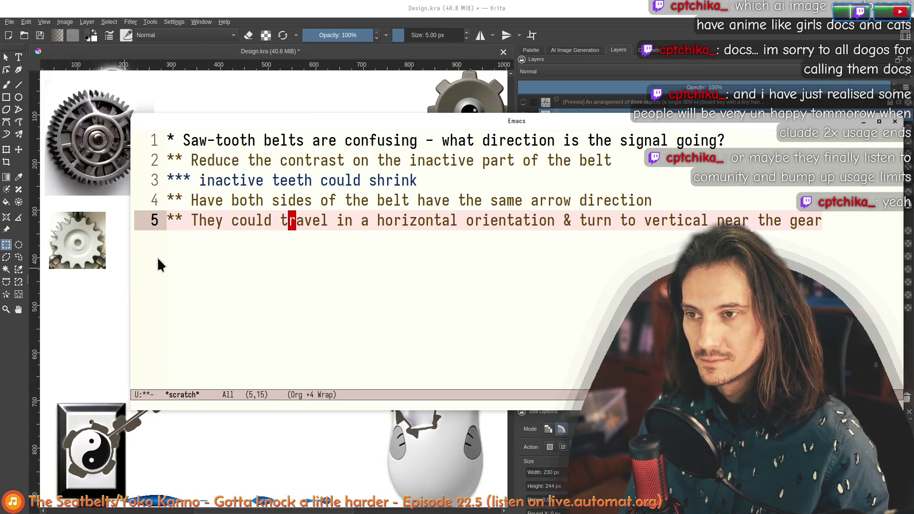
drag(192, 220, 398, 222)
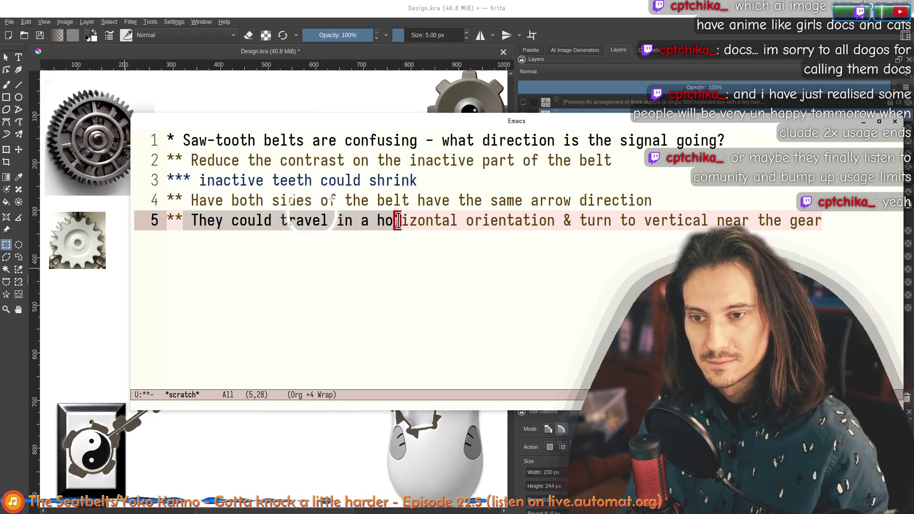
drag(583, 227, 304, 224)
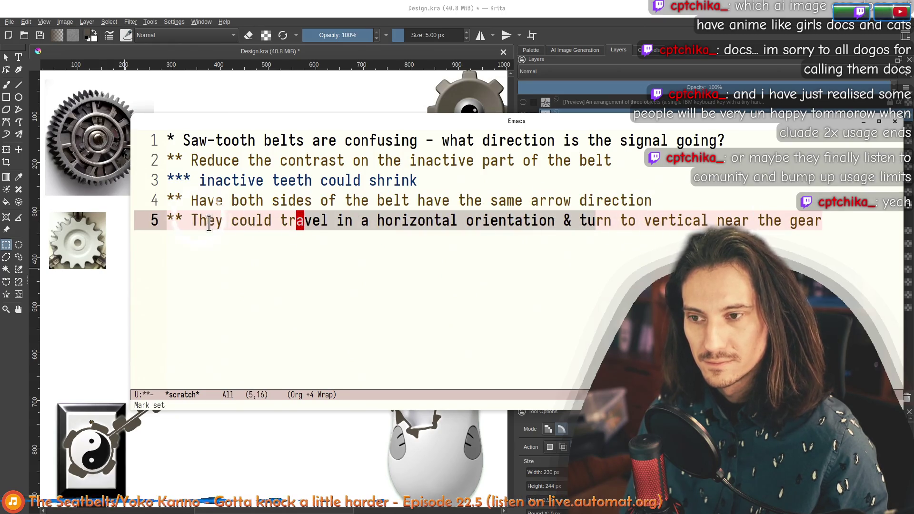
drag(192, 221, 699, 226)
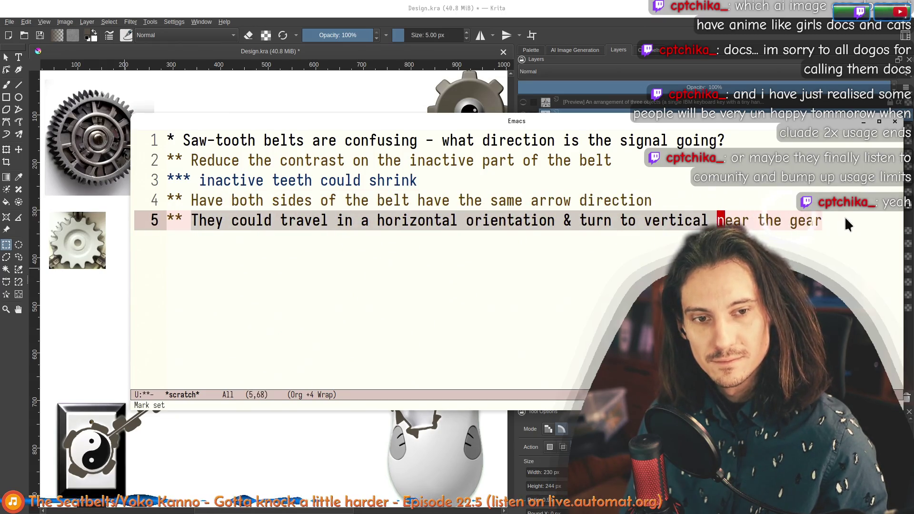
click(211, 222)
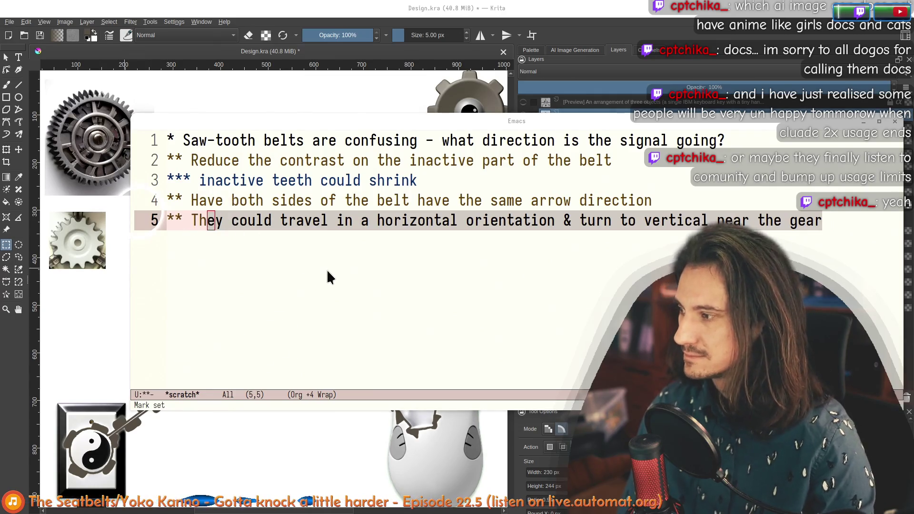
key(alt+Tab)
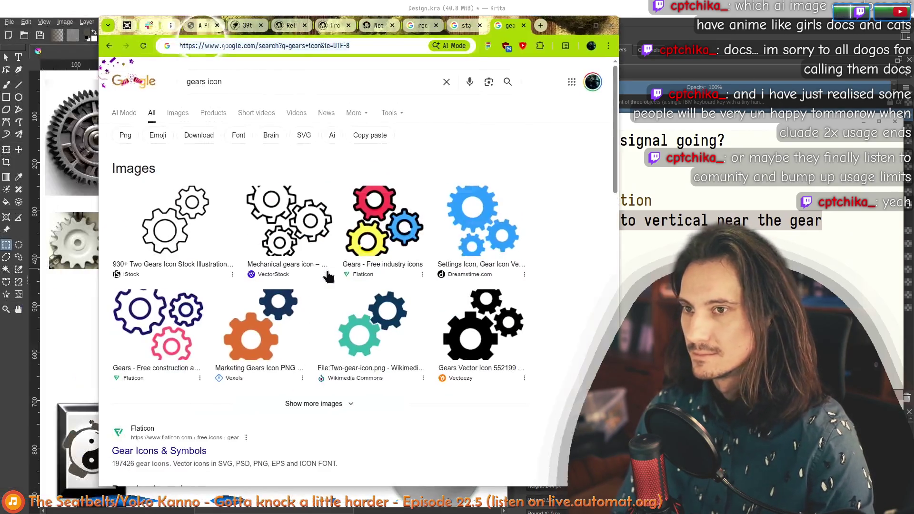
Search Google Images for 'pendulum gear' in a widened window and preview the Escapement wheel image
key(ctrl+l)
text(pendulum gear)
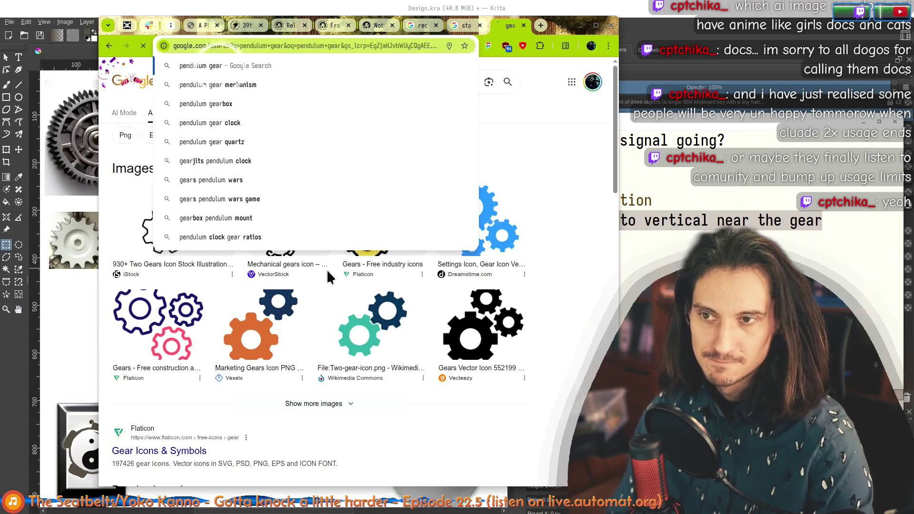
key(Return)
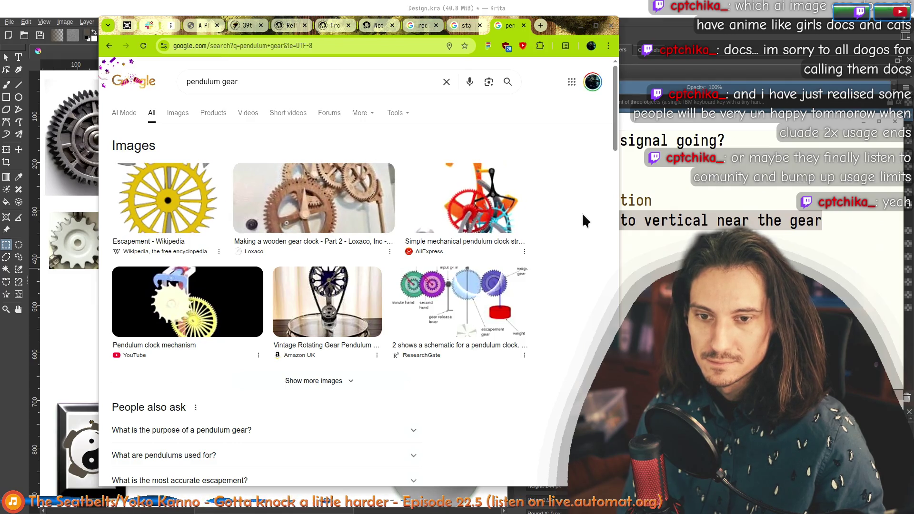
click(178, 114)
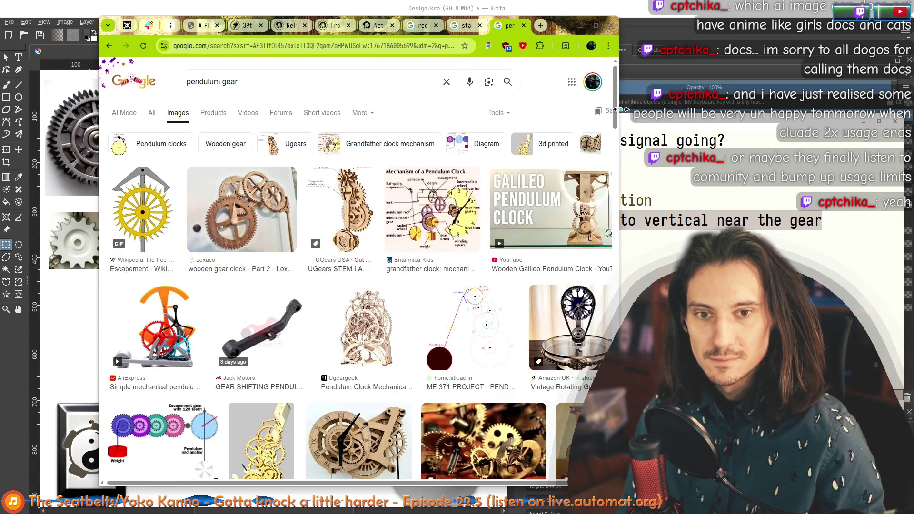
drag(618, 111, 793, 110)
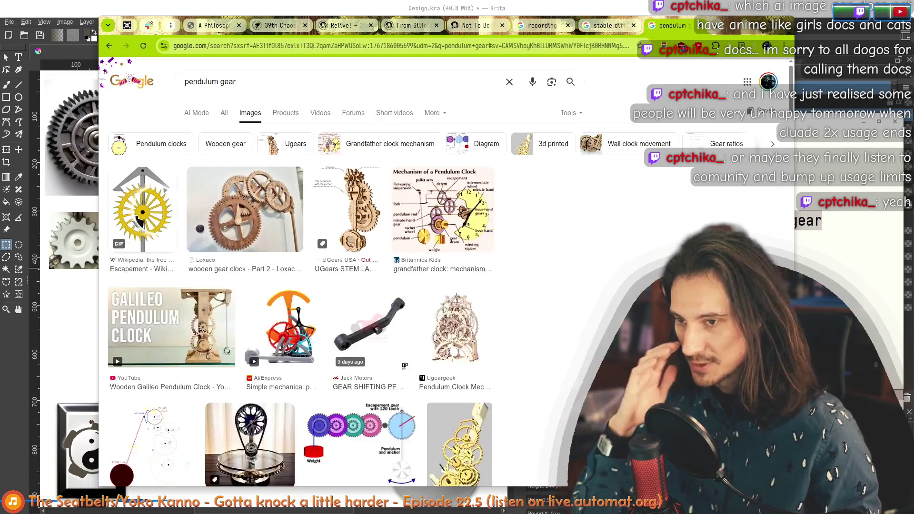
click(140, 222)
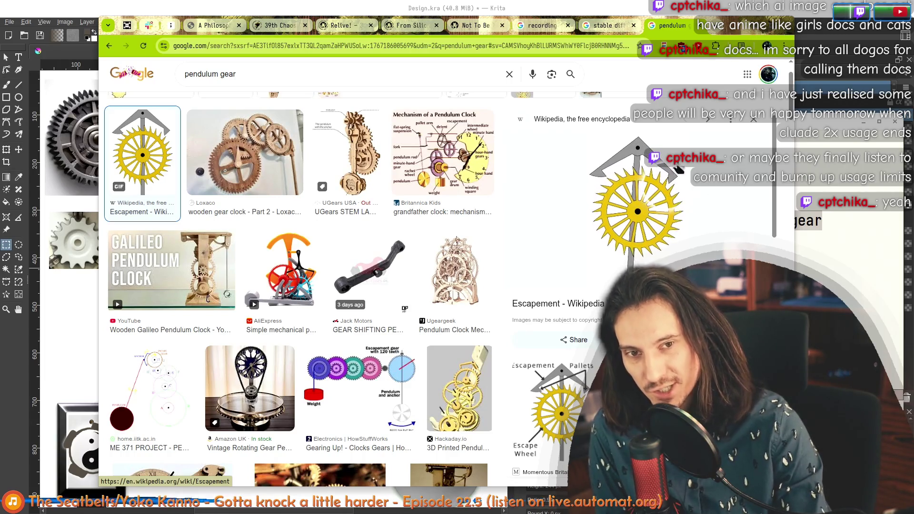
Move the browser left, browse the pendulum gear images, then minimize it back to the notes
drag(700, 23, 625, 27)
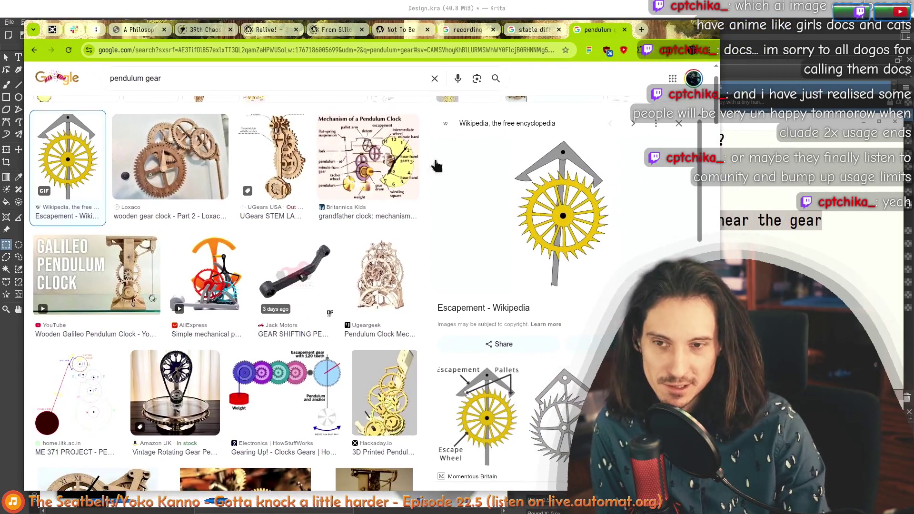
scroll(218, 214, down, 1)
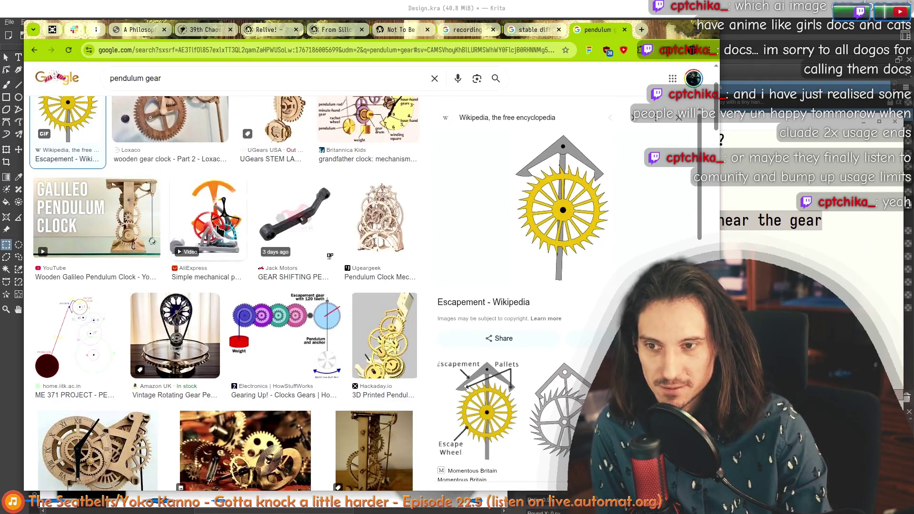
scroll(112, 345, down, 2)
scroll(391, 225, down, 2)
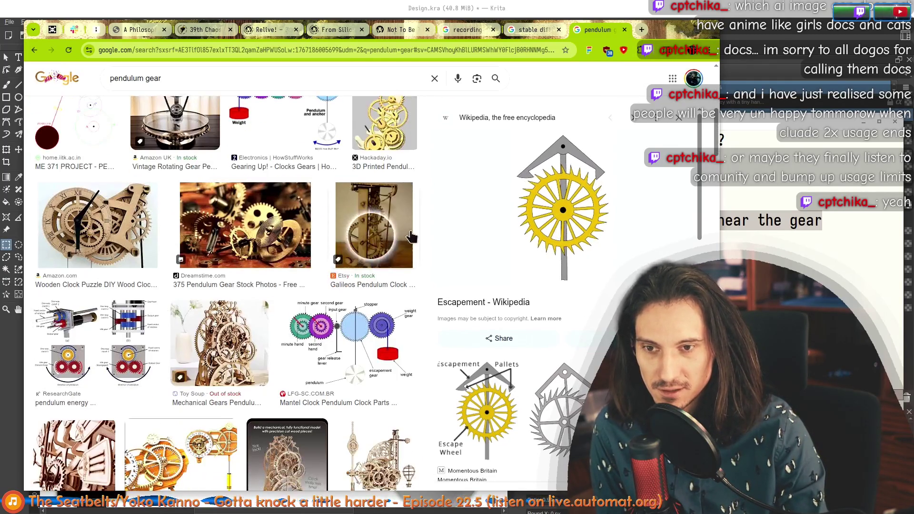
scroll(391, 225, down, 2)
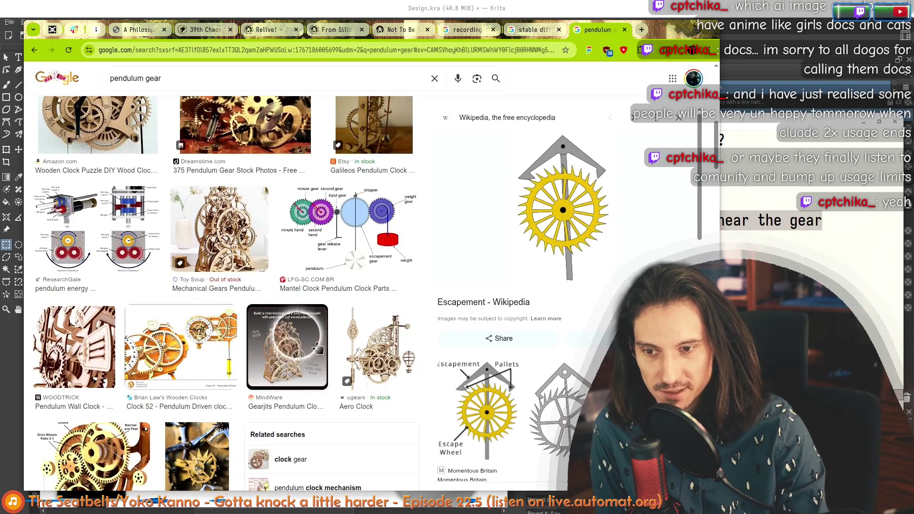
scroll(366, 287, down, 2)
scroll(222, 336, down, 3)
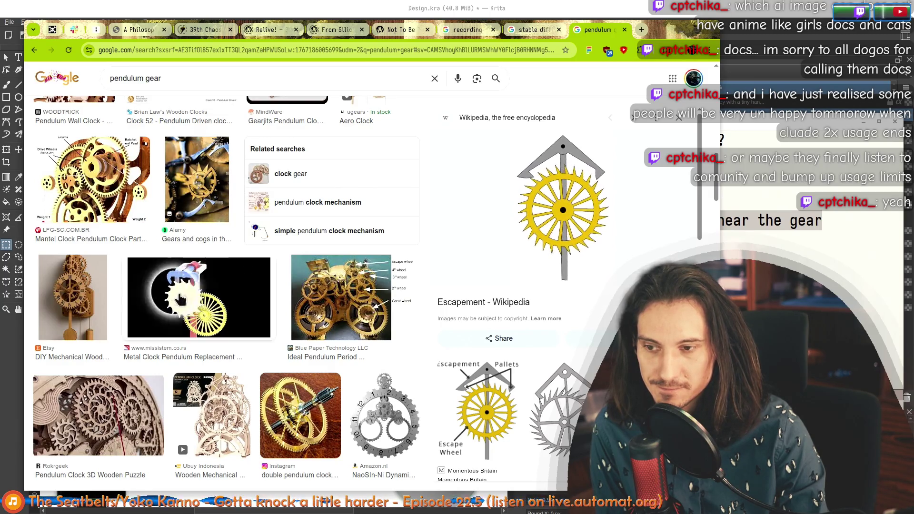
scroll(321, 303, down, 1)
scroll(321, 301, down, 2)
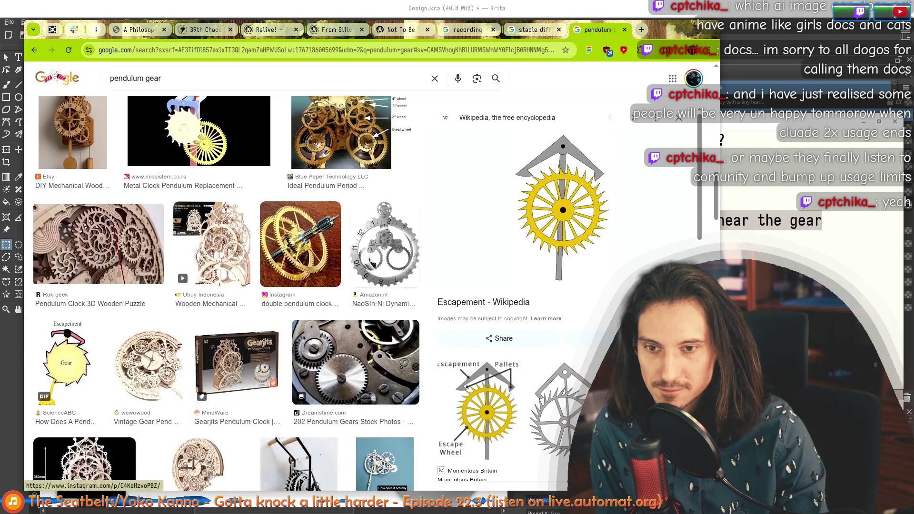
scroll(354, 317, down, 1)
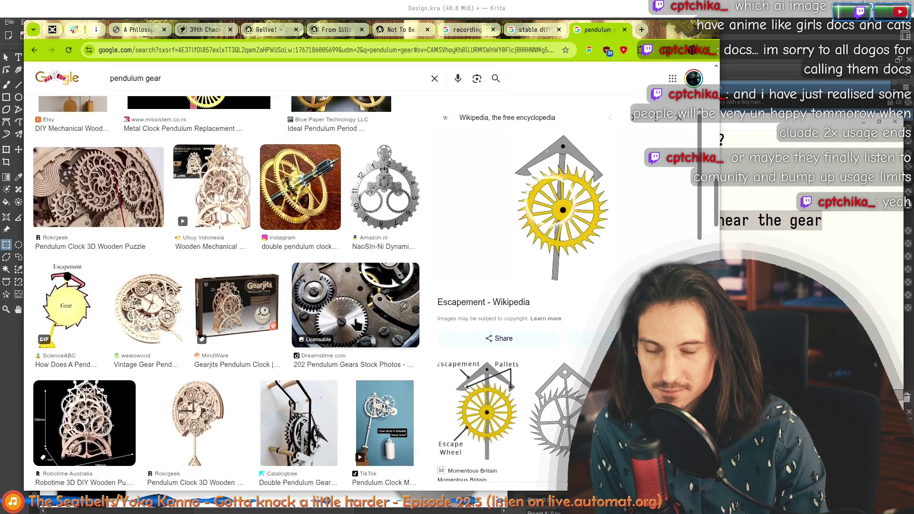
scroll(355, 323, down, 1)
scroll(352, 312, down, 1)
scroll(322, 312, down, 2)
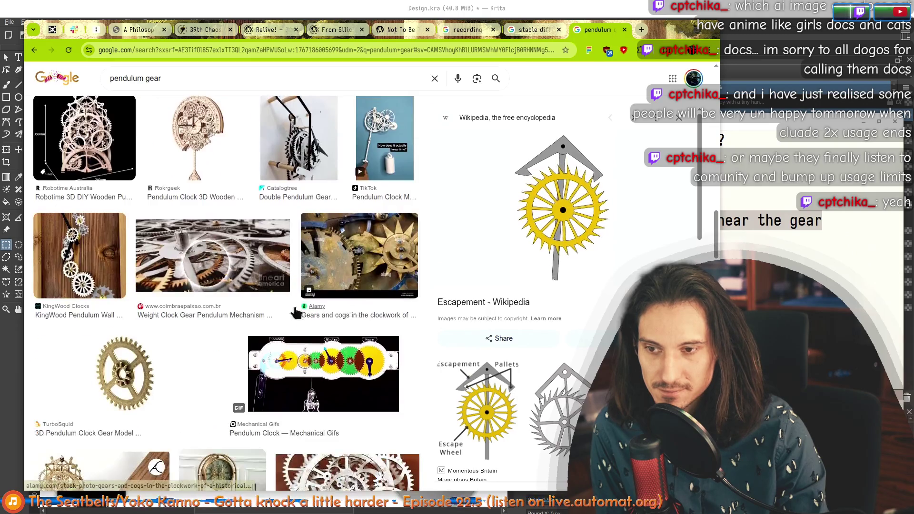
scroll(229, 296, down, 3)
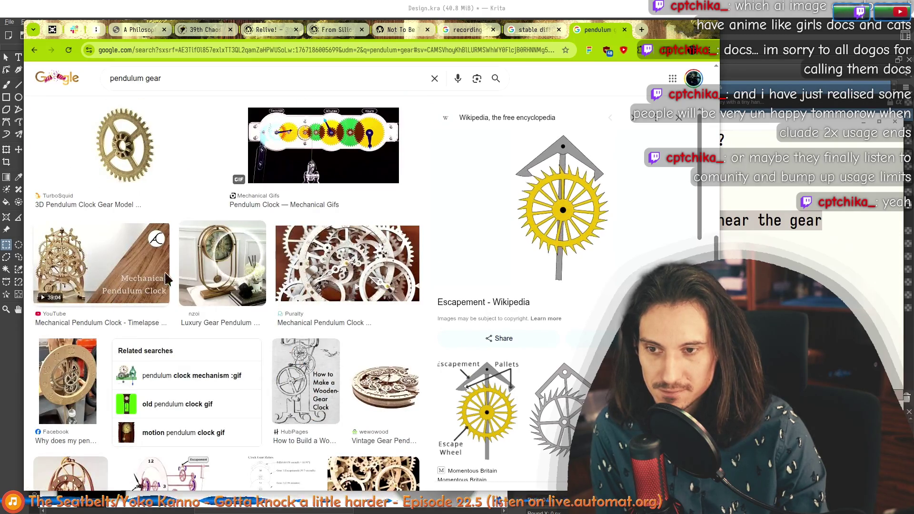
scroll(148, 270, down, 2)
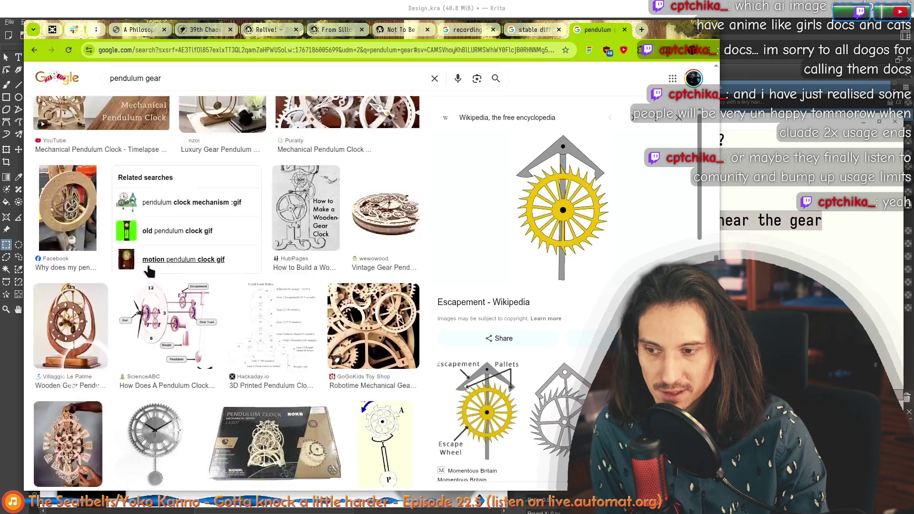
scroll(149, 270, down, 1)
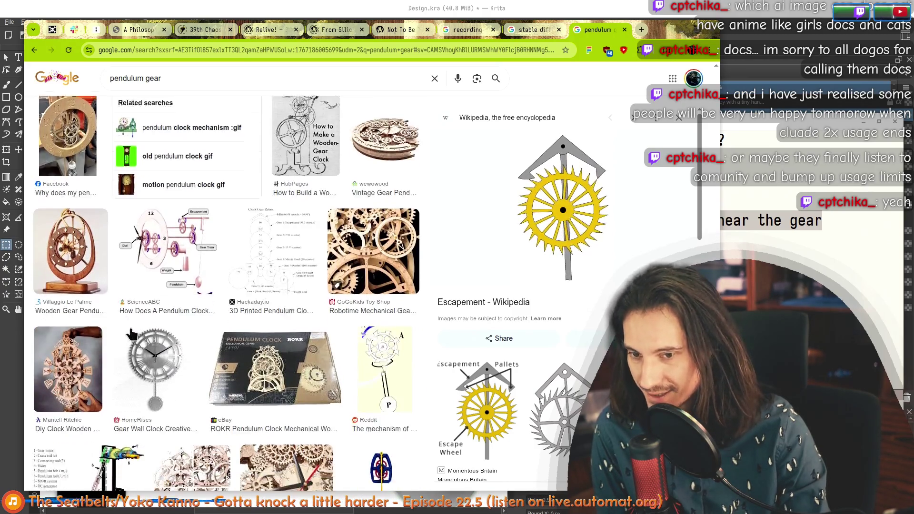
scroll(131, 336, down, 1)
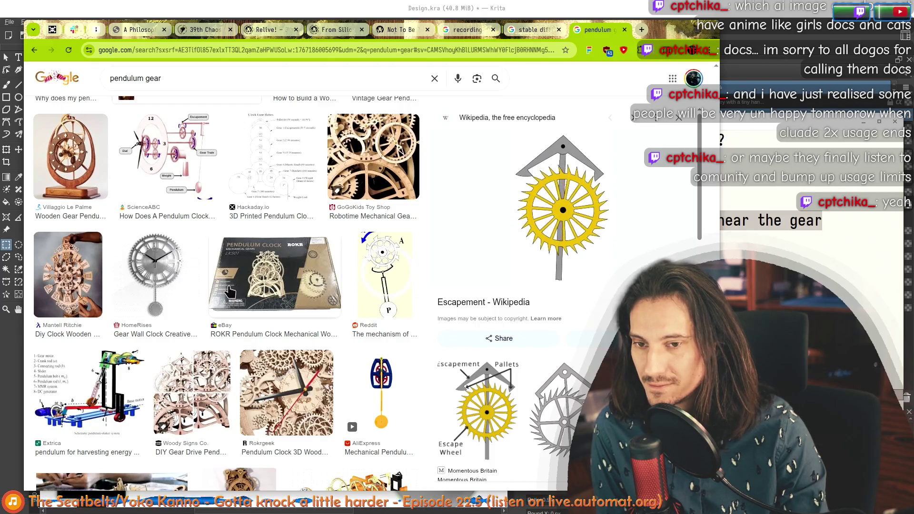
scroll(228, 289, down, 3)
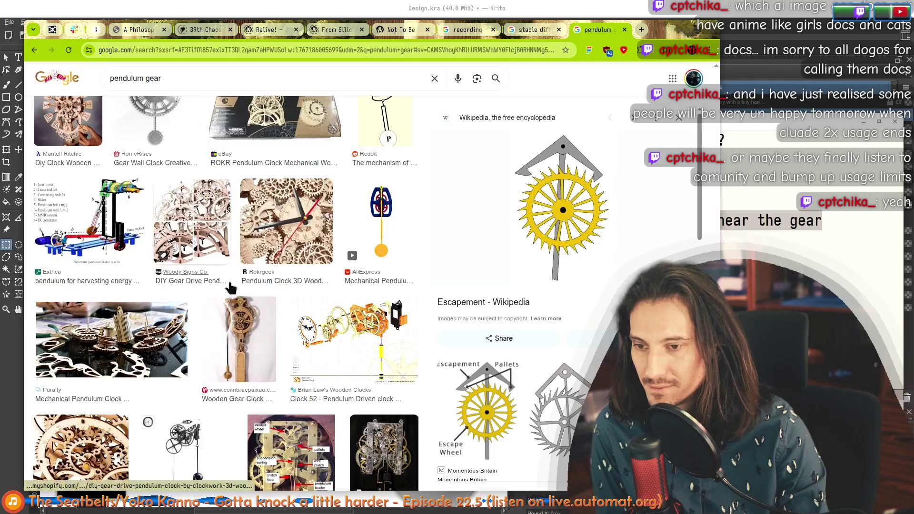
scroll(275, 216, down, 1)
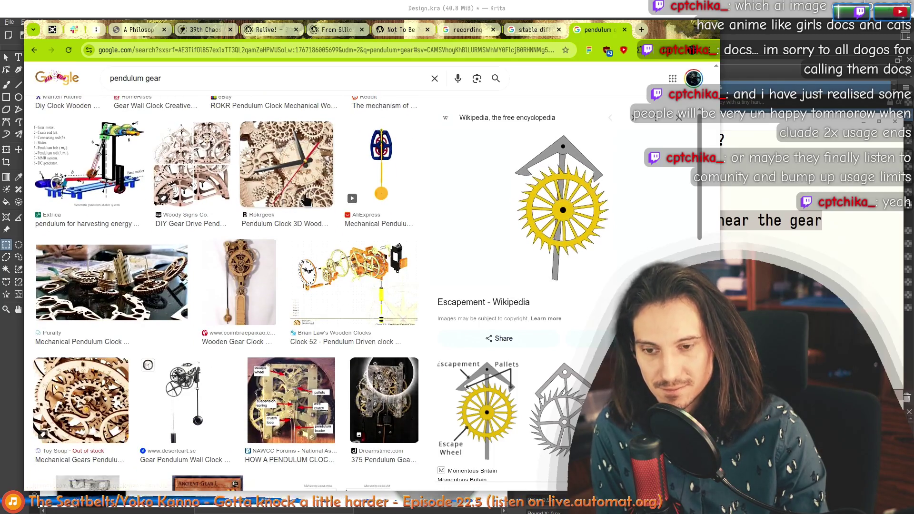
scroll(305, 200, down, 2)
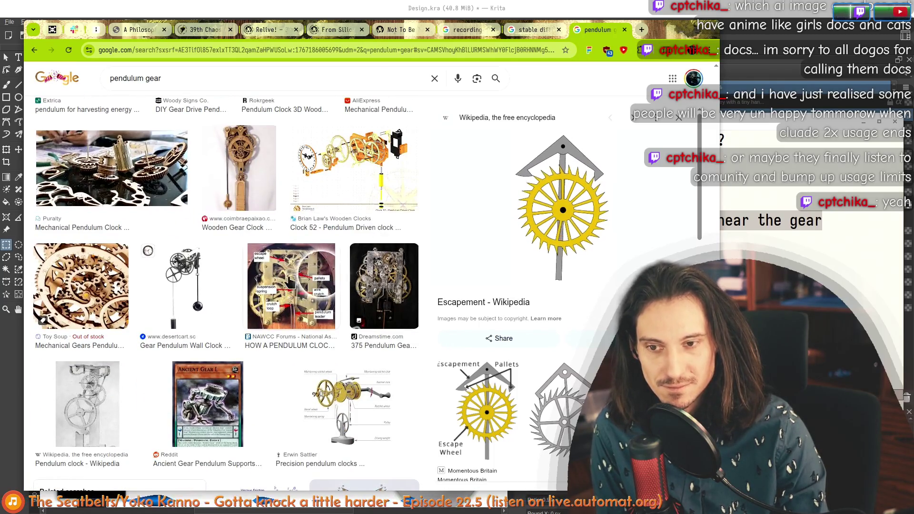
scroll(290, 281, down, 2)
scroll(100, 266, down, 3)
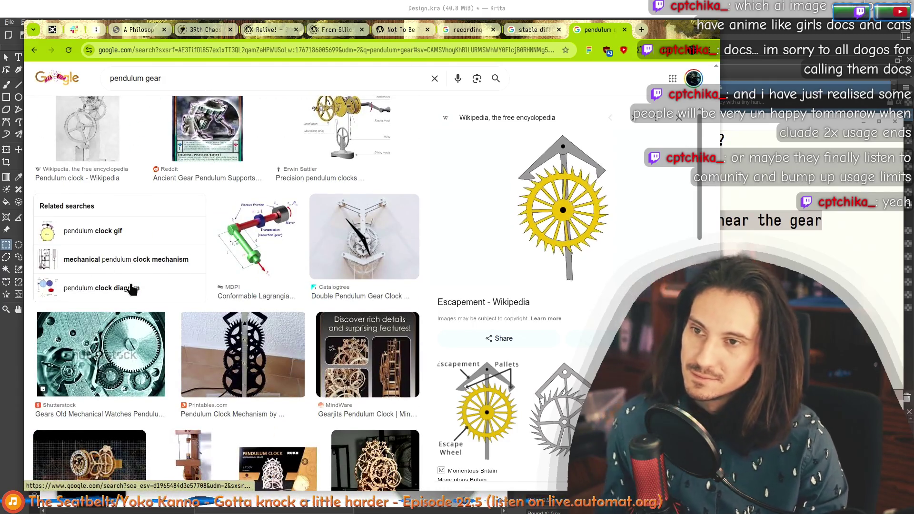
scroll(212, 290, down, 2)
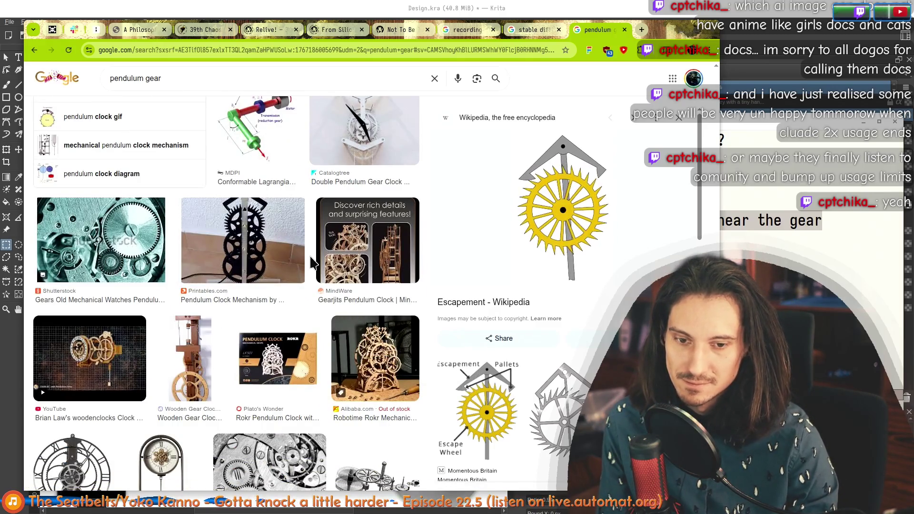
click(668, 29)
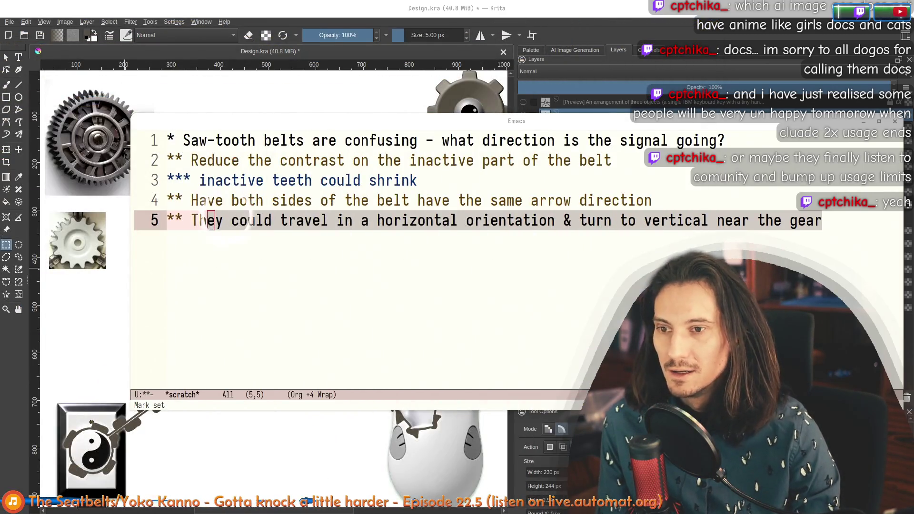
Cycle the Org keyword on the line 5 horizontal-travel note until it reads TODO
click(314, 223)
click(325, 201)
click(315, 221)
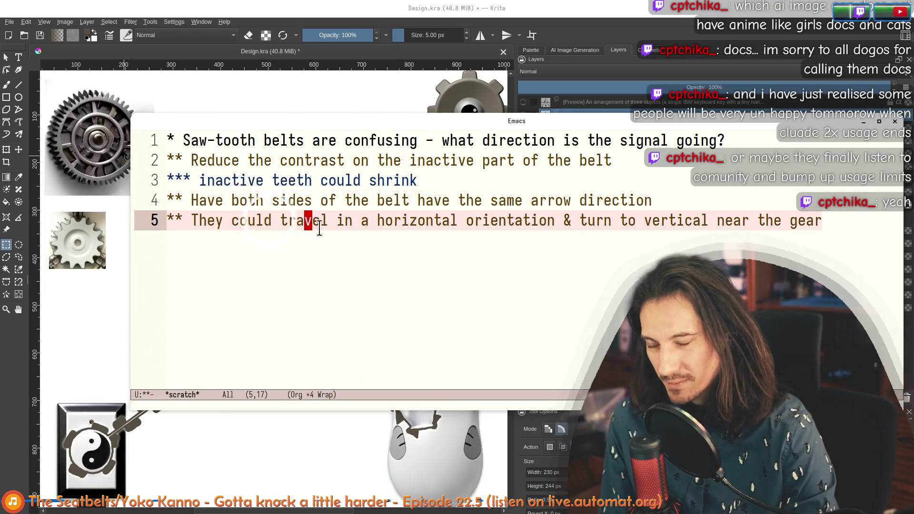
key(ctrl+c)
key(ctrl+t)
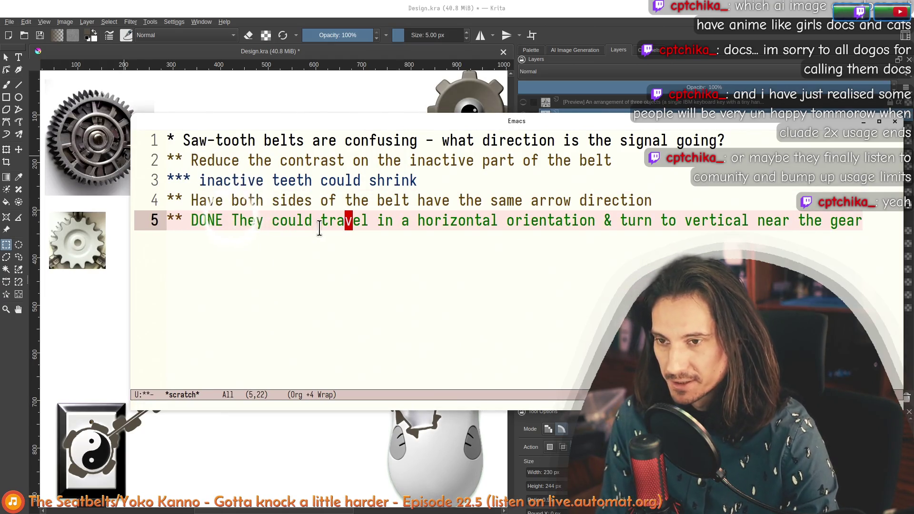
key(ctrl+c)
key(ctrl+t)
key(ctrl+c)
key(ctrl+t)
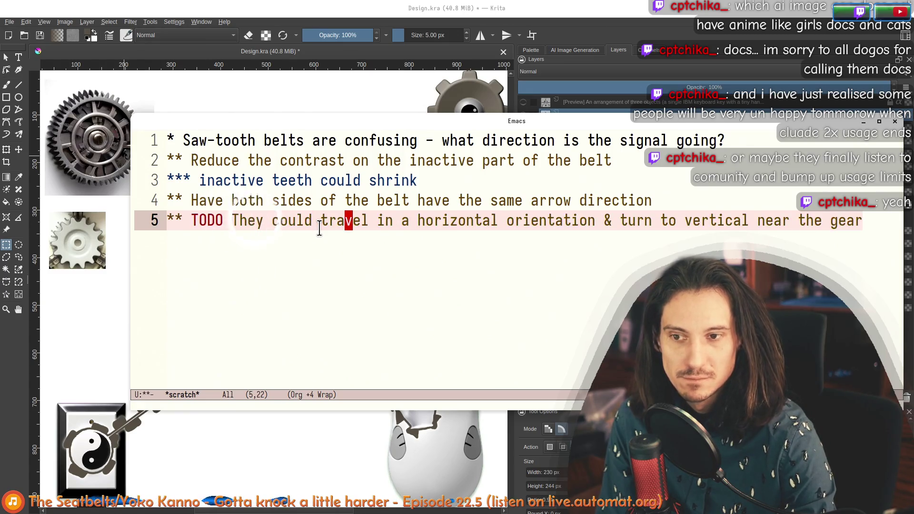
key(ctrl+a)
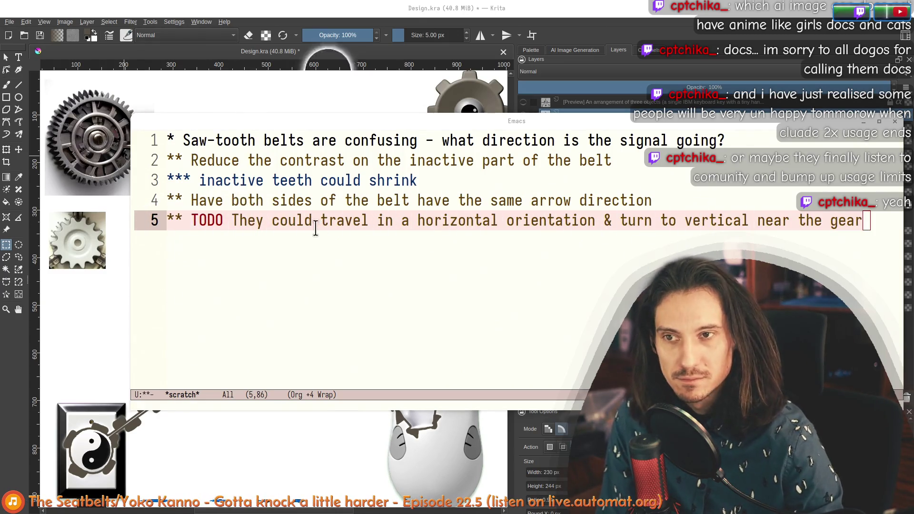
Bring the Krita gear design back in front and pan the canvas upward
click(418, 10)
drag(266, 262, 258, 197)
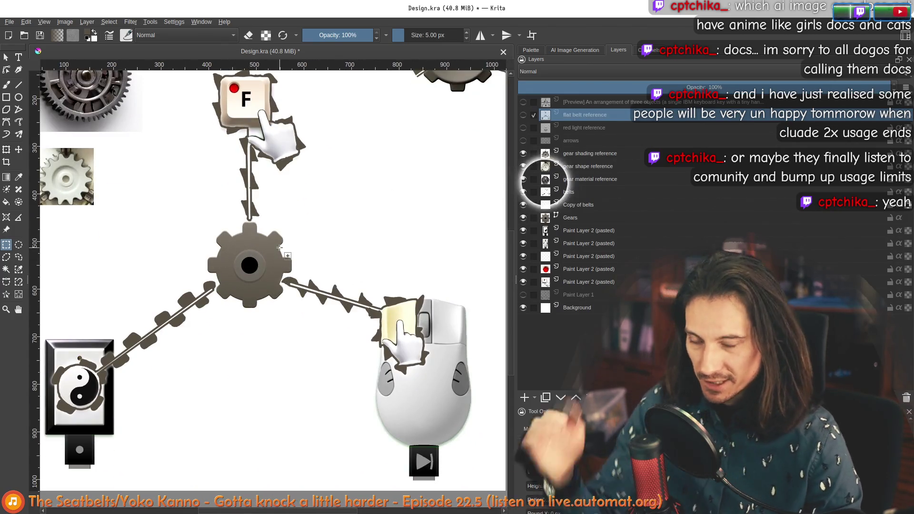
scroll(145, 245, up, 3)
scroll(128, 221, left, 2)
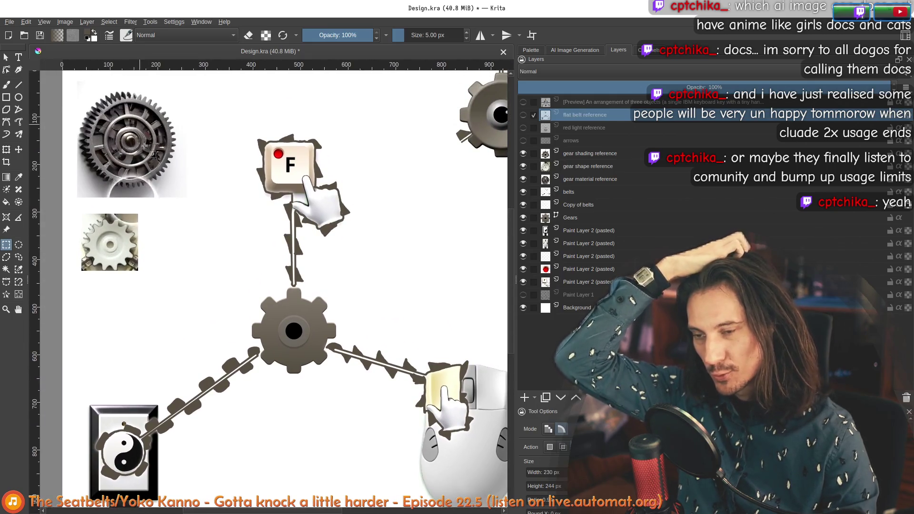
scroll(114, 205, up, 2)
scroll(153, 180, up, 3)
scroll(188, 272, right, 4)
scroll(293, 258, right, 4)
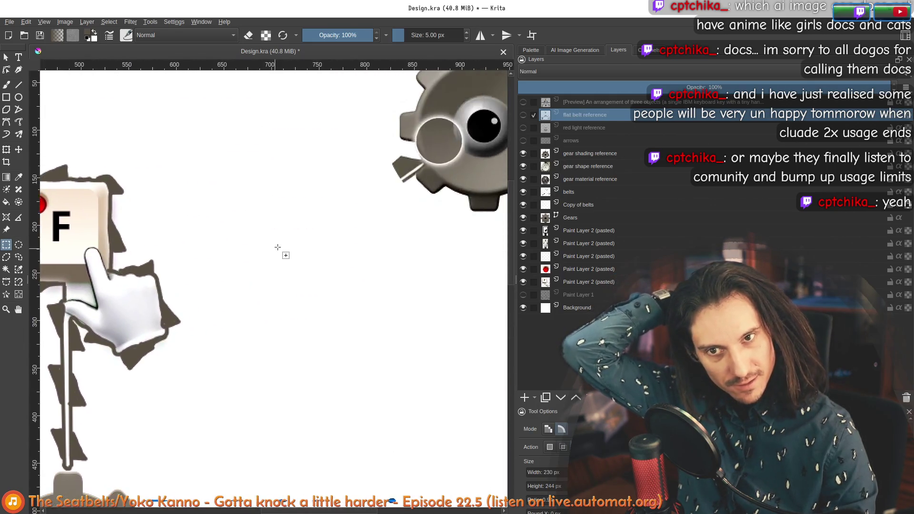
scroll(279, 251, down, 3)
scroll(307, 251, left, 5)
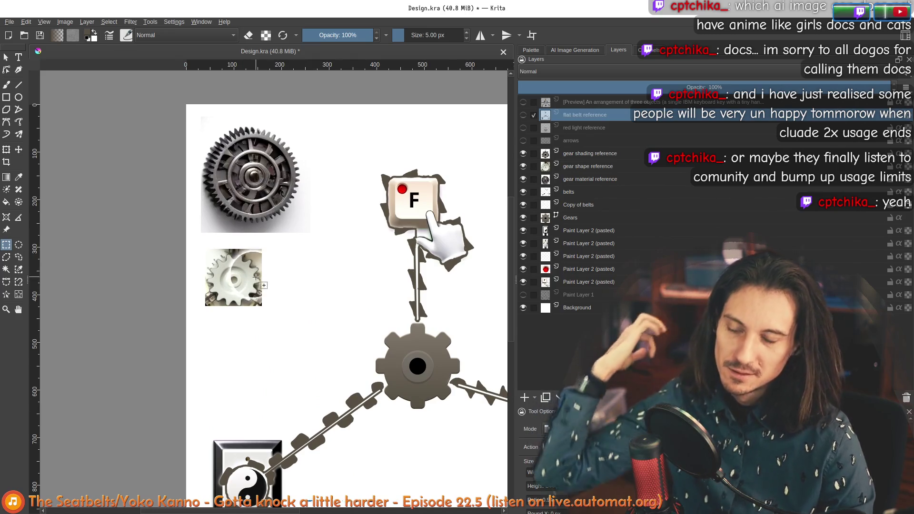
scroll(243, 275, up, 1)
scroll(239, 260, up, 2)
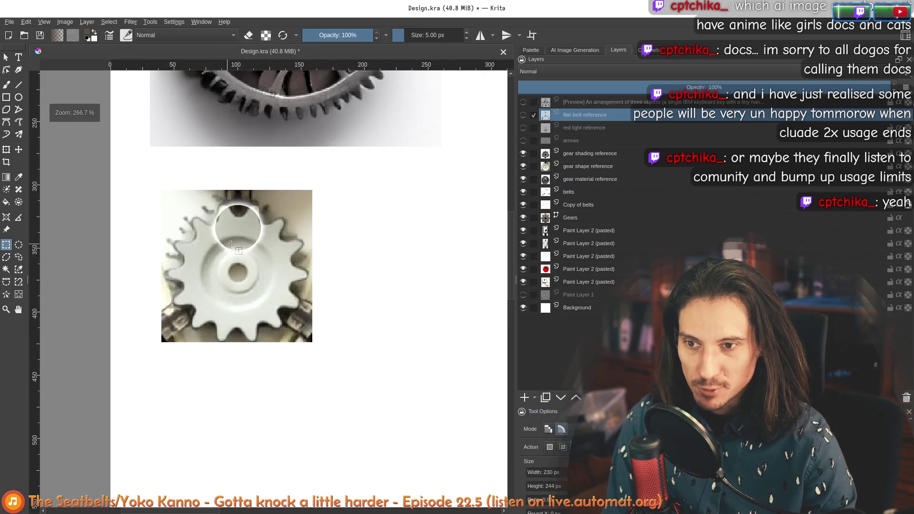
scroll(195, 146, down, 2)
scroll(198, 146, up, 1)
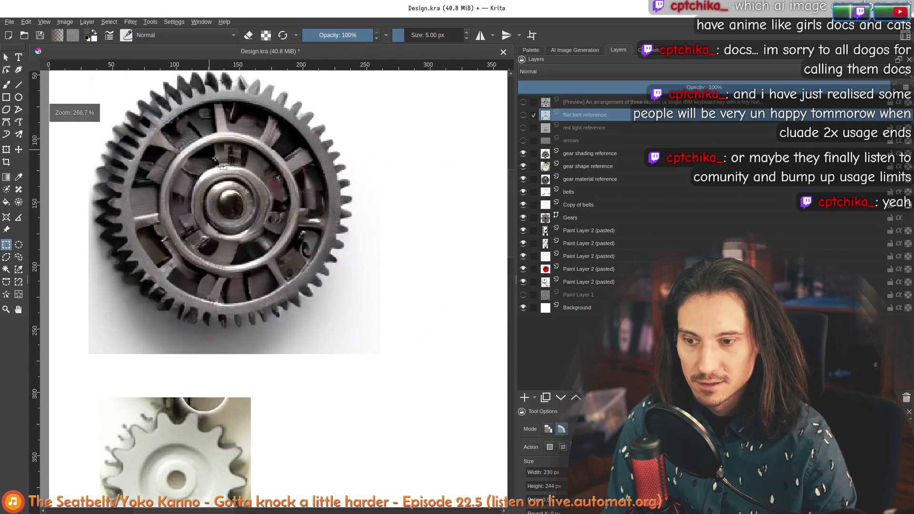
scroll(165, 286, down, 3)
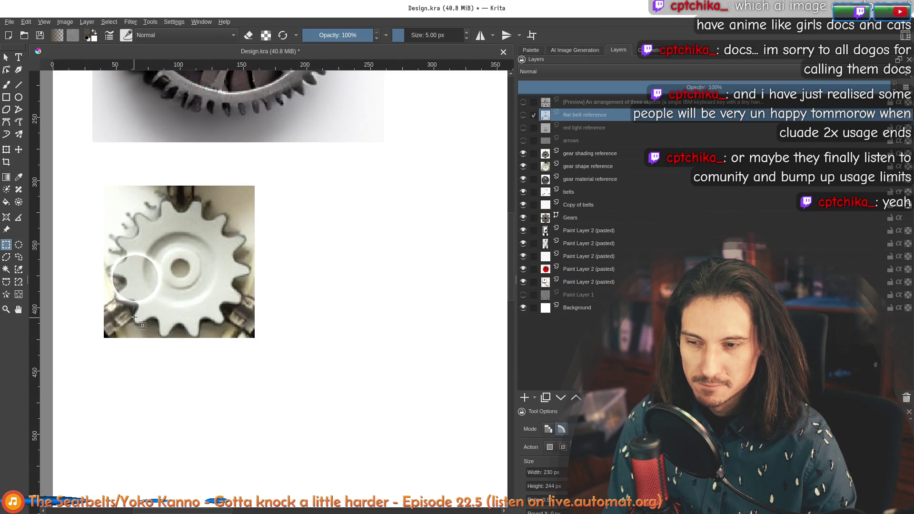
scroll(144, 323, down, 2)
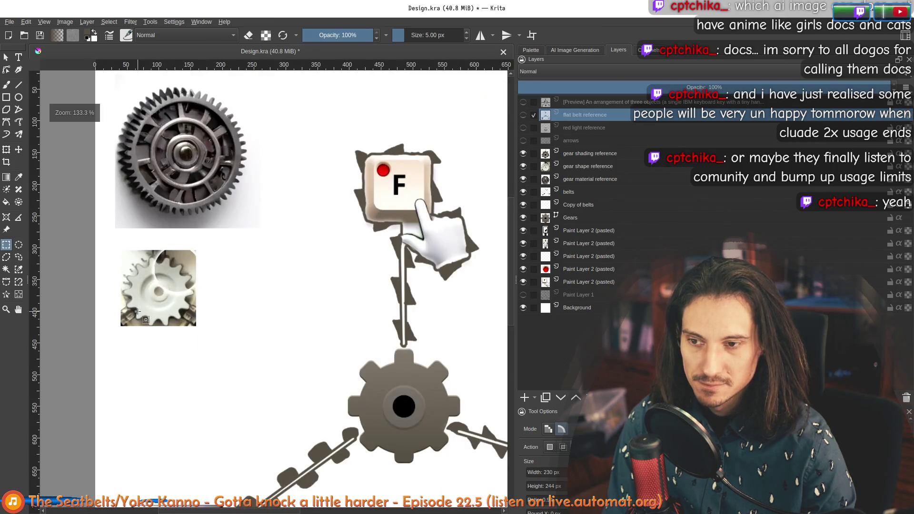
Pan across the F key, grey gear, reference images and mouse belt to review the layout
drag(279, 315, 65, 250)
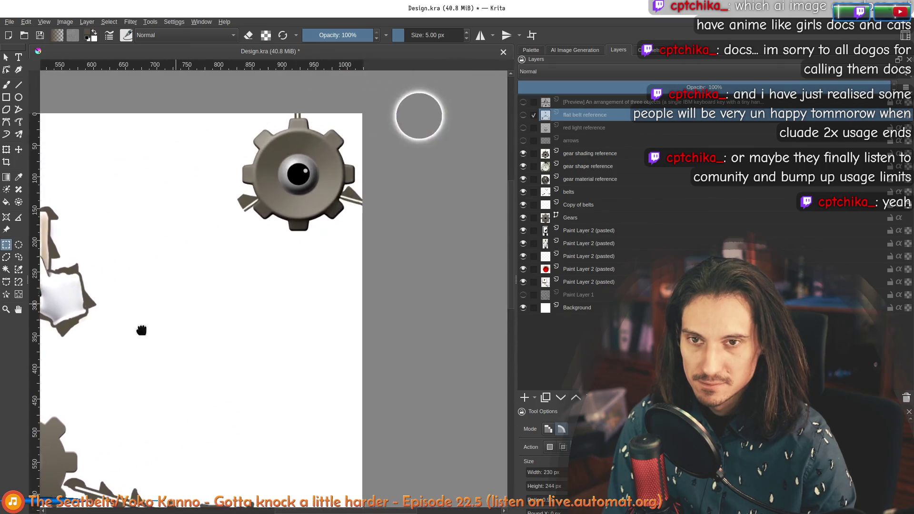
scroll(140, 331, down, 2)
drag(282, 343, 187, 206)
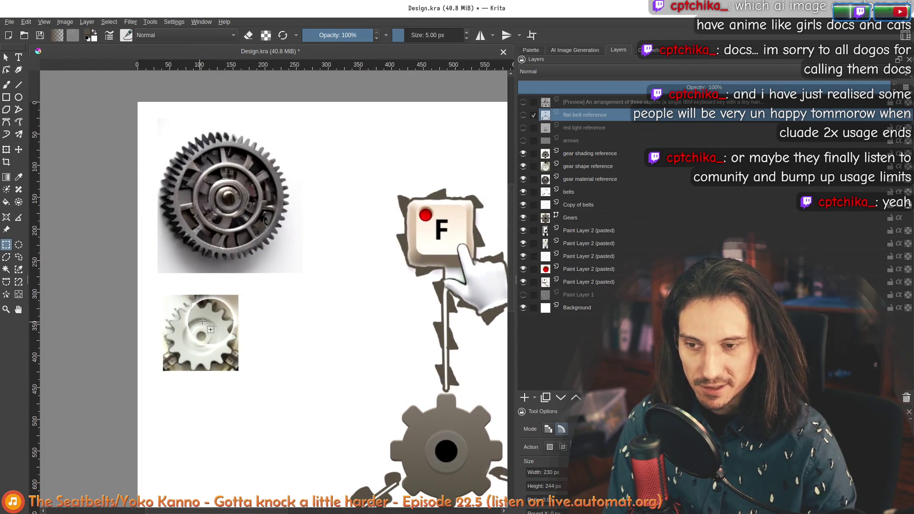
mouse_move(221, 344)
mouse_down()
mouse_move(303, 232)
mouse_move(129, 252)
mouse_up()
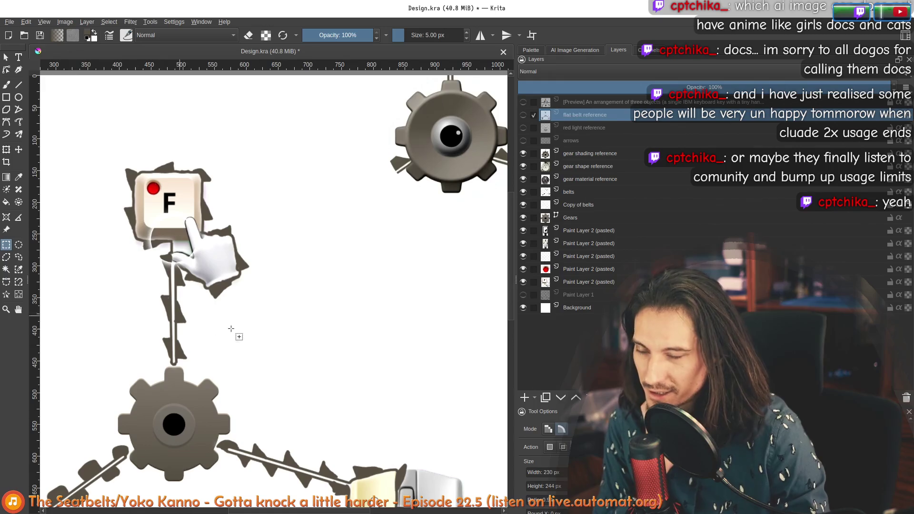
mouse_move(234, 330)
mouse_down()
mouse_move(229, 274)
mouse_move(197, 257)
mouse_up()
Try a Line tool stroke on the hidden belt reference layer, then make gear shading reference the active layer
key(b)
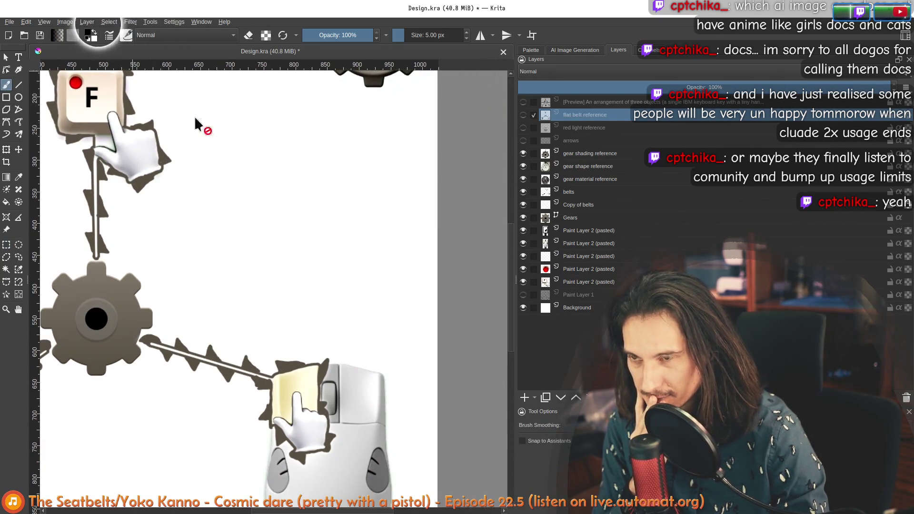
scroll(236, 214, up, 3)
scroll(258, 272, down, 3)
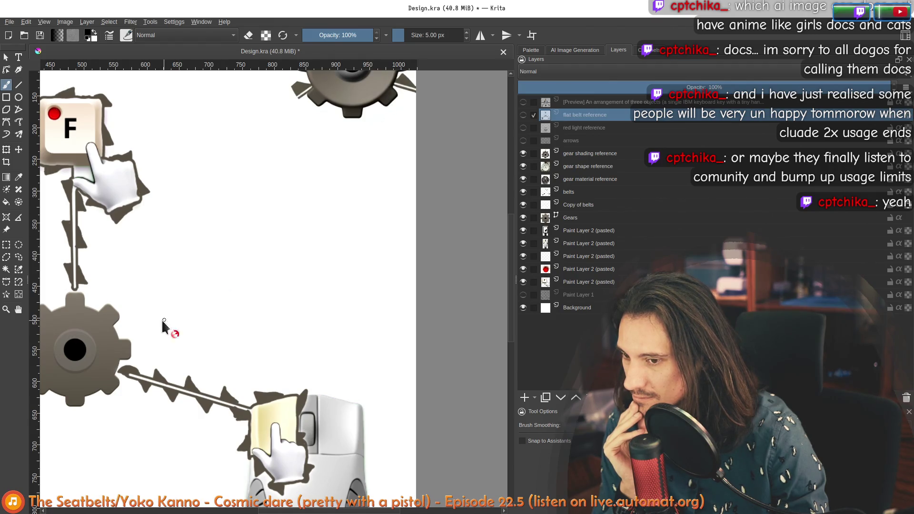
click(20, 85)
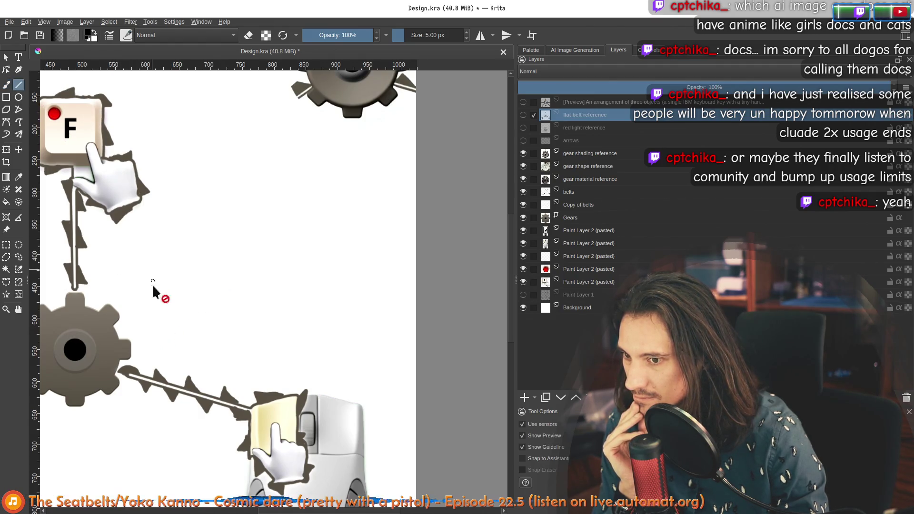
scroll(131, 329, up, 2)
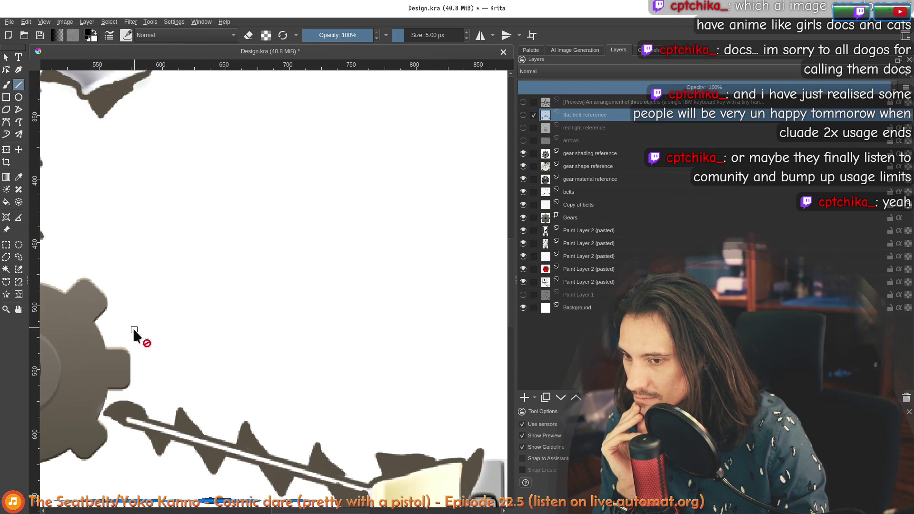
click(130, 321)
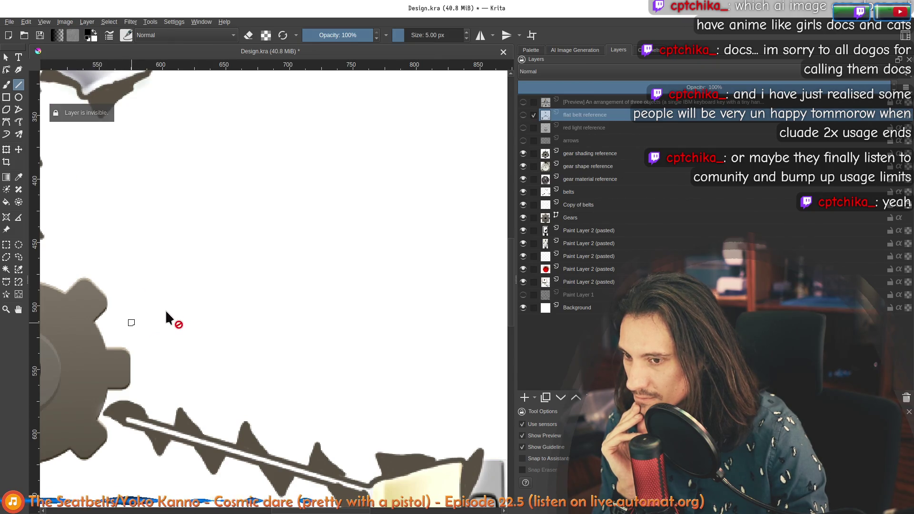
click(561, 154)
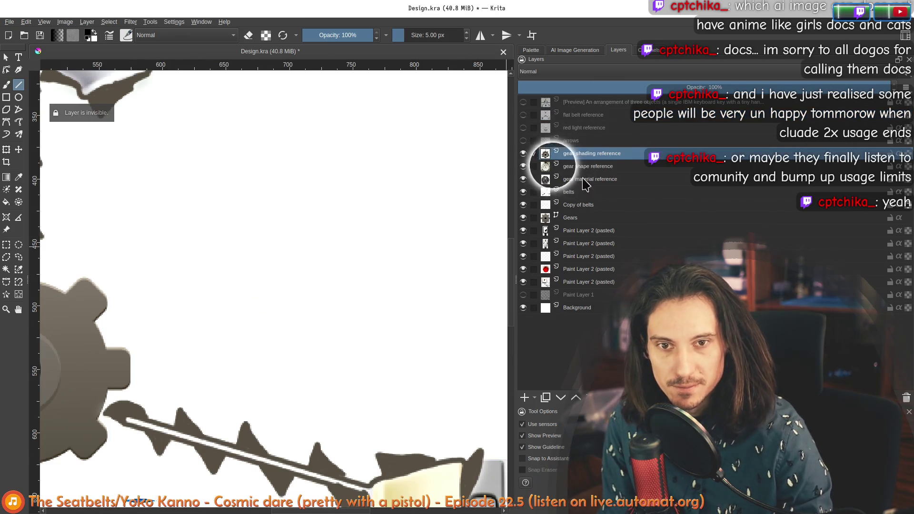
Add a paint layer named 'new belt' and draw a first short straight stroke beside the gear
click(526, 398)
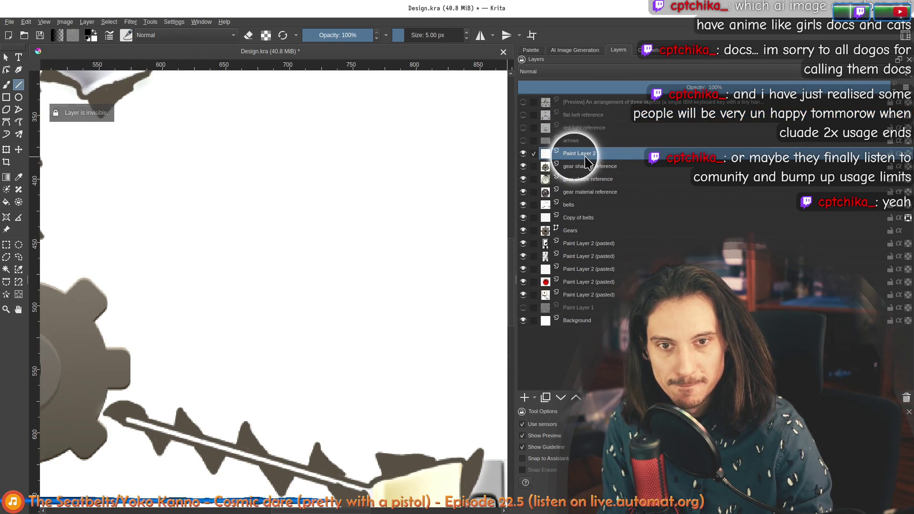
double_click(578, 153)
text(new belts)
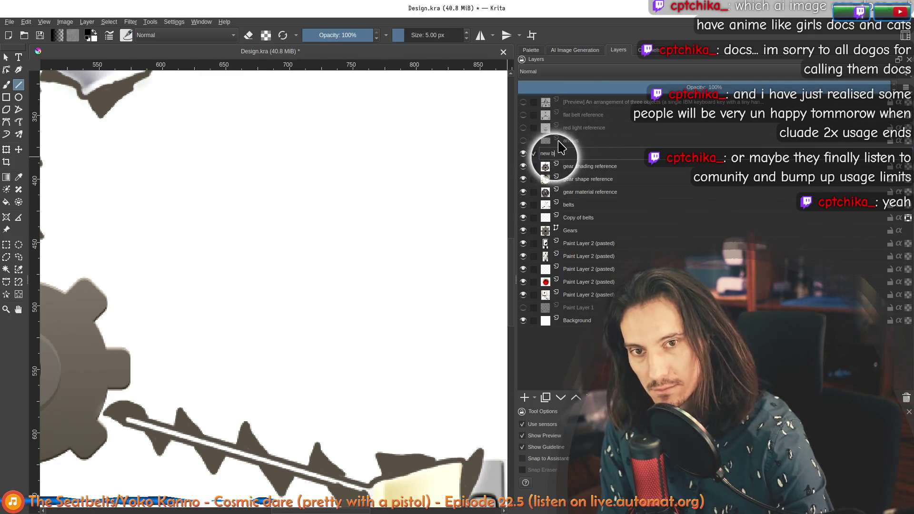
key(Return)
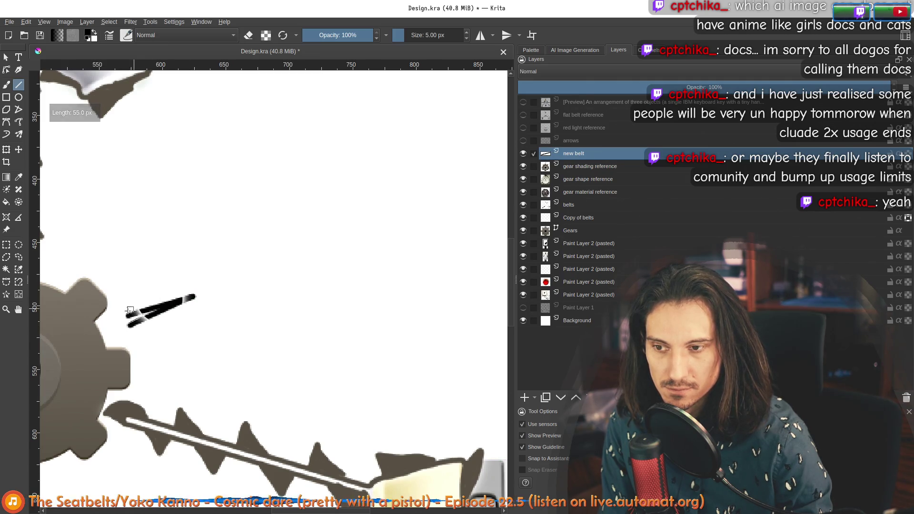
drag(128, 315, 162, 266)
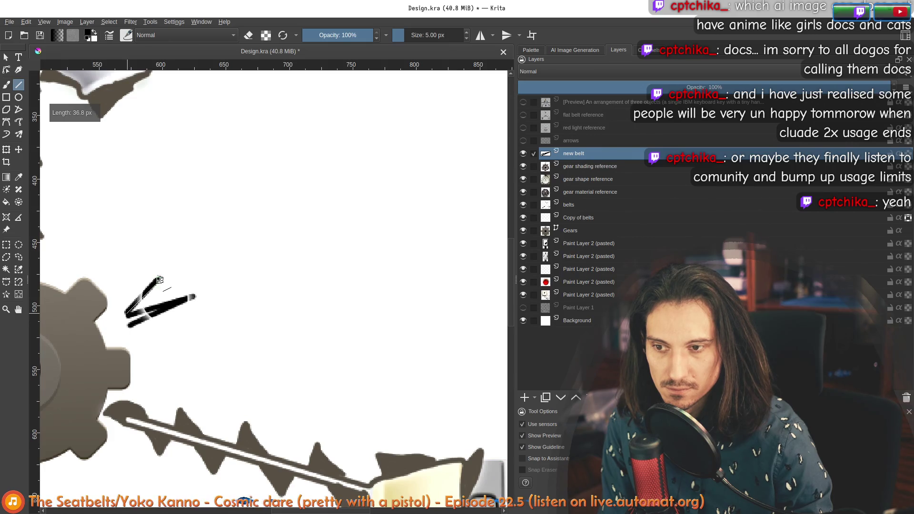
Draw a V at the stroke tip, two long parallel diagonal belt lines, and a short upward continuation of the lower line
drag(163, 280, 171, 272)
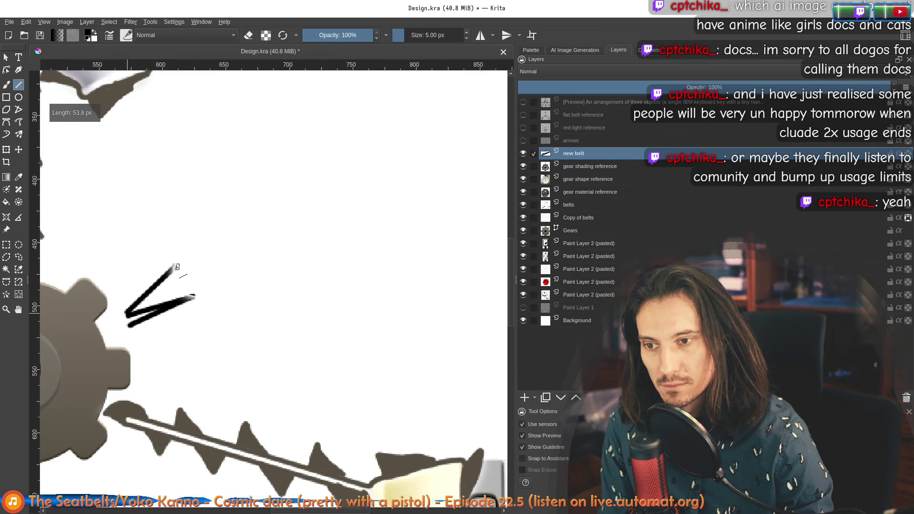
scroll(176, 267, down, 2)
scroll(186, 275, down, 2)
scroll(186, 286, up, 2)
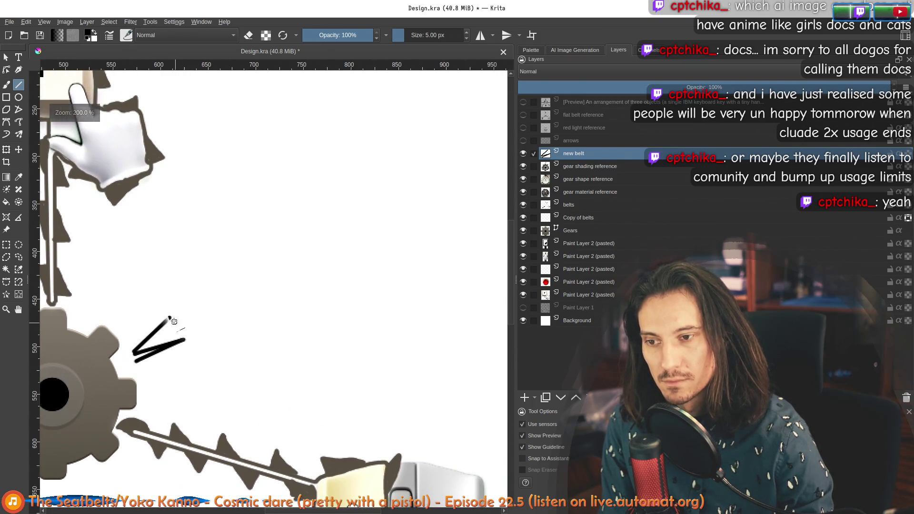
scroll(129, 348, up, 1)
key(b)
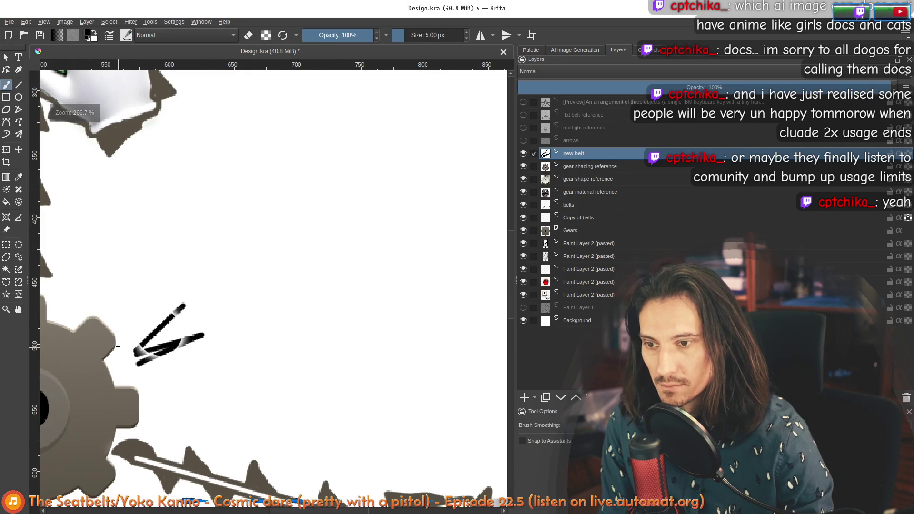
scroll(117, 348, up, 3)
scroll(160, 321, down, 3)
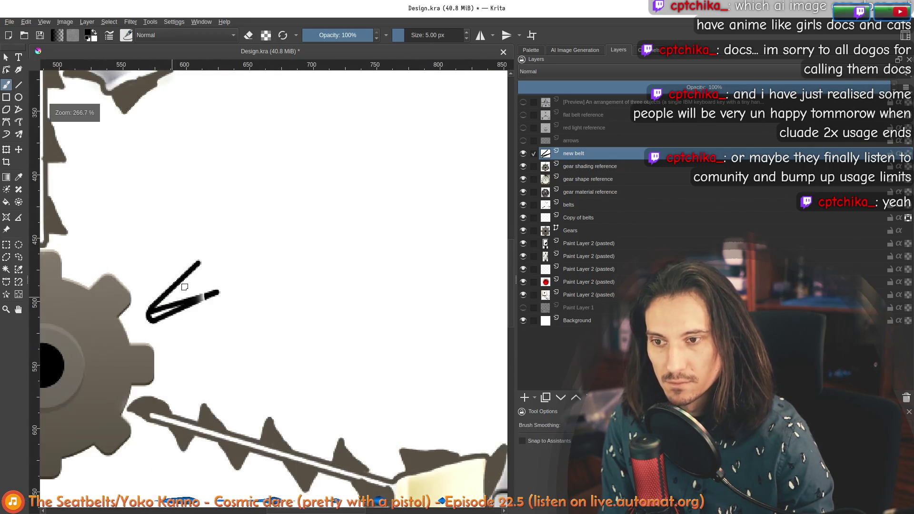
scroll(185, 286, down, 1)
scroll(192, 307, down, 2)
scroll(203, 325, down, 1)
scroll(202, 325, up, 1)
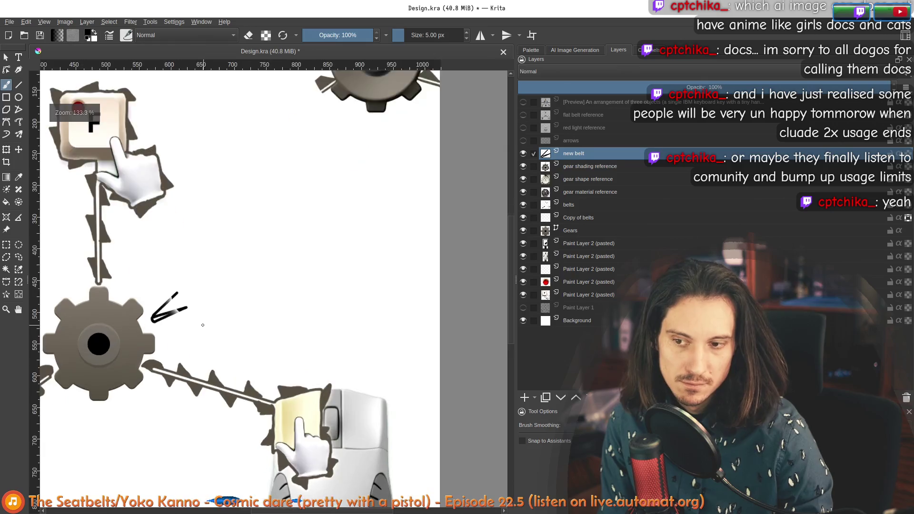
scroll(202, 325, up, 2)
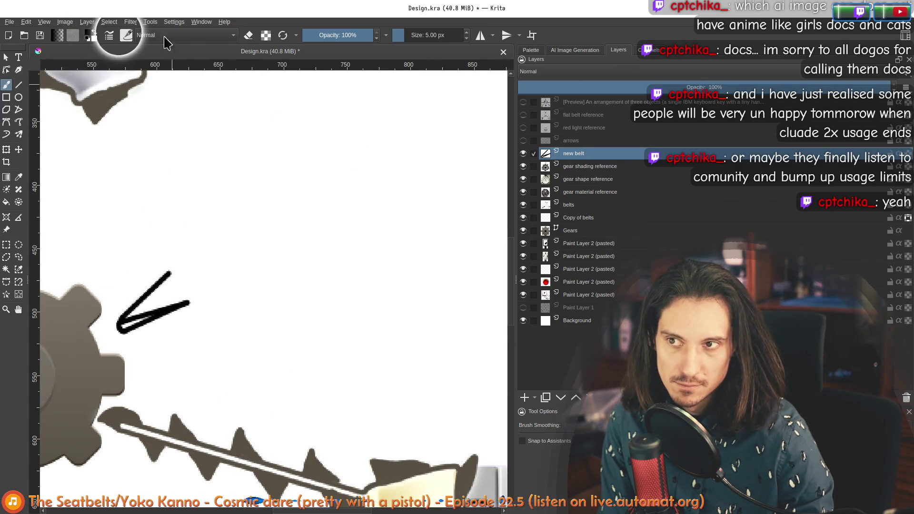
click(19, 84)
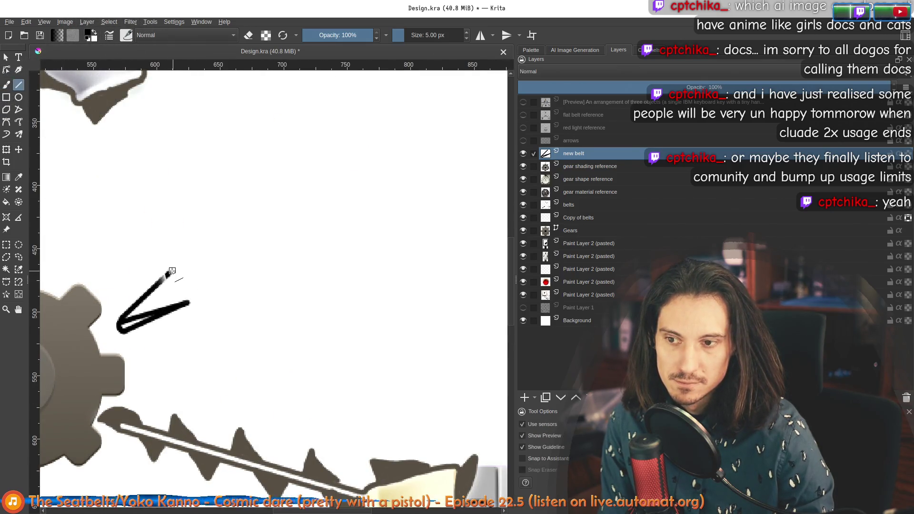
mouse_move(170, 274)
mouse_down()
mouse_move(346, 159)
mouse_move(360, 130)
mouse_up()
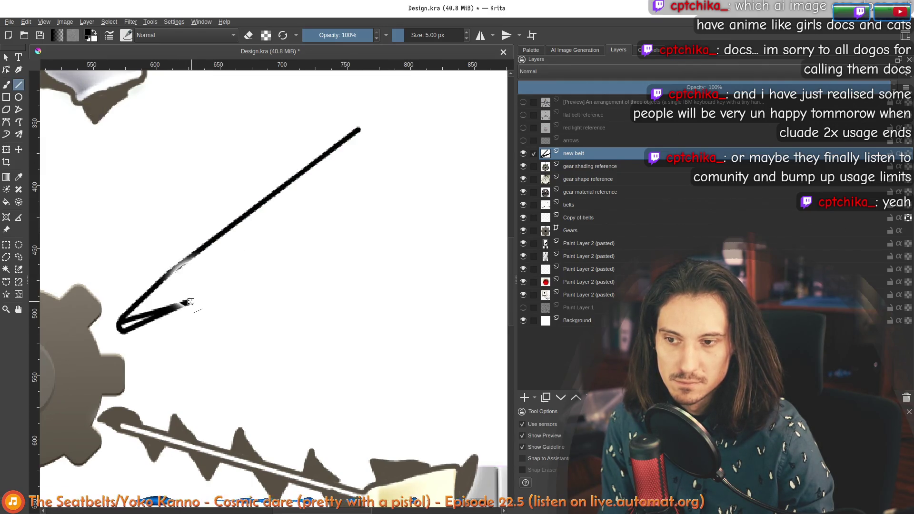
mouse_move(190, 303)
mouse_down()
mouse_move(393, 156)
mouse_move(377, 157)
mouse_up()
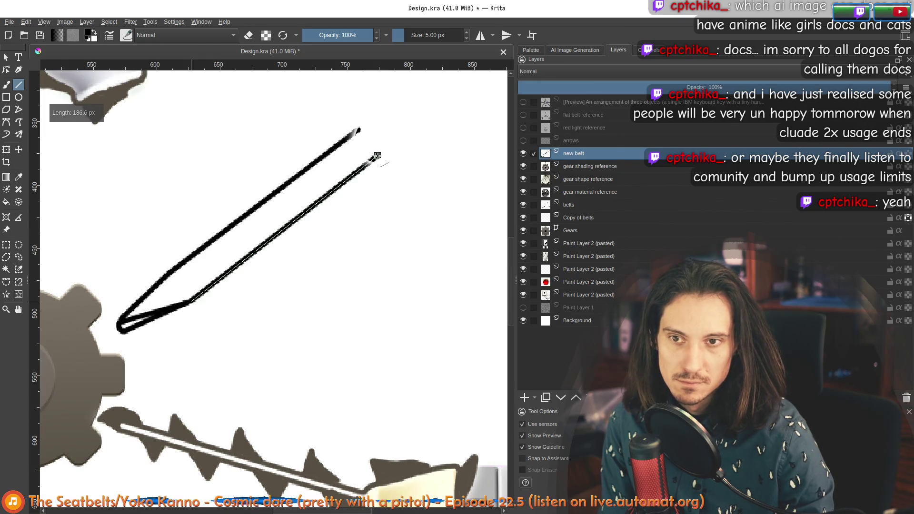
drag(415, 193, 218, 300)
scroll(219, 301, down, 3)
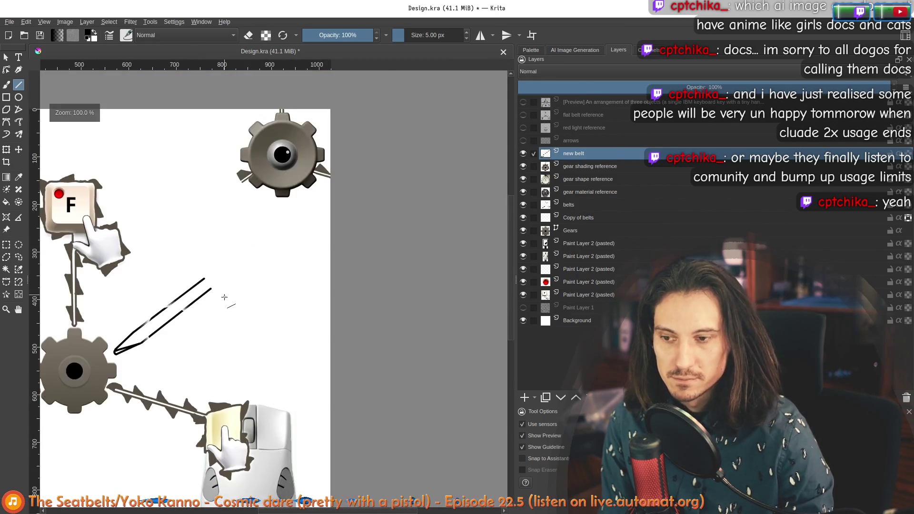
scroll(211, 269, up, 3)
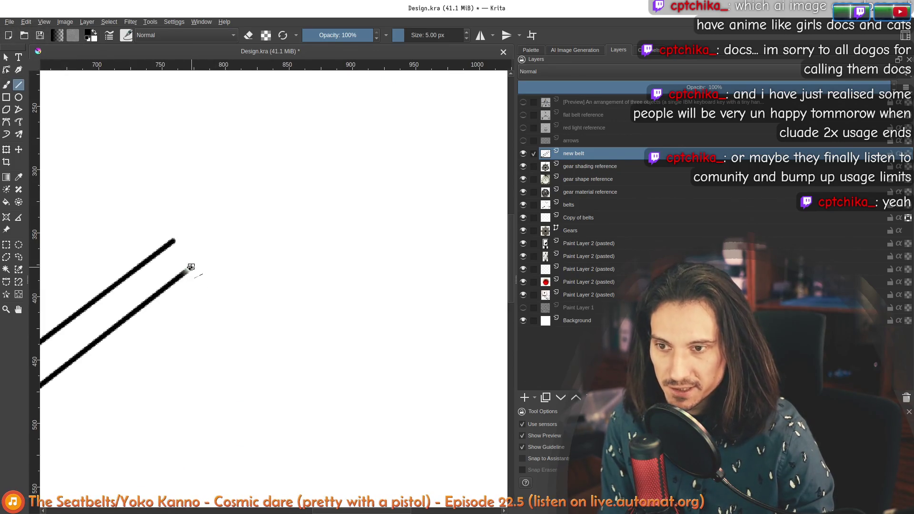
mouse_move(191, 267)
mouse_down()
mouse_move(203, 222)
mouse_move(213, 222)
mouse_up()
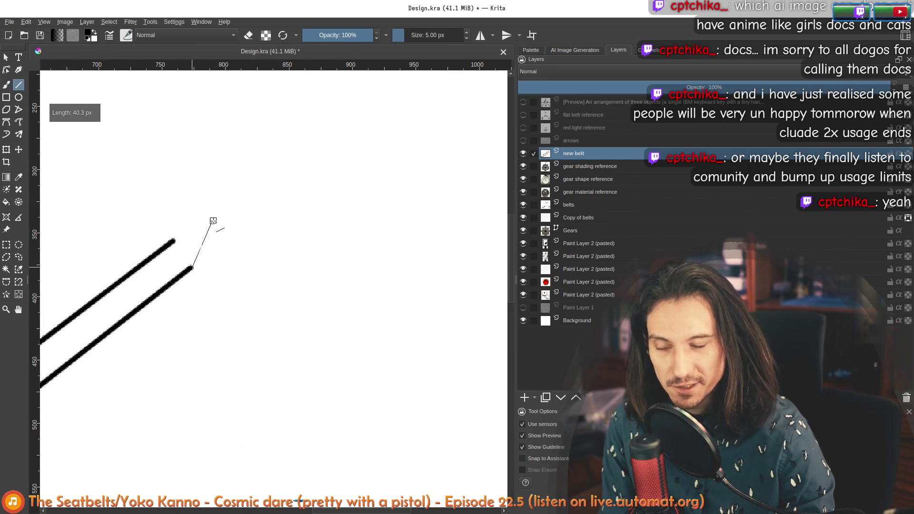
scroll(217, 234, down, 5)
scroll(216, 242, up, 4)
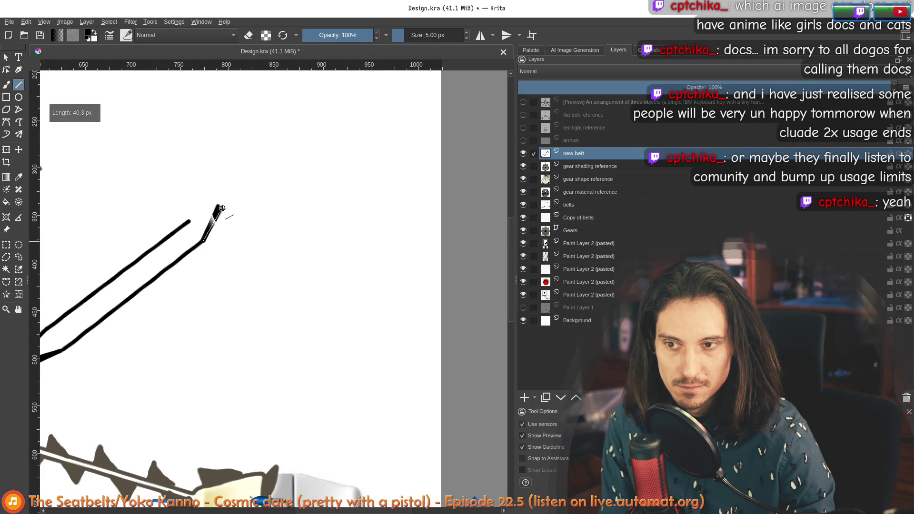
click(19, 97)
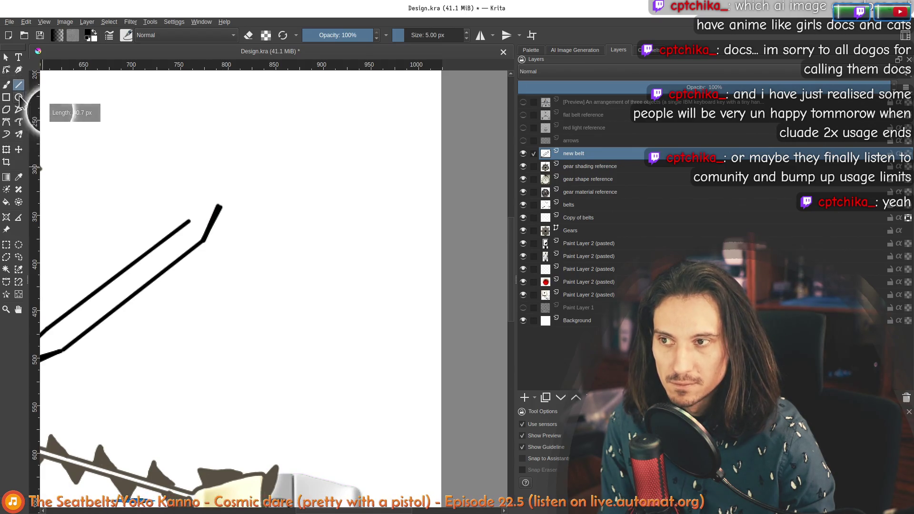
Try a small filled circle at the line tip and undo it
drag(220, 190, 251, 221)
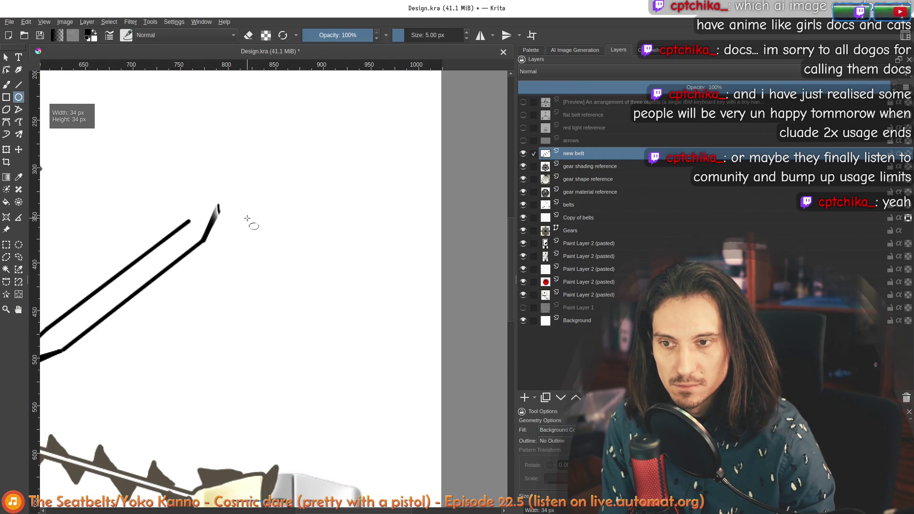
drag(247, 219, 249, 223)
key(ctrl)
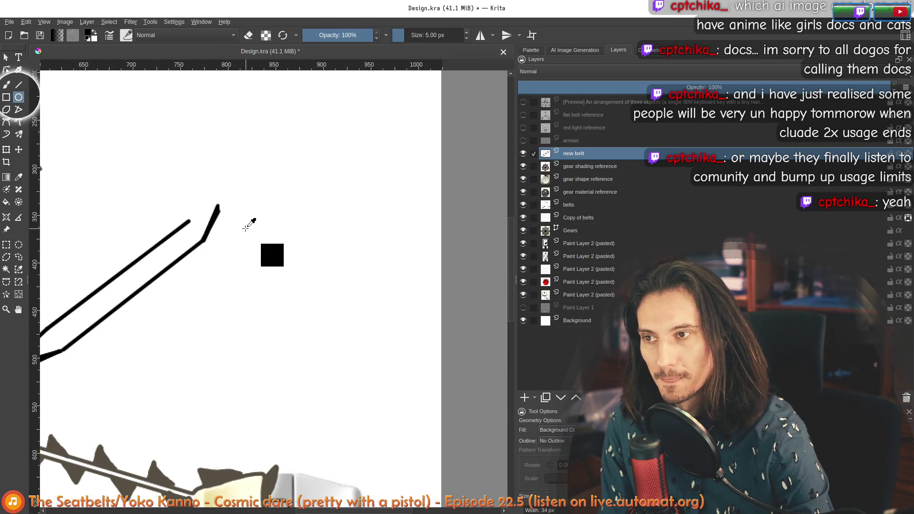
drag(219, 198, 268, 263)
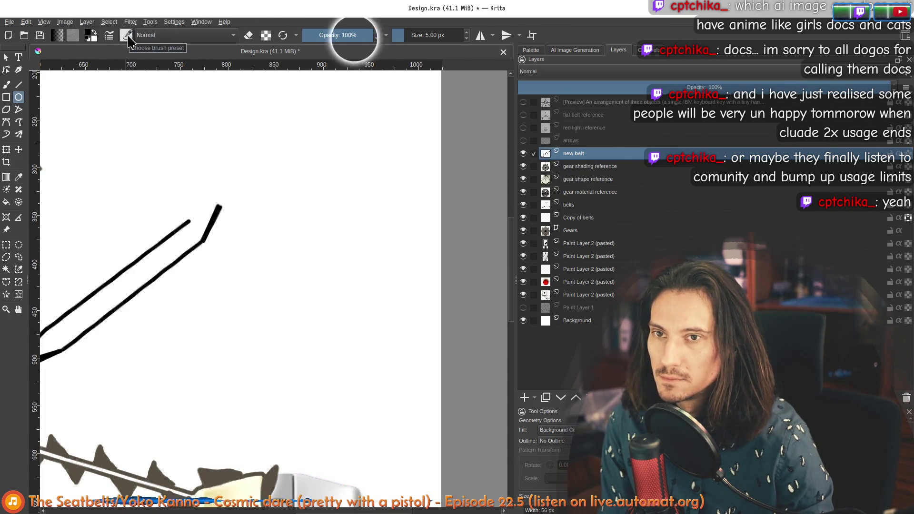
Set ellipses to Not Filled with a Brush outline, draw the pulley circle at the line tip, and undo the misplaced one
click(558, 430)
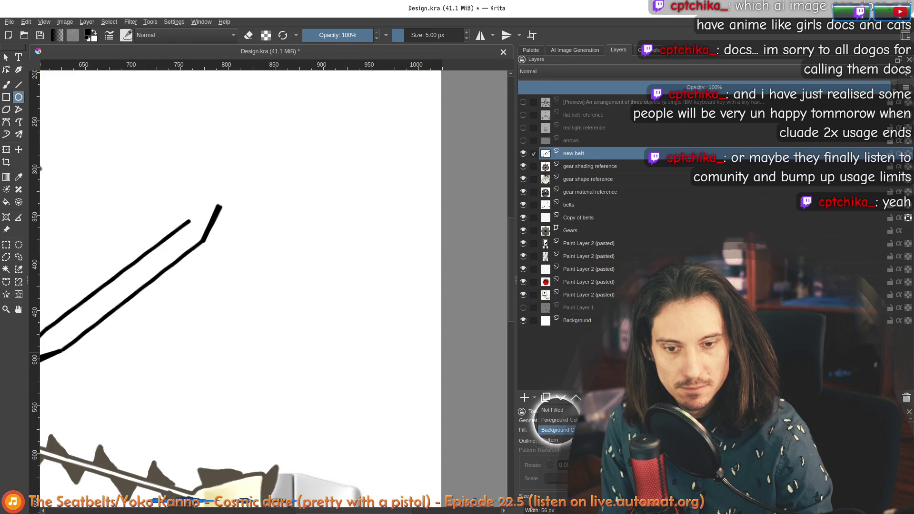
click(551, 410)
click(551, 440)
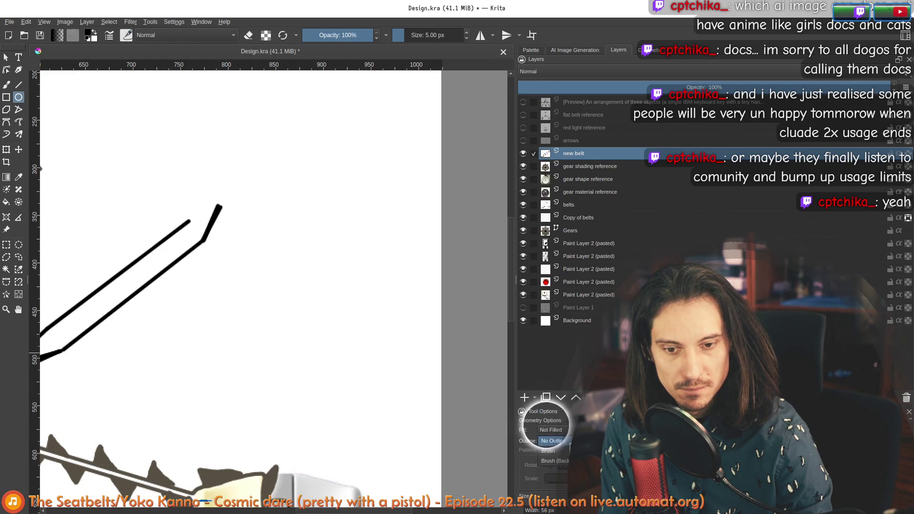
click(550, 451)
drag(219, 195, 249, 224)
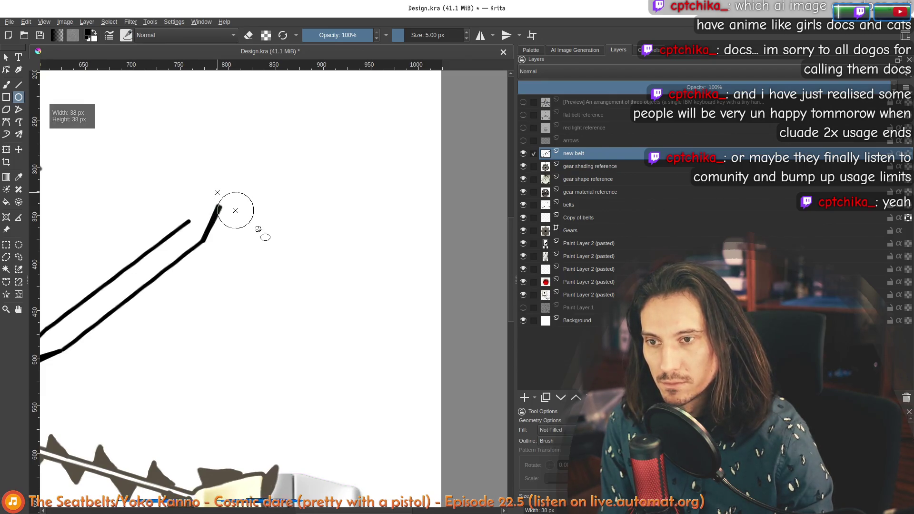
drag(245, 209, 245, 210)
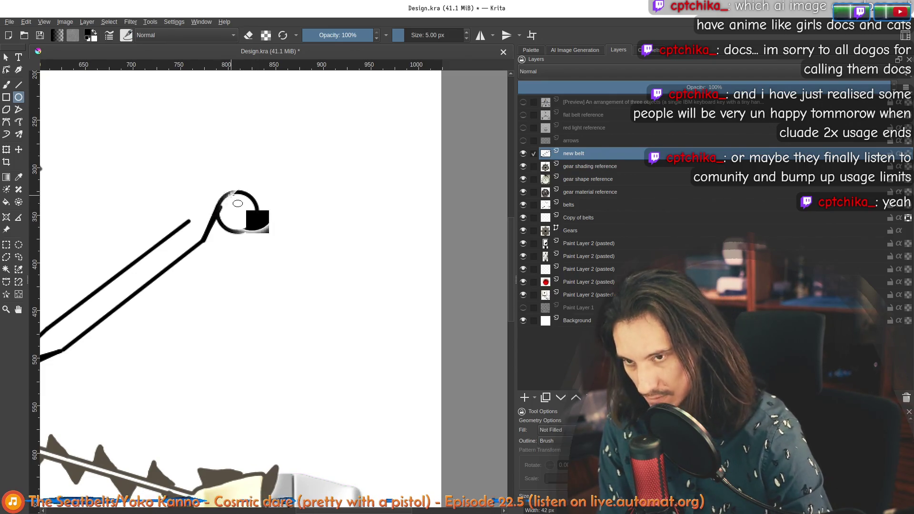
key(ctrl+z)
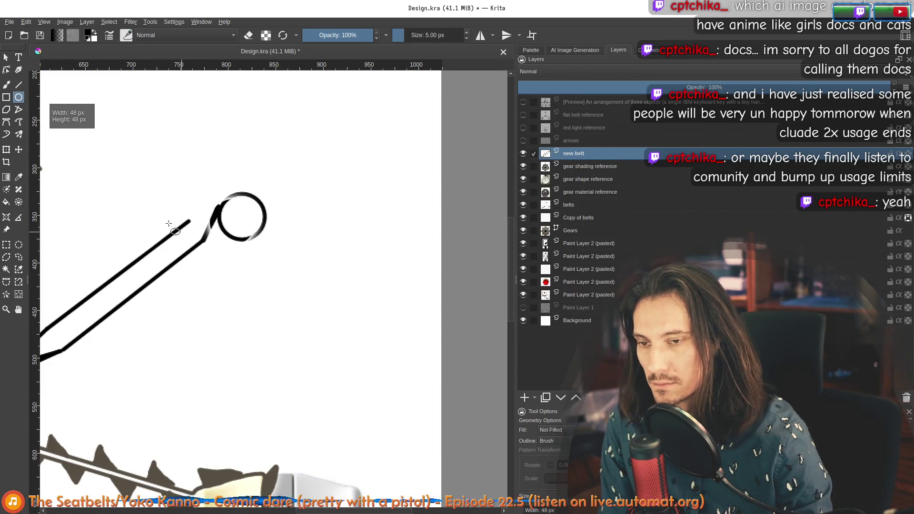
scroll(170, 226, up, 1)
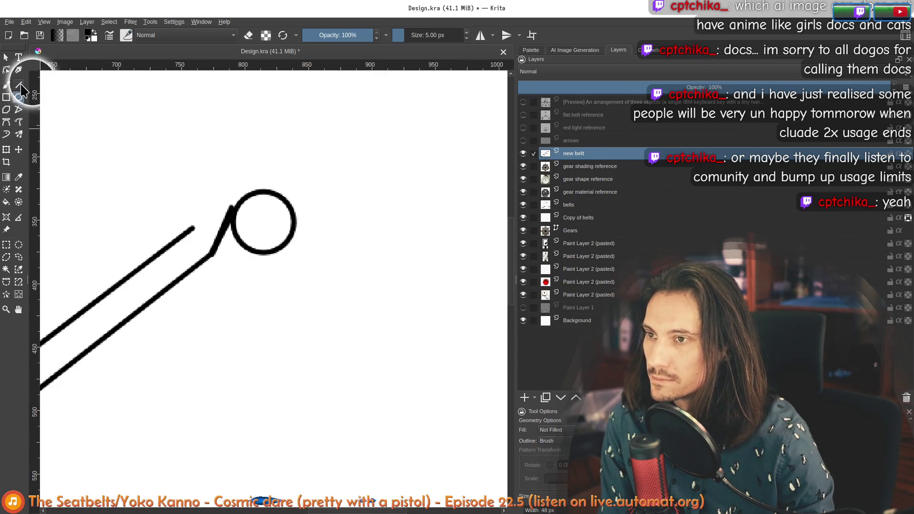
click(19, 85)
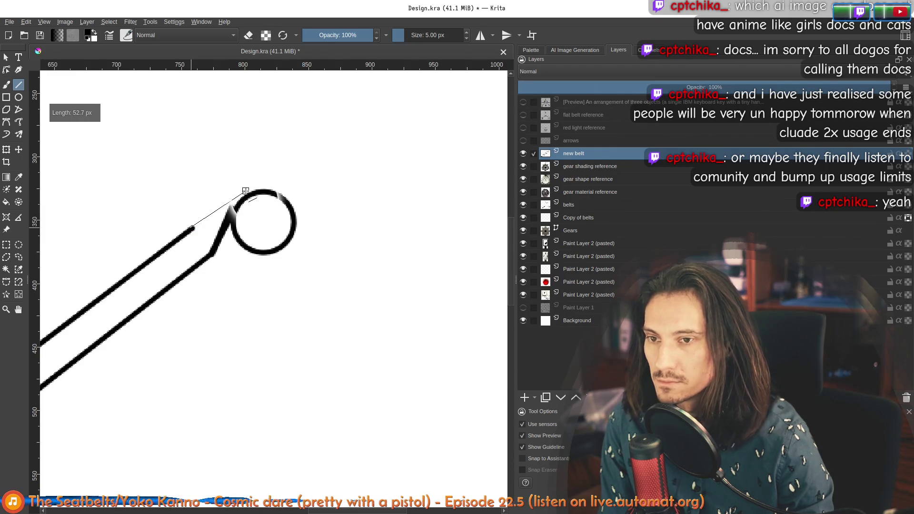
Draw the upper belt line across to the pulley circle, redoing the misplaced stroke
drag(245, 191, 249, 192)
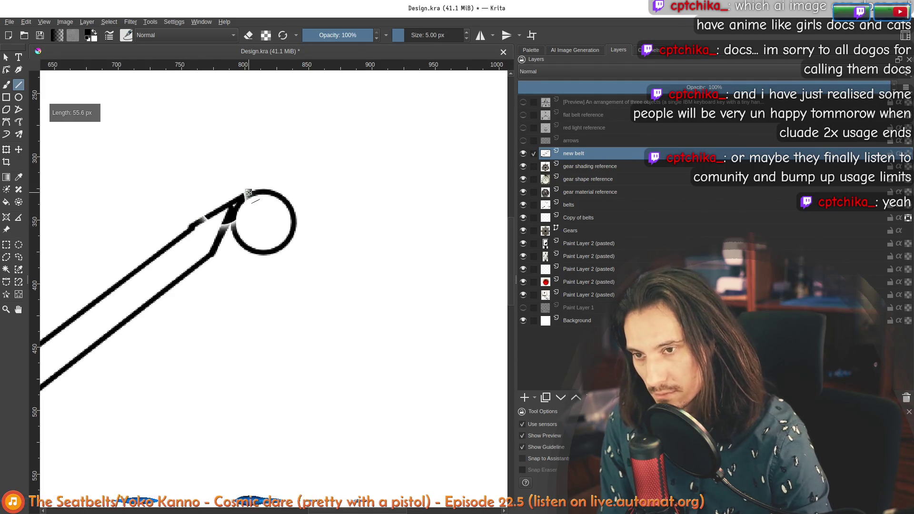
key(ctrl+z)
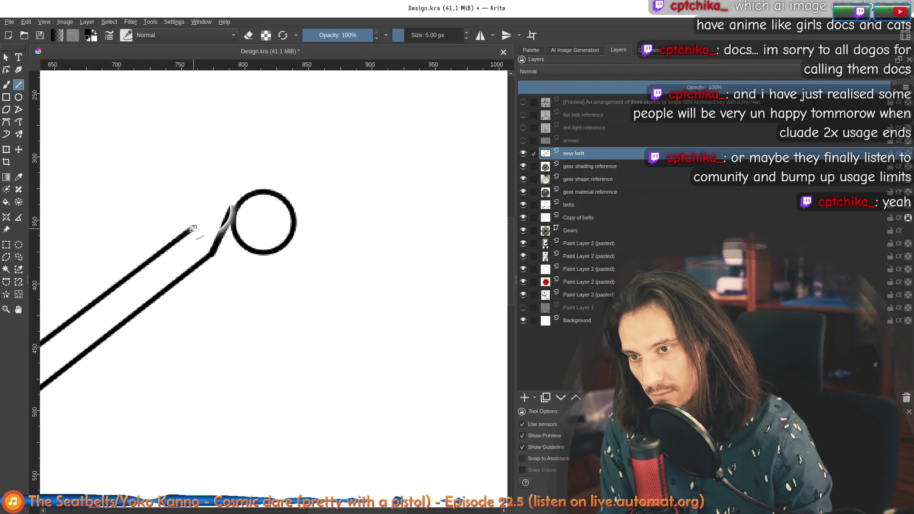
drag(193, 228, 245, 193)
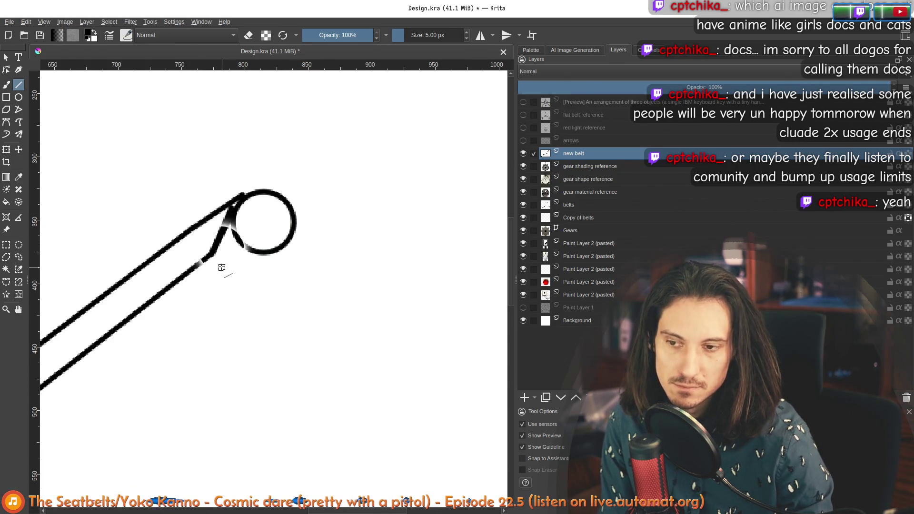
scroll(185, 225, down, 5)
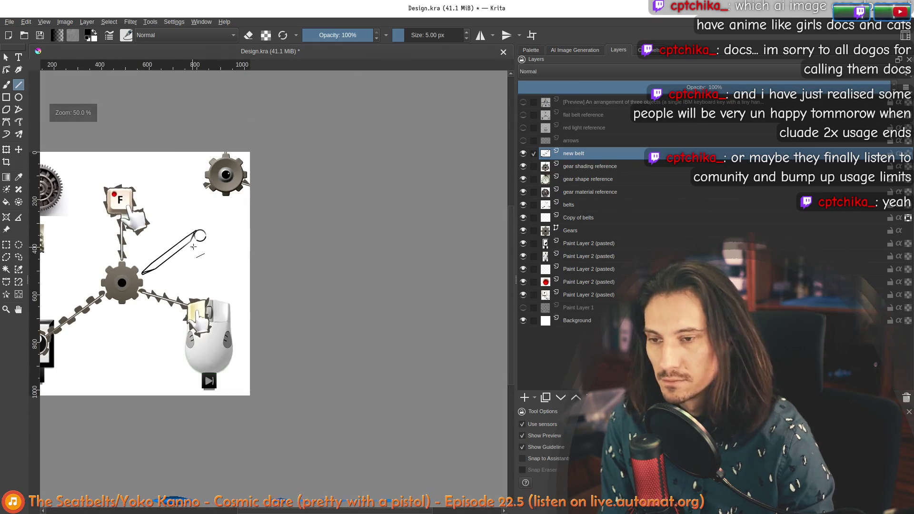
scroll(213, 238, up, 4)
scroll(140, 238, up, 2)
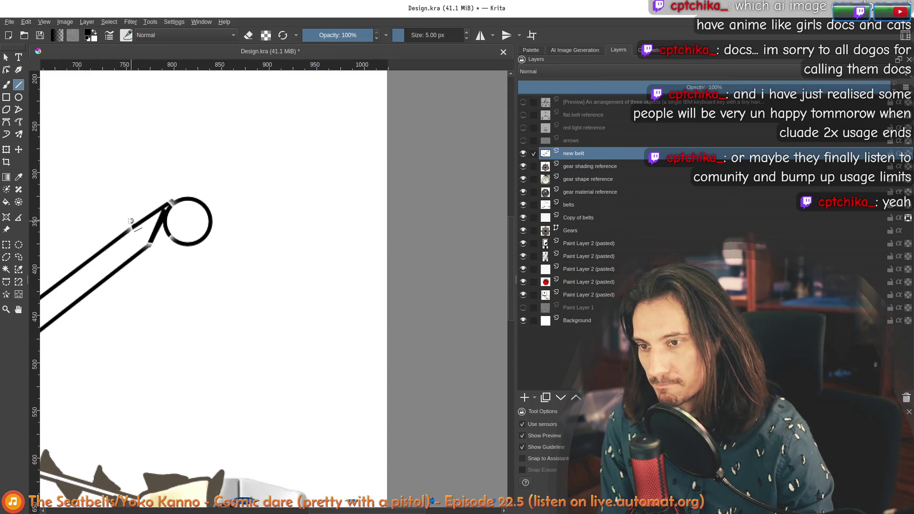
Add a rectangular clamp across the upper belt
drag(131, 221, 158, 255)
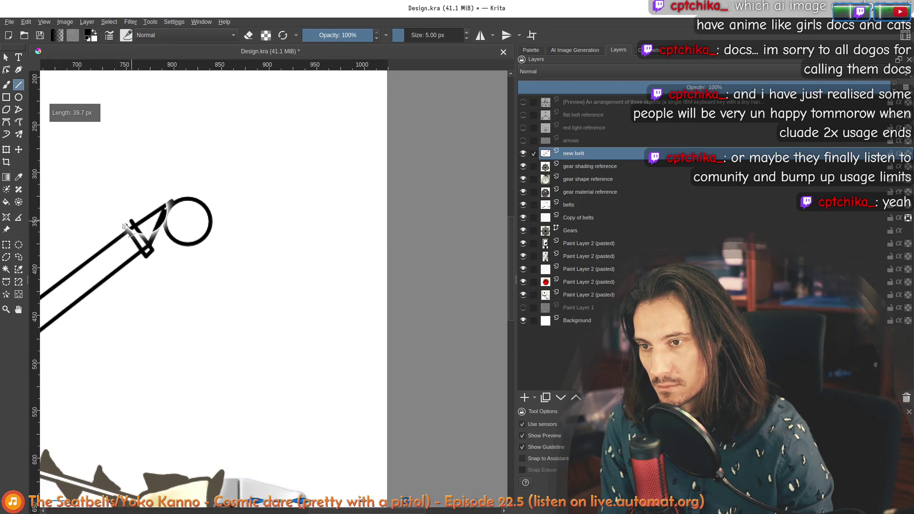
mouse_move(131, 224)
mouse_down()
mouse_move(209, 249)
mouse_move(202, 253)
mouse_up()
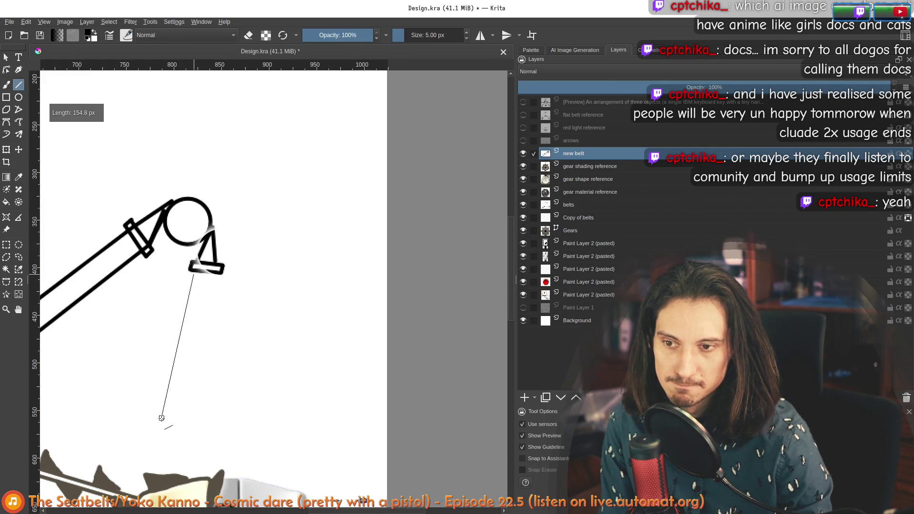
Draw the lower arm's two sides hanging down and close it with an end cap
drag(215, 275, 178, 431)
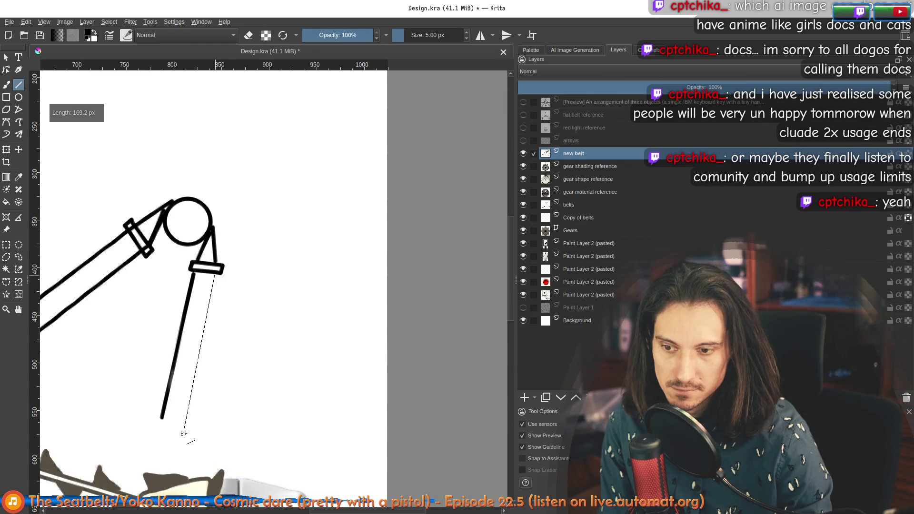
mouse_move(123, 384)
mouse_down()
mouse_move(246, 344)
mouse_move(279, 274)
mouse_move(270, 283)
mouse_move(252, 252)
mouse_up()
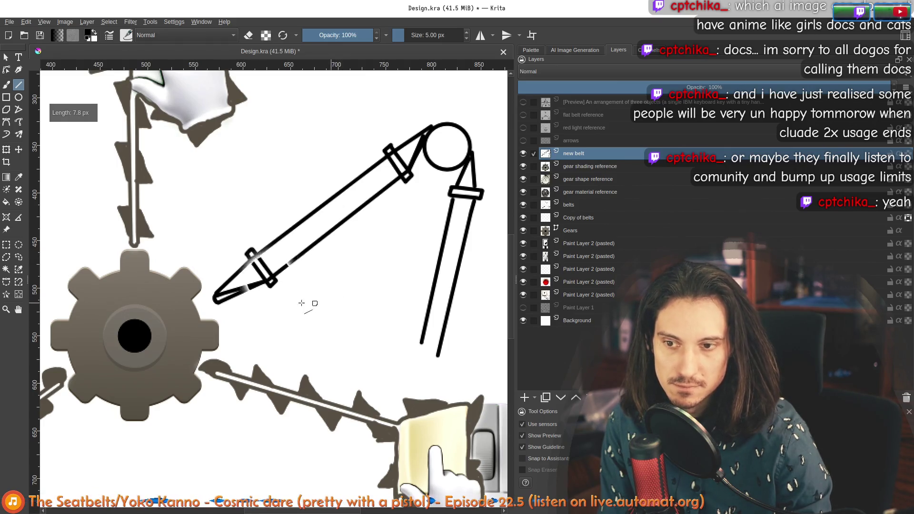
scroll(300, 303, up, 3)
scroll(258, 300, down, 2)
scroll(272, 288, down, 3)
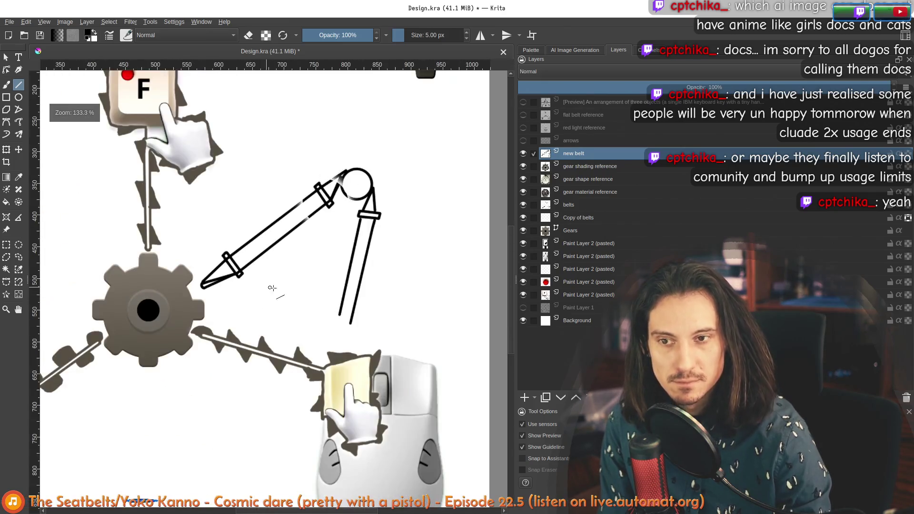
scroll(345, 331, up, 4)
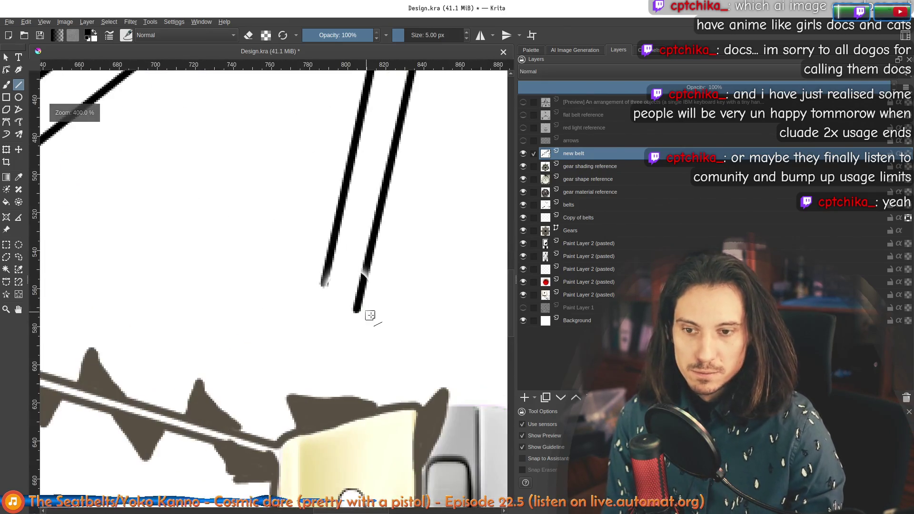
mouse_move(325, 305)
mouse_down()
mouse_move(311, 299)
mouse_move(357, 321)
mouse_up()
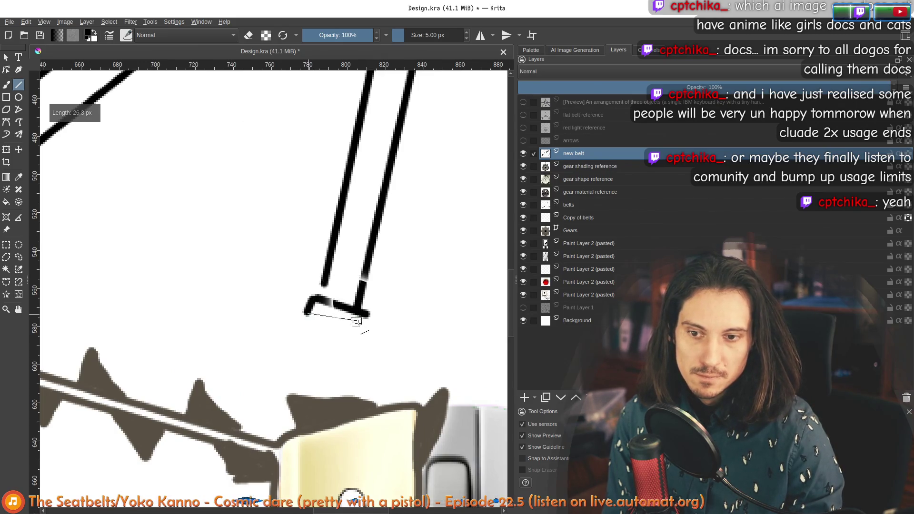
scroll(367, 304, down, 3)
scroll(236, 315, down, 2)
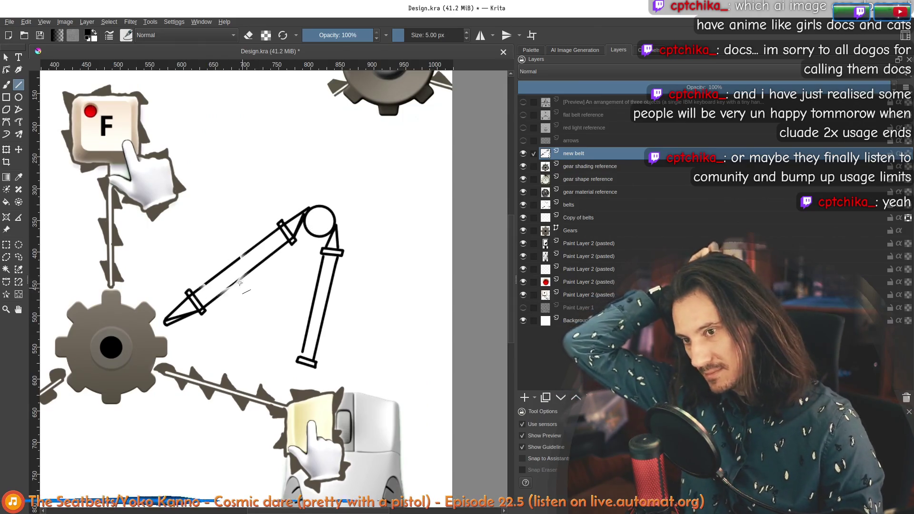
scroll(237, 315, down, 3)
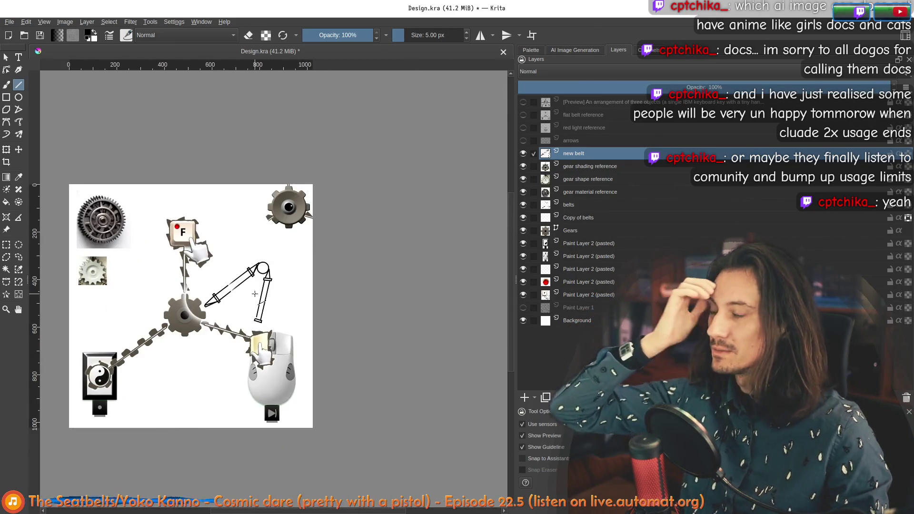
scroll(272, 325, up, 4)
scroll(251, 368, up, 2)
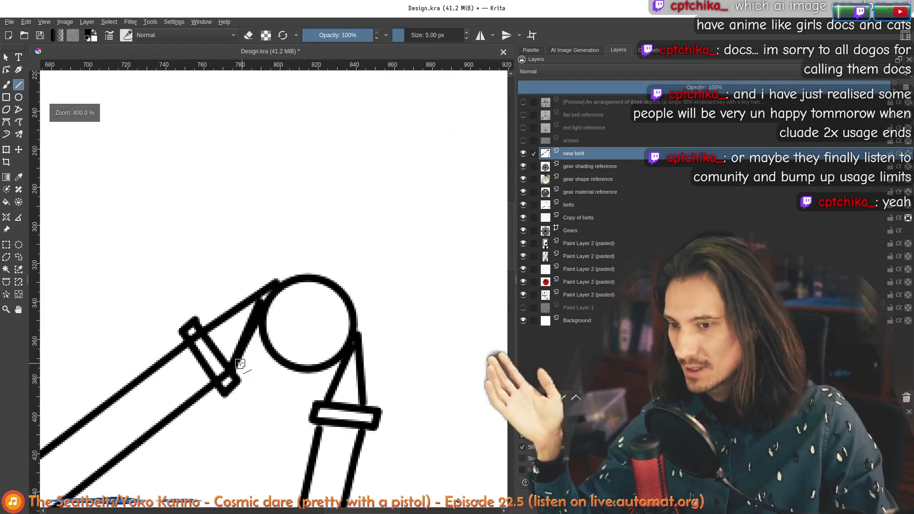
scroll(215, 322, up, 2)
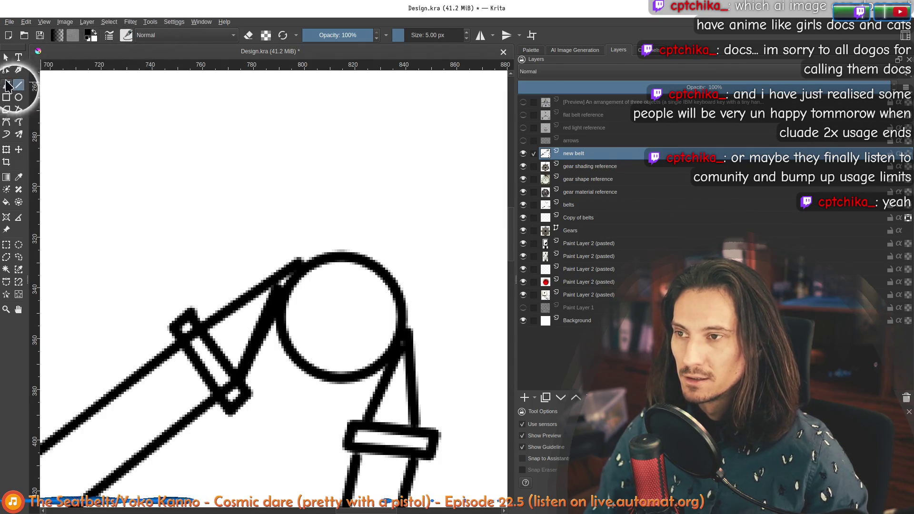
click(152, 35)
Switch to an eraser brush preset at a fine size
click(133, 34)
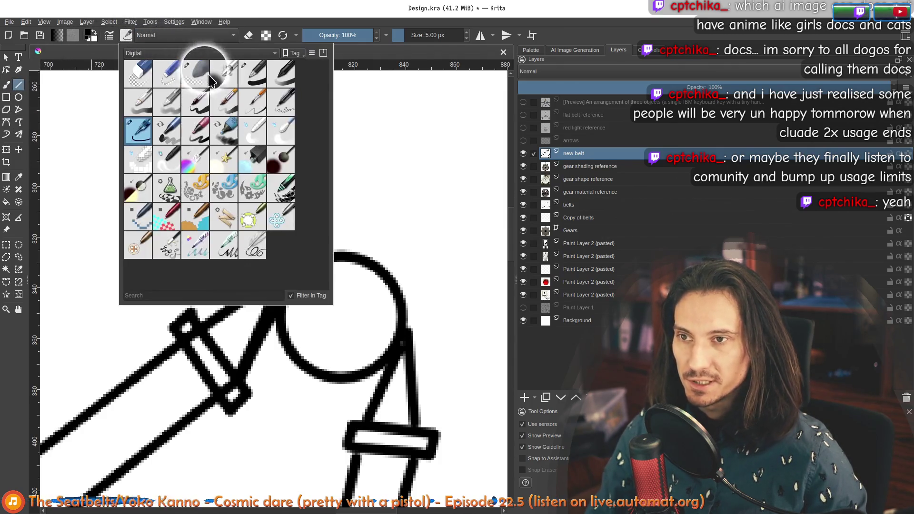
click(166, 72)
click(270, 24)
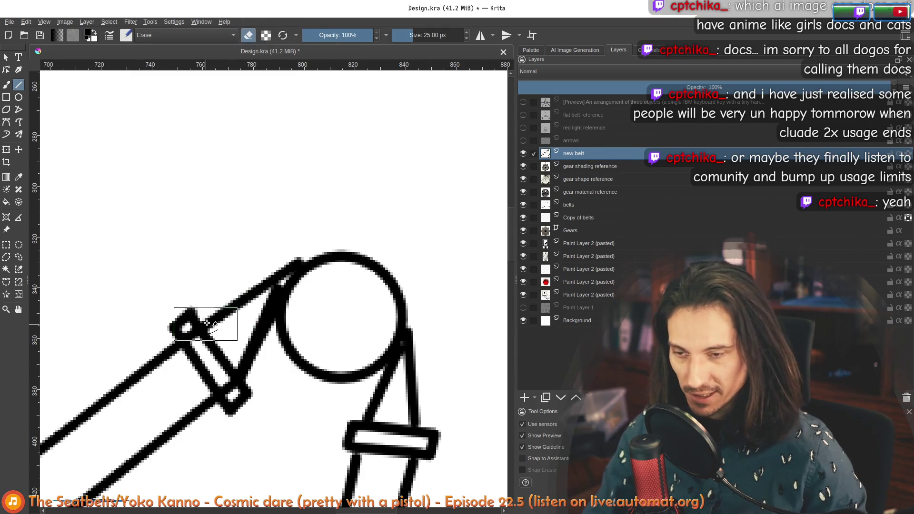
click(124, 36)
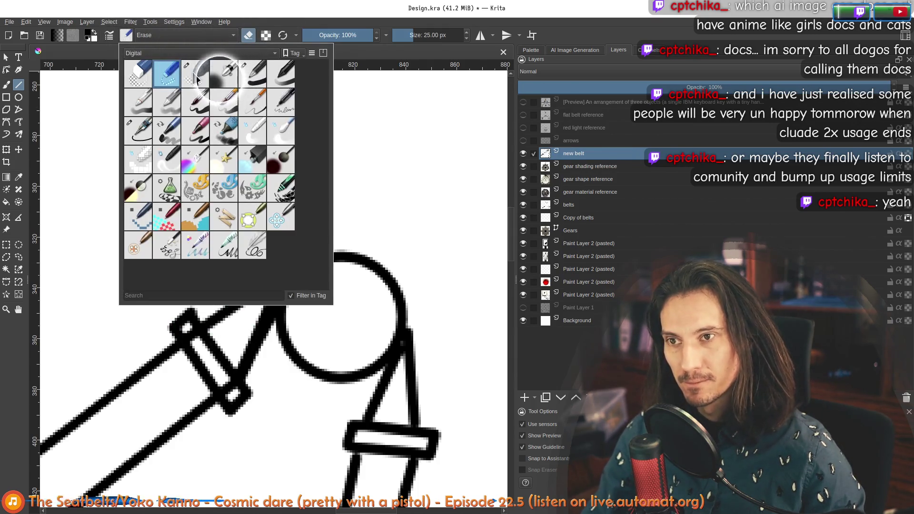
click(204, 64)
click(222, 19)
scroll(218, 321, down, 5)
scroll(419, 205, up, 3)
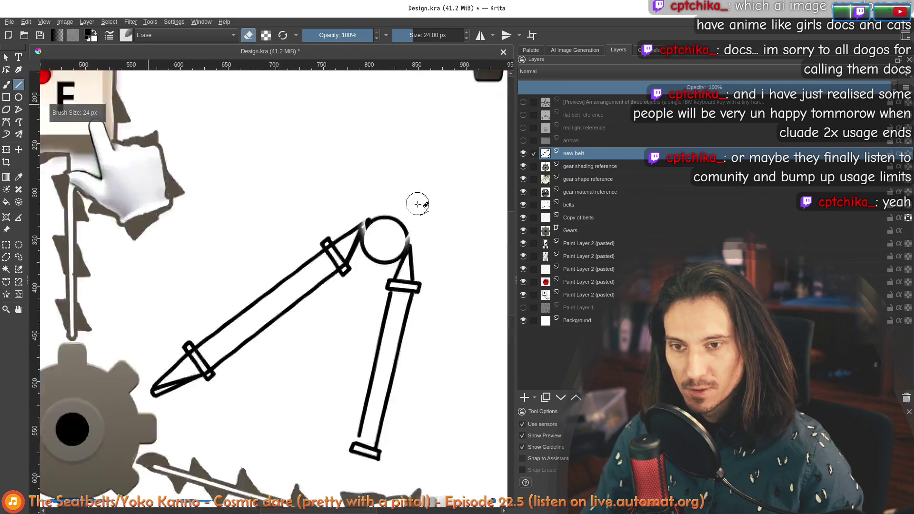
scroll(357, 235, up, 2)
key(bracketleft)
key(bracketleft)
key(bracketleft)
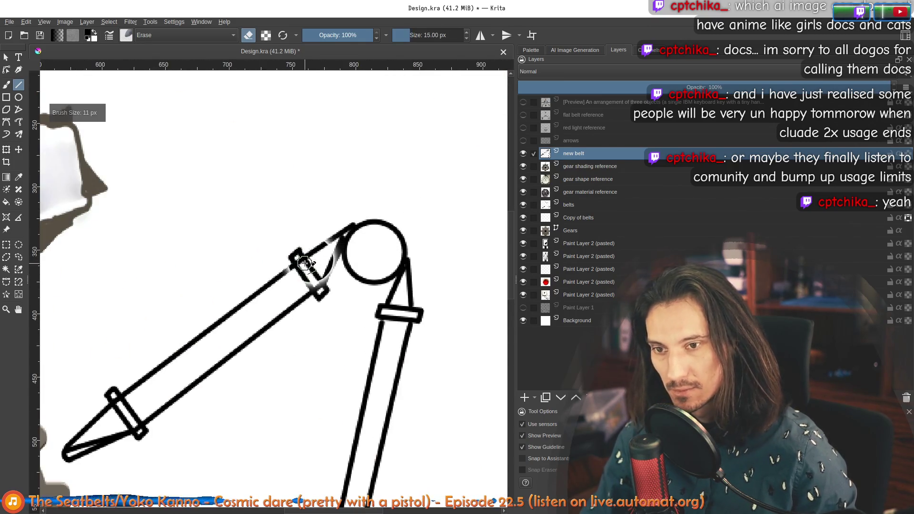
scroll(300, 254, up, 3)
Erase straight strips across the belt and sleeve joints and the arm tip, undoing two stray gaps
drag(286, 248, 379, 369)
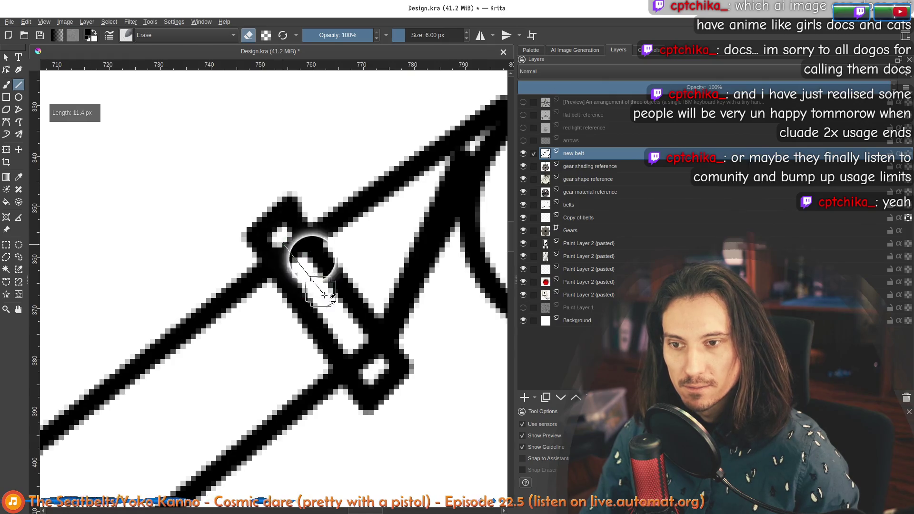
scroll(379, 369, down, 5)
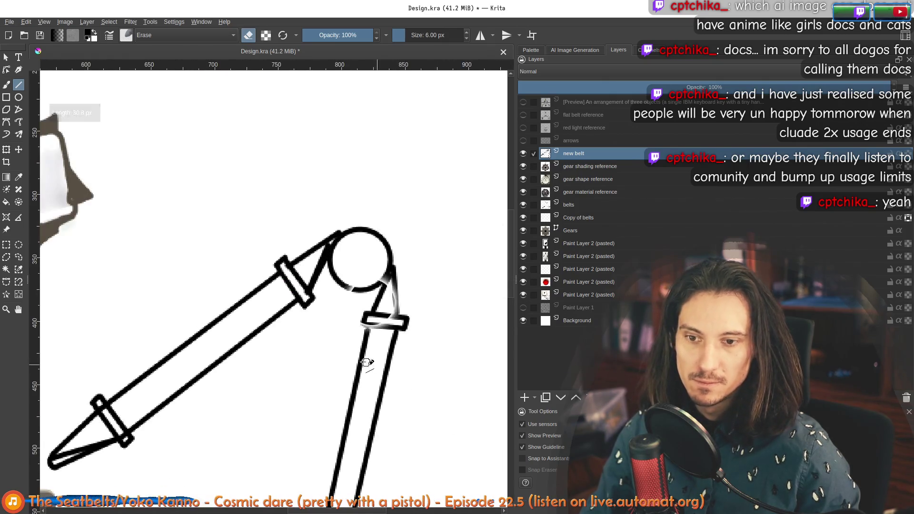
scroll(168, 266, up, 3)
scroll(168, 266, up, 2)
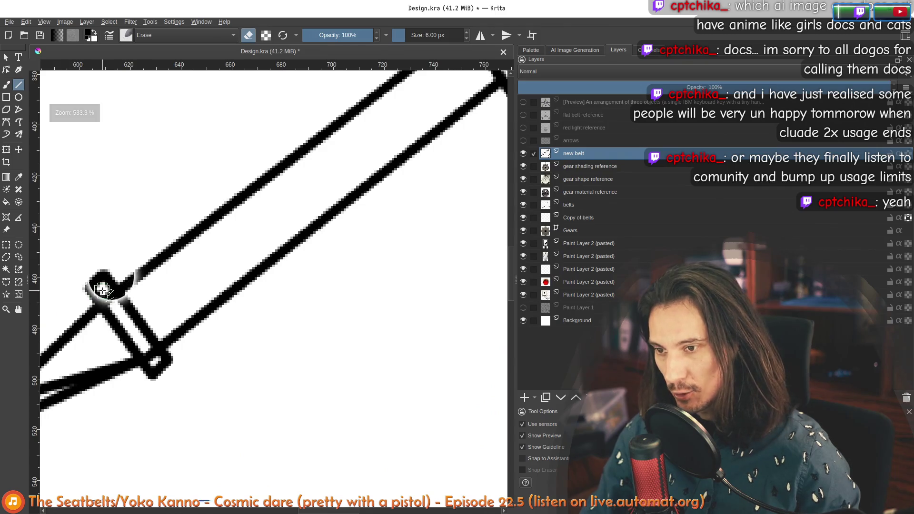
drag(103, 285, 153, 363)
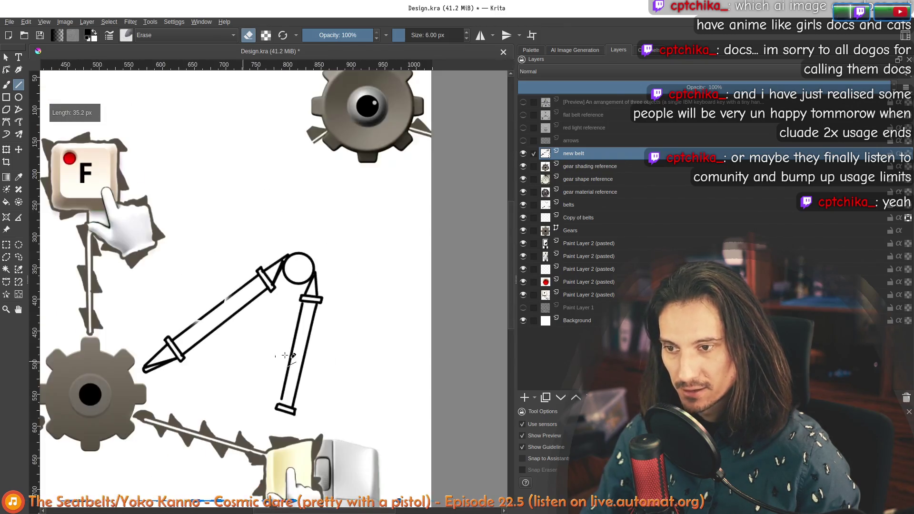
scroll(190, 360, down, 5)
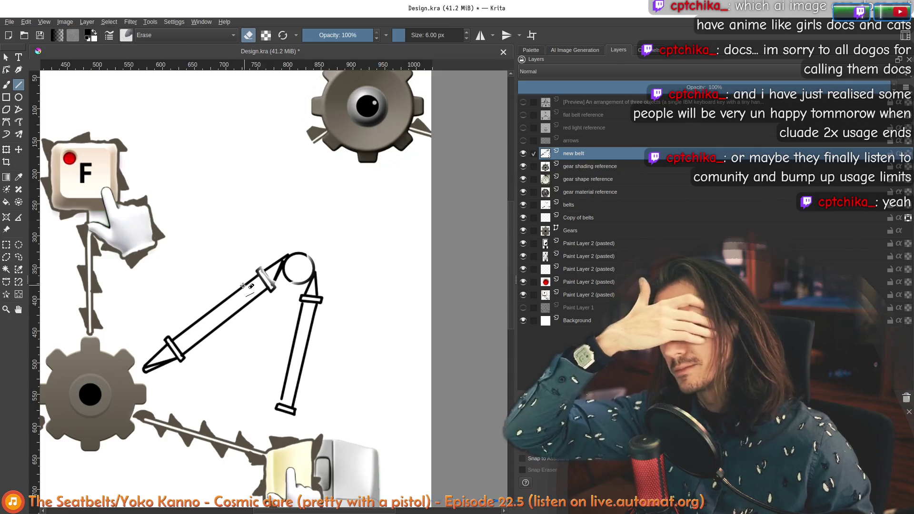
scroll(208, 329, up, 3)
scroll(136, 388, down, 3)
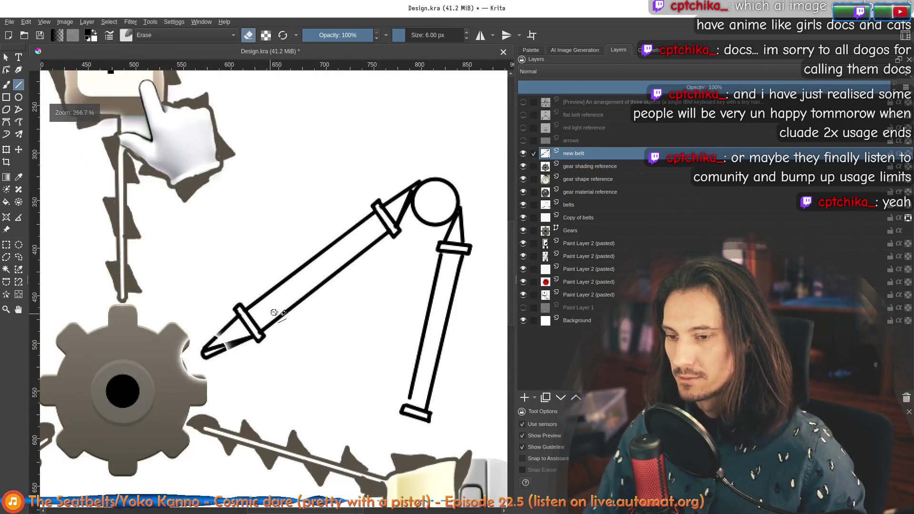
scroll(344, 342, down, 1)
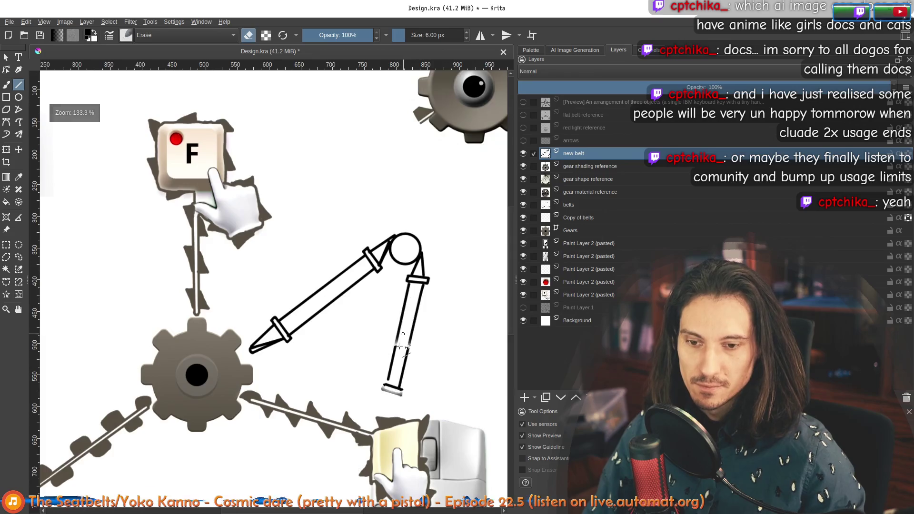
scroll(403, 404, up, 2)
mouse_move(326, 336)
mouse_down()
mouse_move(341, 357)
mouse_move(317, 336)
mouse_move(268, 367)
mouse_move(264, 331)
mouse_move(326, 400)
mouse_move(311, 398)
mouse_up()
scroll(311, 398, down, 1)
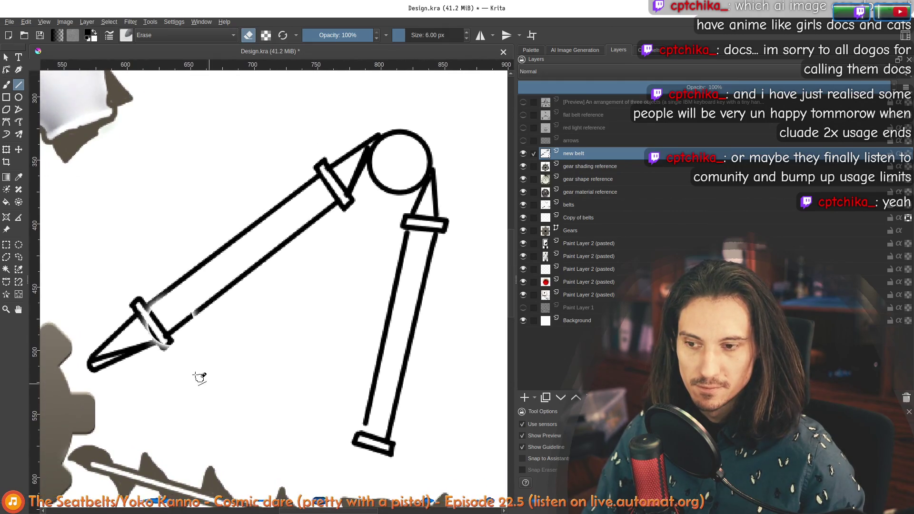
scroll(179, 337, down, 2)
scroll(154, 332, up, 2)
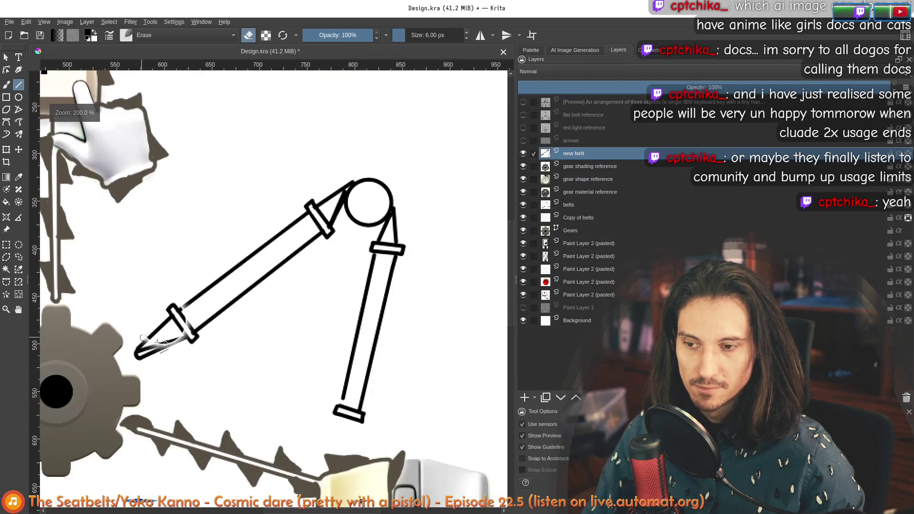
scroll(150, 334, up, 2)
drag(178, 307, 96, 409)
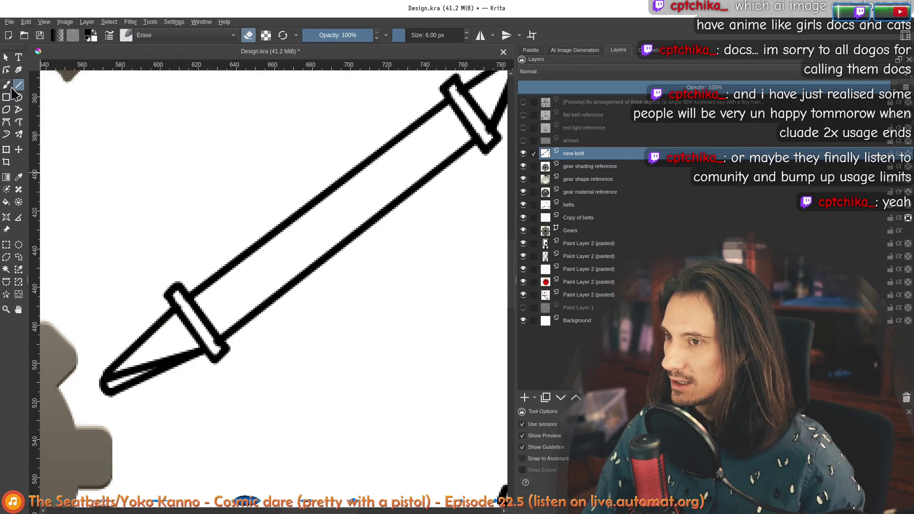
scroll(179, 315, down, 3)
scroll(222, 325, up, 1)
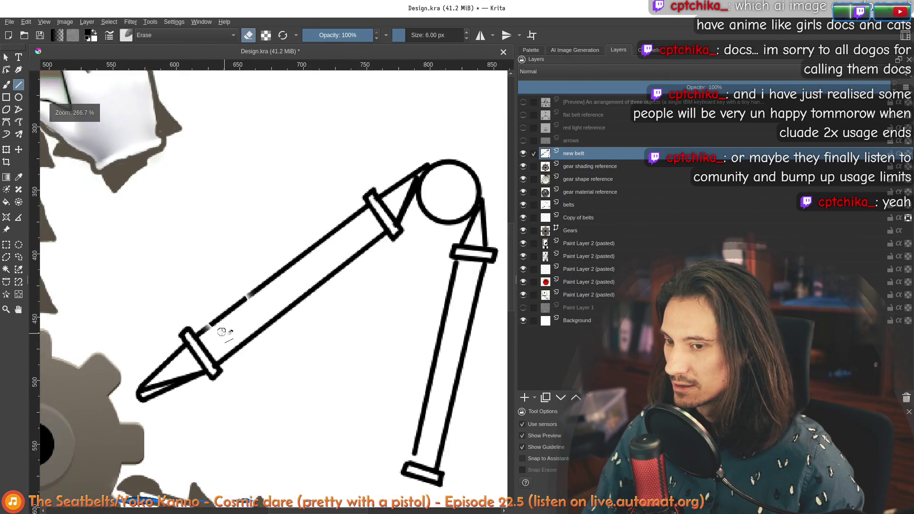
scroll(222, 326, up, 2)
click(245, 293)
click(208, 325)
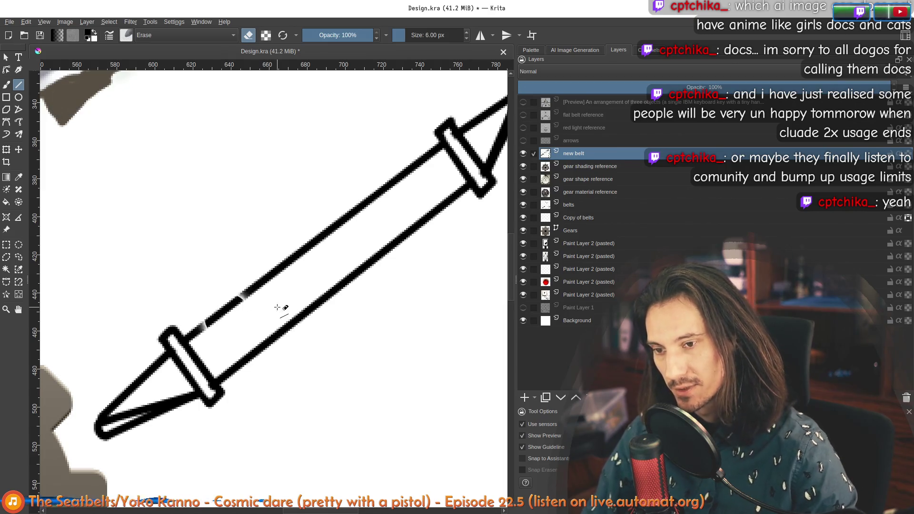
key(ctrl+z)
key(ctrl+z)
With the fine ink pen, draw a row of triangular teeth along the upper arm up to the pulley
click(129, 35)
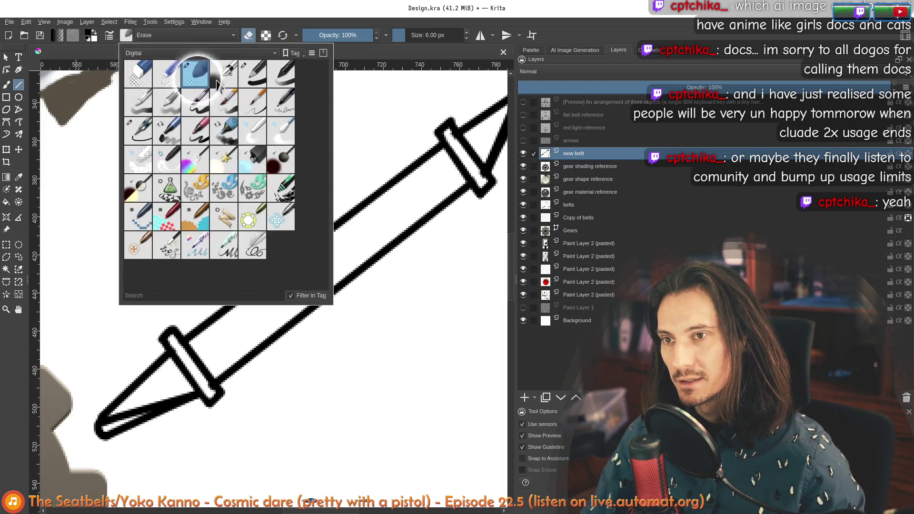
click(256, 77)
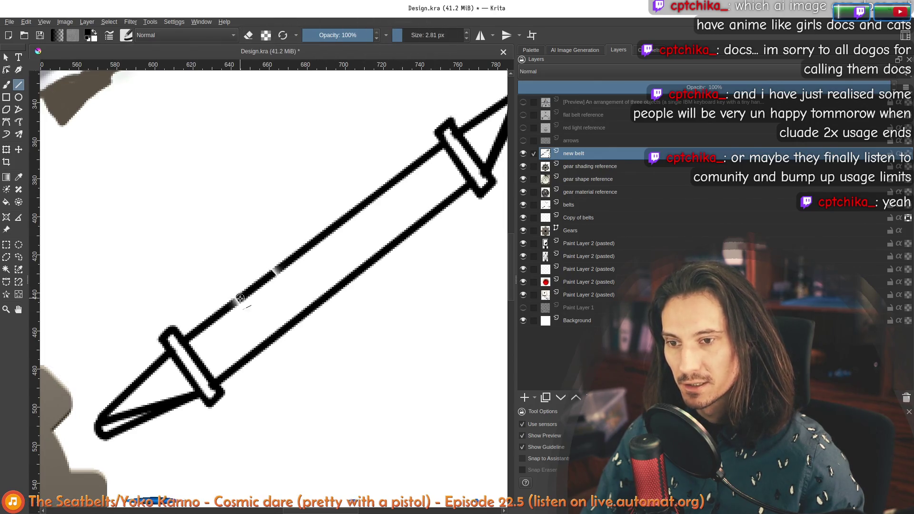
drag(231, 312, 275, 306)
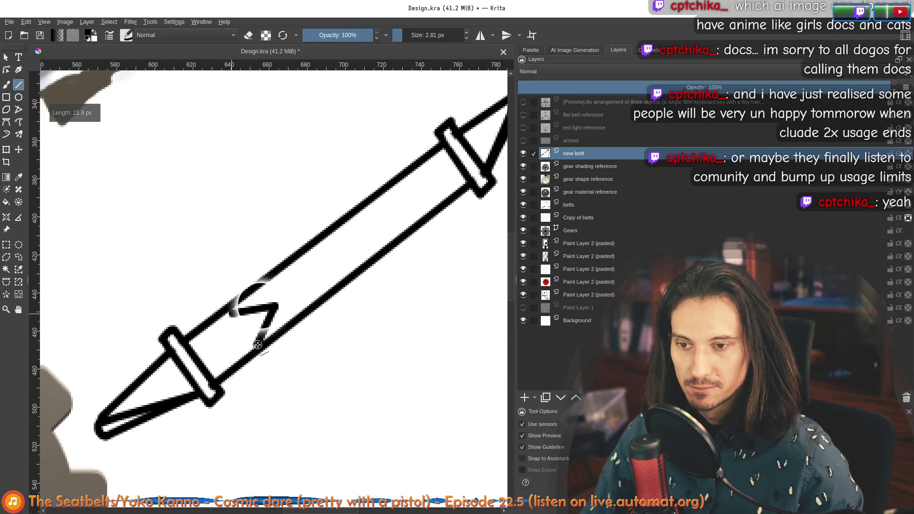
mouse_move(263, 345)
mouse_down()
mouse_move(236, 312)
mouse_move(302, 281)
mouse_move(299, 267)
mouse_move(326, 287)
mouse_move(338, 254)
mouse_move(301, 254)
mouse_up()
mouse_move(350, 215)
mouse_down()
mouse_move(376, 236)
mouse_move(394, 209)
mouse_move(278, 240)
mouse_move(319, 250)
mouse_move(312, 223)
mouse_move(290, 229)
mouse_up()
mouse_move(324, 195)
mouse_down()
mouse_move(375, 175)
mouse_move(357, 193)
mouse_move(361, 187)
mouse_move(344, 192)
mouse_move(369, 175)
mouse_up()
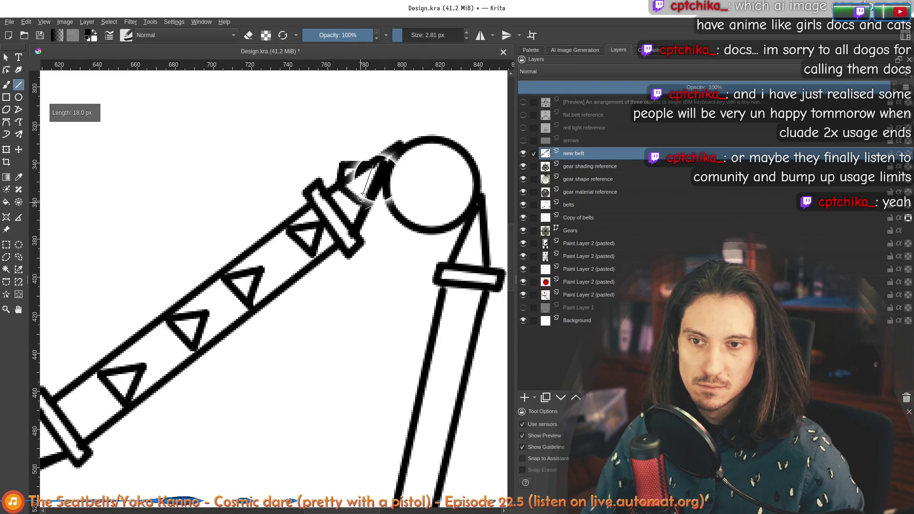
scroll(360, 179, up, 2)
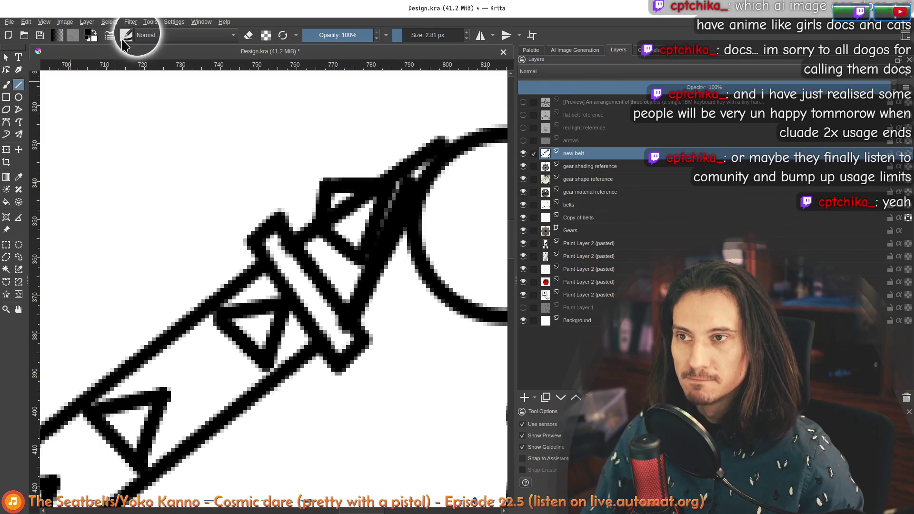
Erase the overlap where the last tooth meets the pulley, then return to a pen preset
click(125, 35)
click(196, 73)
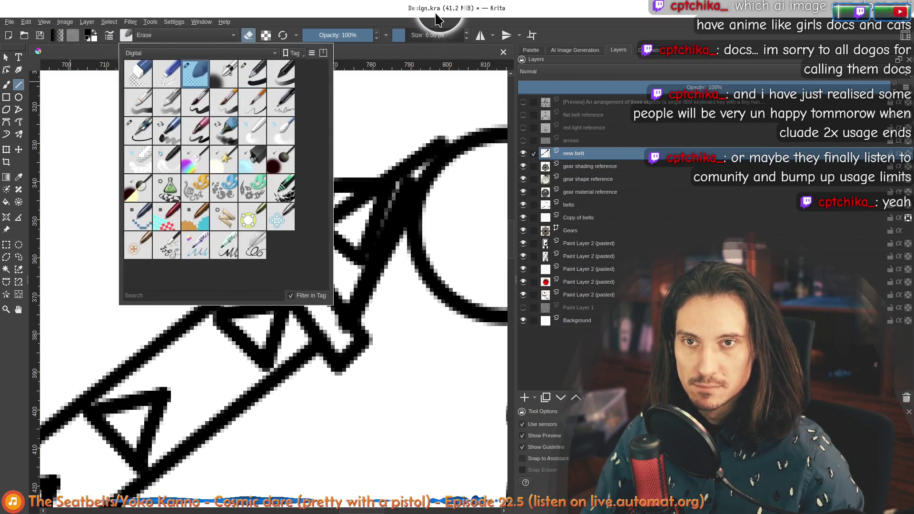
mouse_move(336, 201)
mouse_down()
mouse_move(348, 193)
mouse_move(367, 204)
mouse_move(367, 194)
mouse_move(350, 205)
mouse_move(368, 205)
mouse_up()
scroll(367, 205, down, 6)
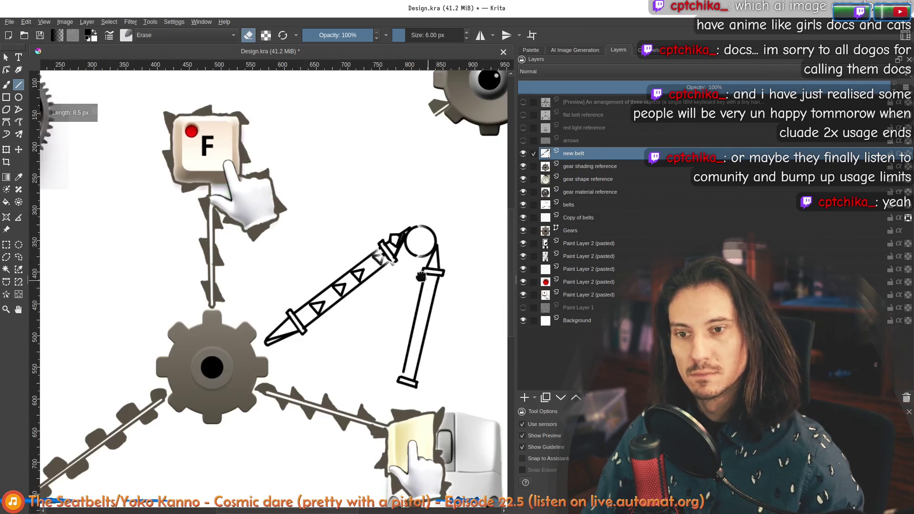
scroll(371, 215, up, 3)
click(126, 36)
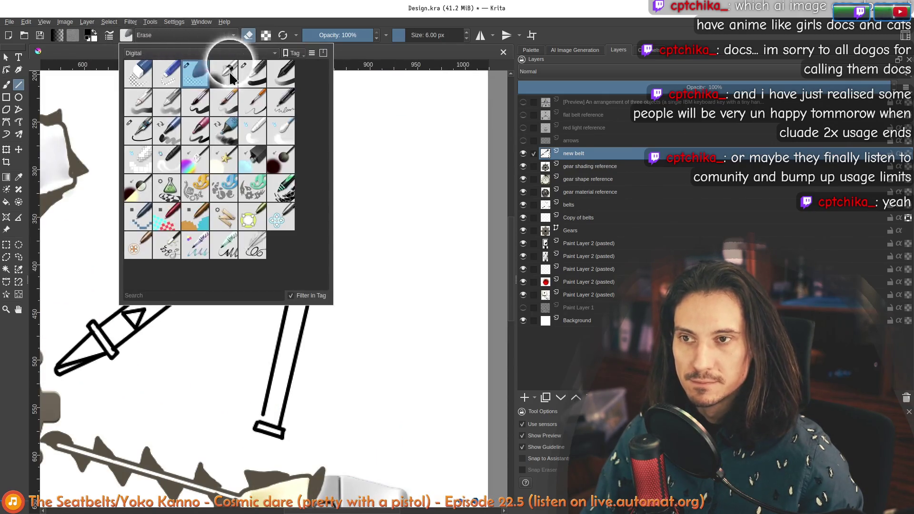
click(228, 75)
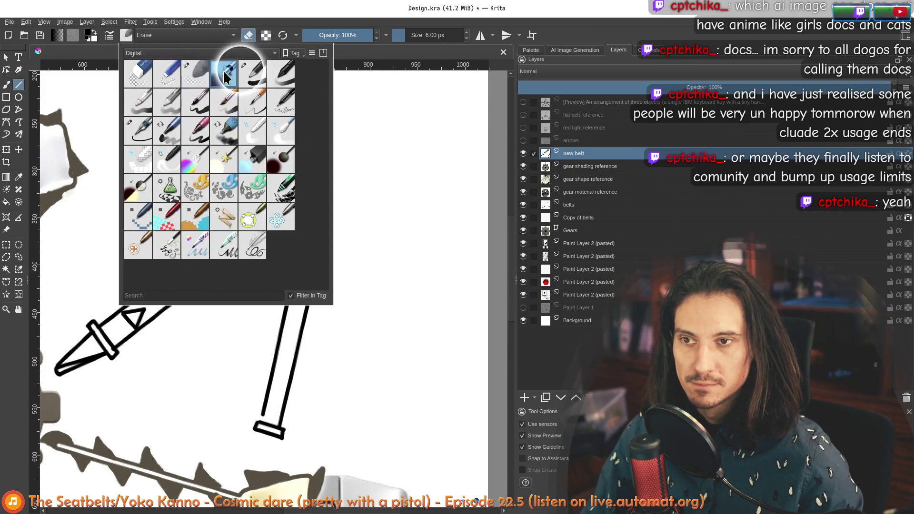
With the fine ink pen, draw outward triangular teeth on the pulley's top and right side
click(255, 82)
scroll(304, 180, up, 2)
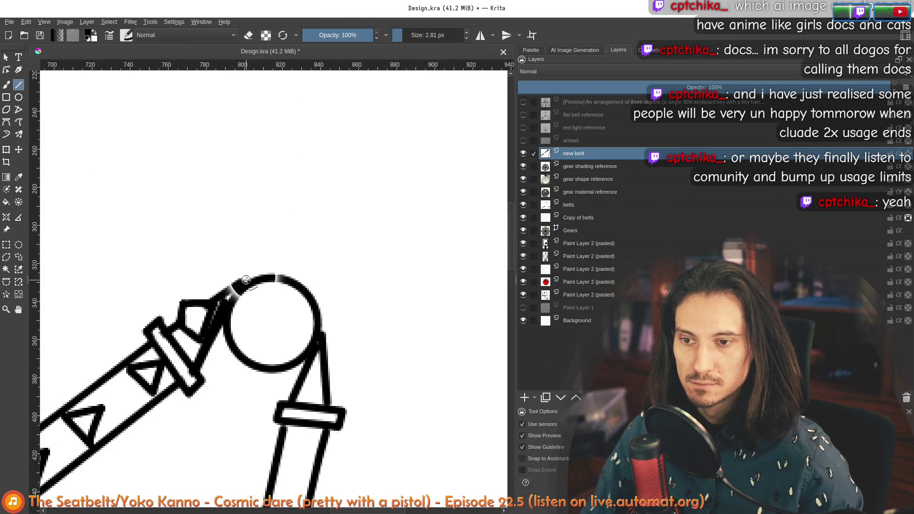
drag(246, 277, 239, 259)
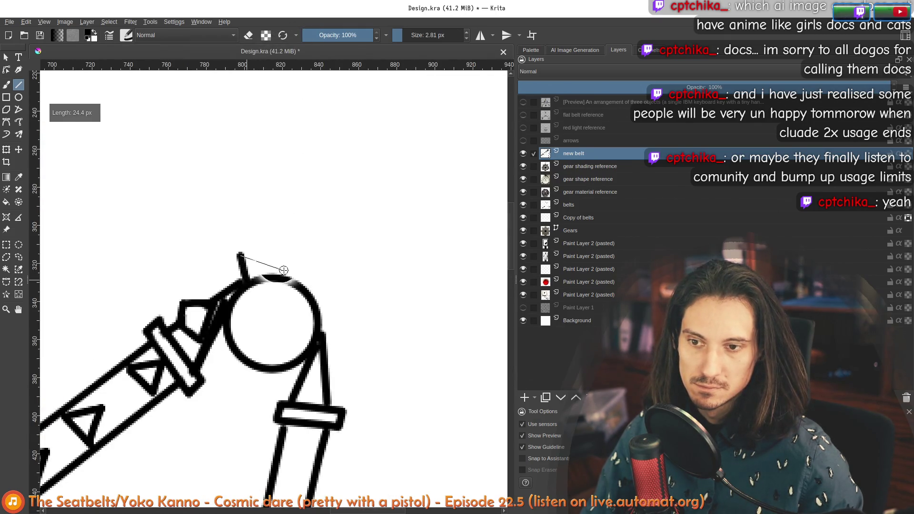
drag(299, 276, 353, 292)
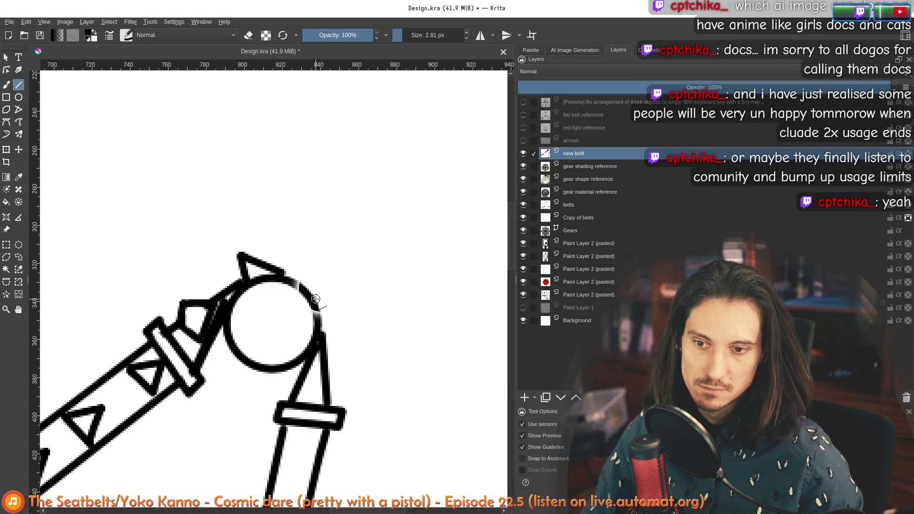
drag(325, 334, 324, 335)
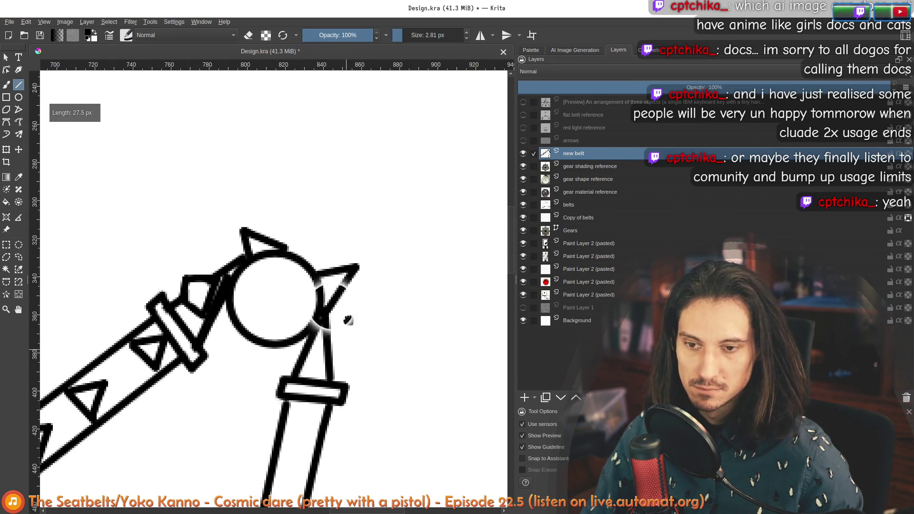
scroll(325, 335, down, 3)
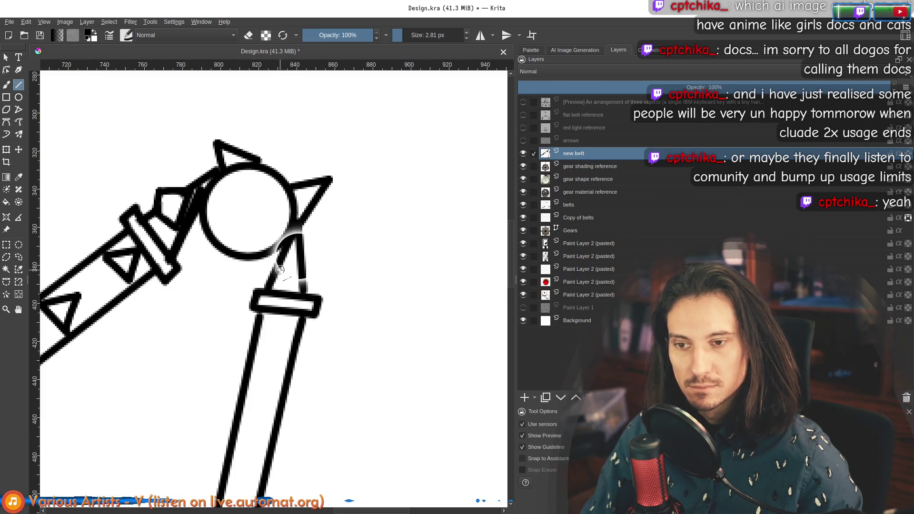
drag(306, 278, 297, 269)
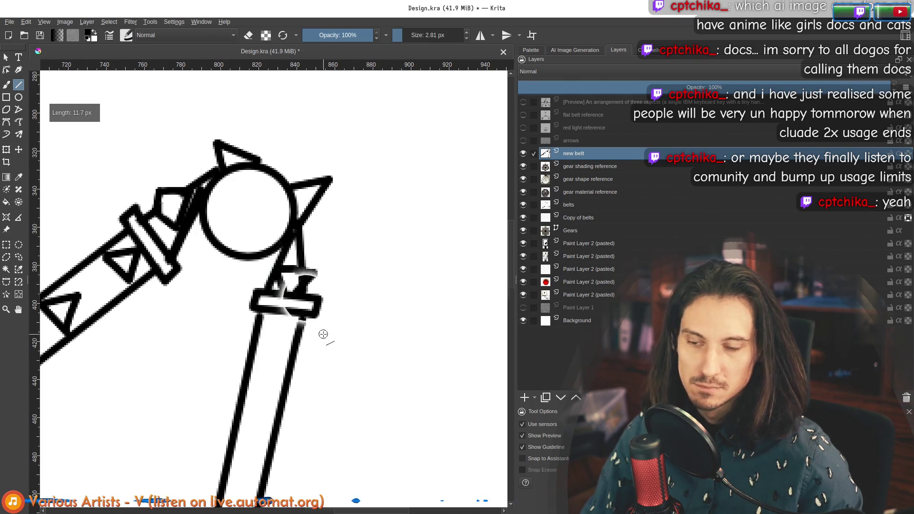
scroll(323, 334, down, 2)
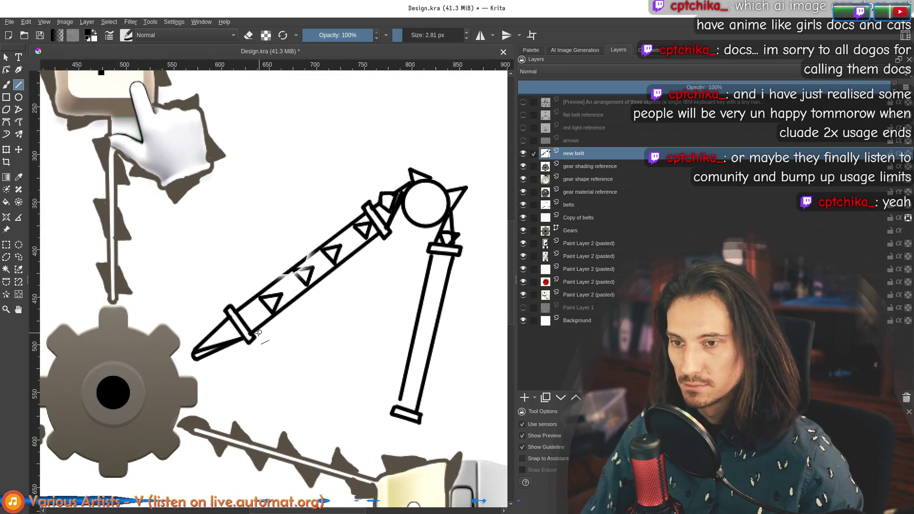
scroll(259, 333, up, 2)
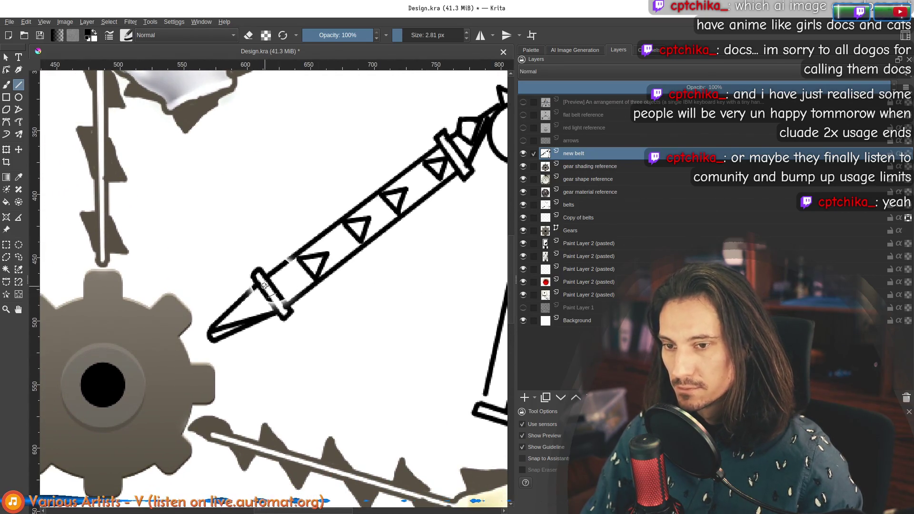